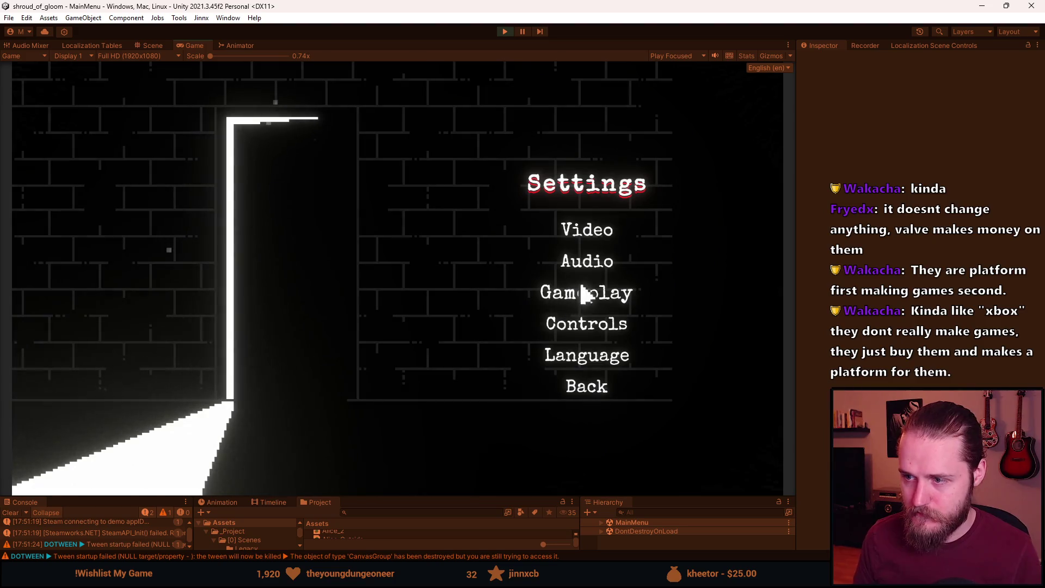
After a look at Gameplay settings, lower the Video brightness calibration slightly and apply it.
click(610, 308)
click(579, 341)
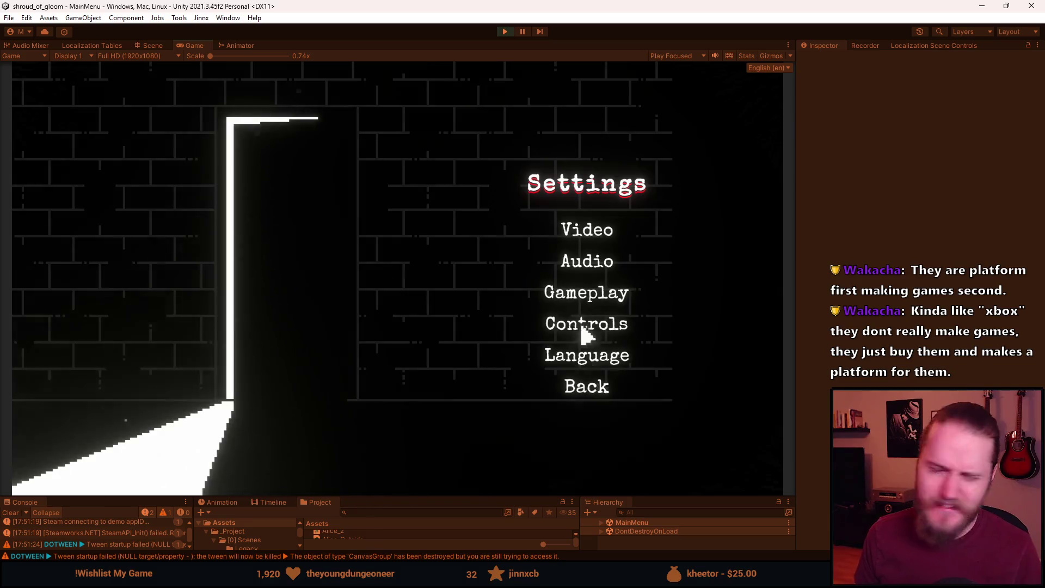
click(590, 229)
click(632, 249)
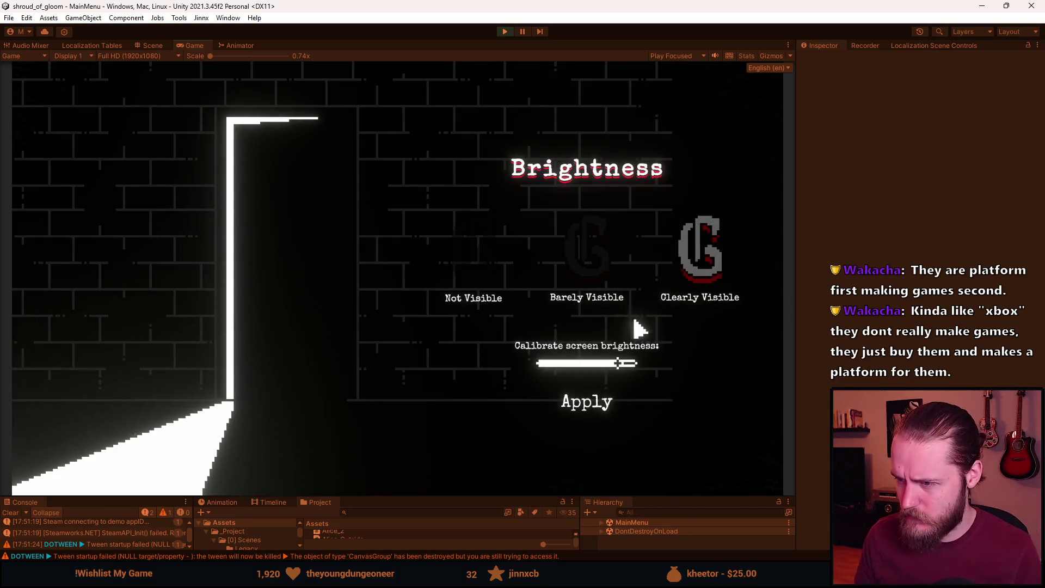
mouse_move(611, 360)
mouse_down()
mouse_move(602, 364)
mouse_move(639, 366)
mouse_move(586, 363)
mouse_move(633, 366)
mouse_move(621, 371)
mouse_up()
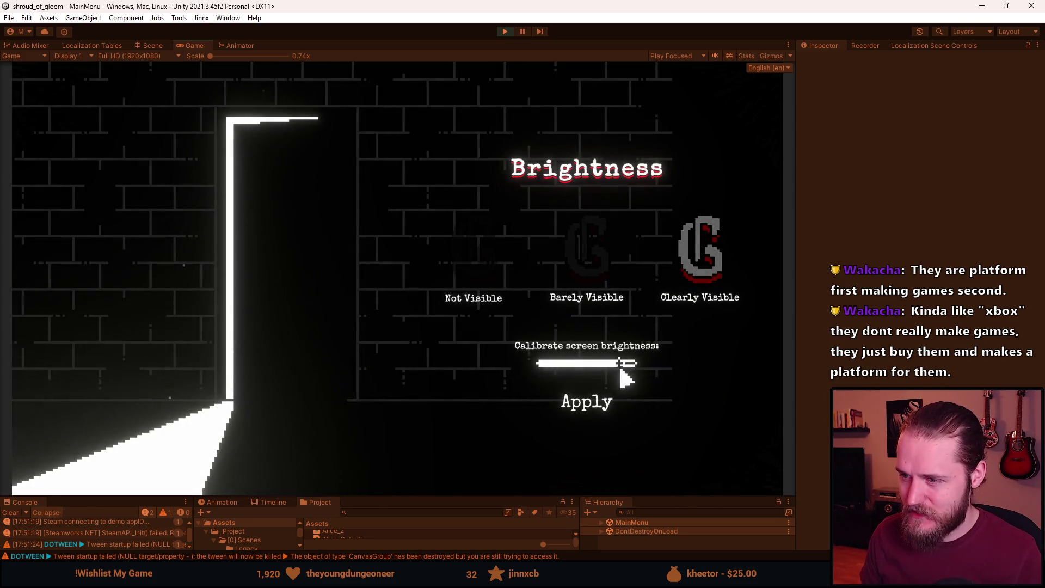
click(592, 408)
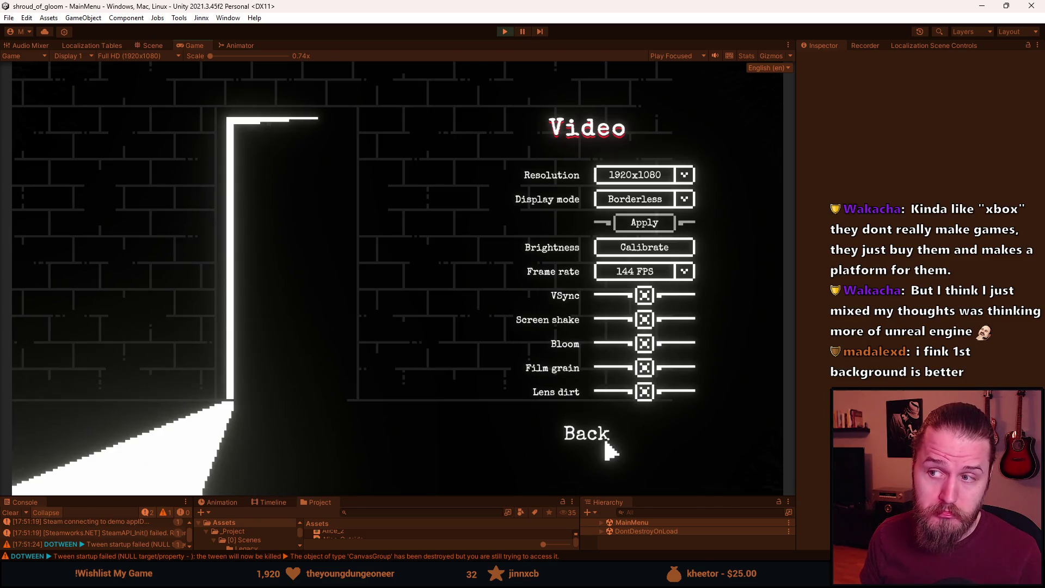
Back out to the main menu, reopen Settings once, and return again.
click(606, 443)
click(576, 387)
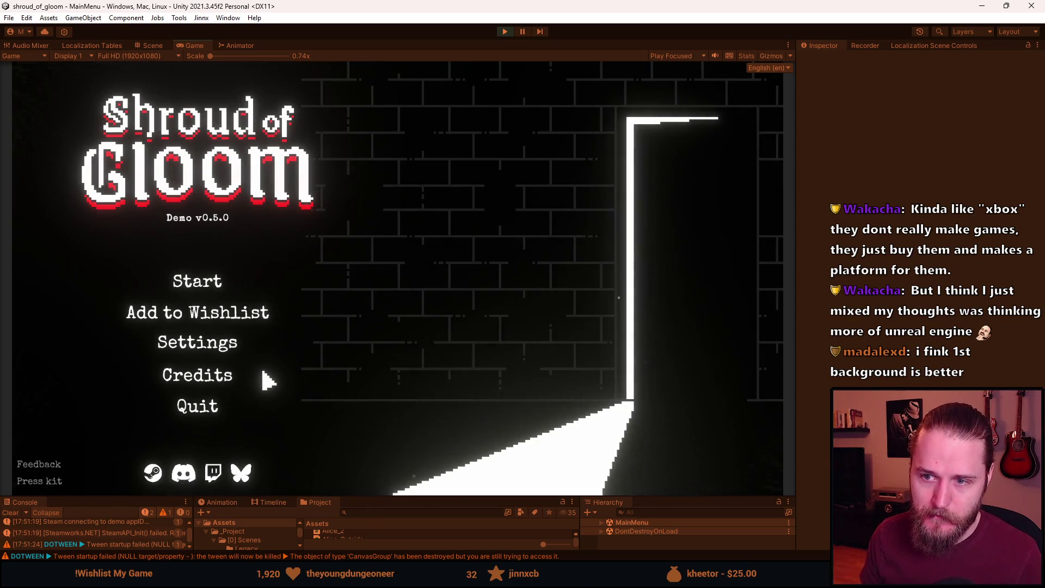
click(218, 351)
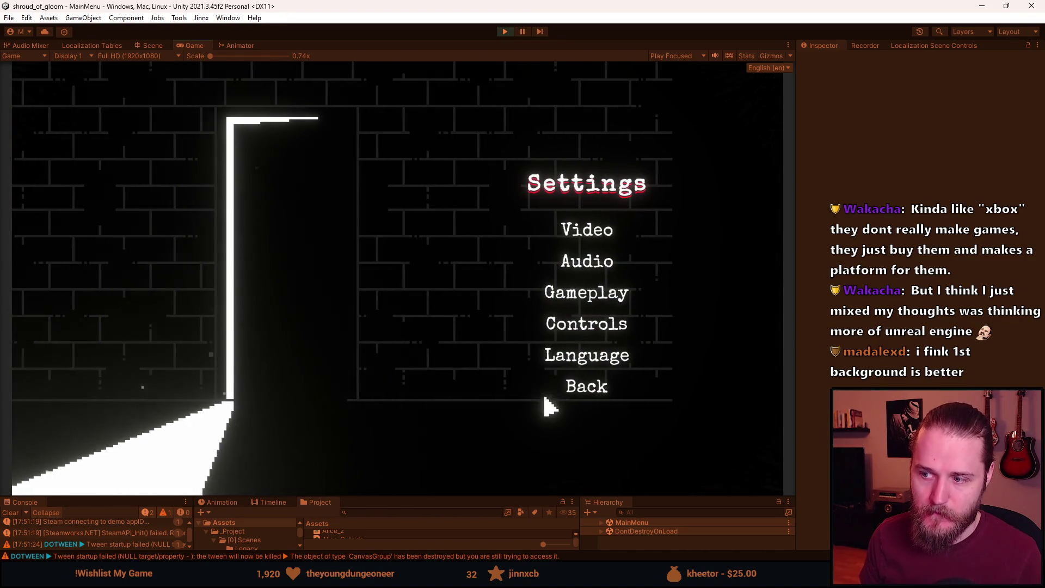
click(573, 385)
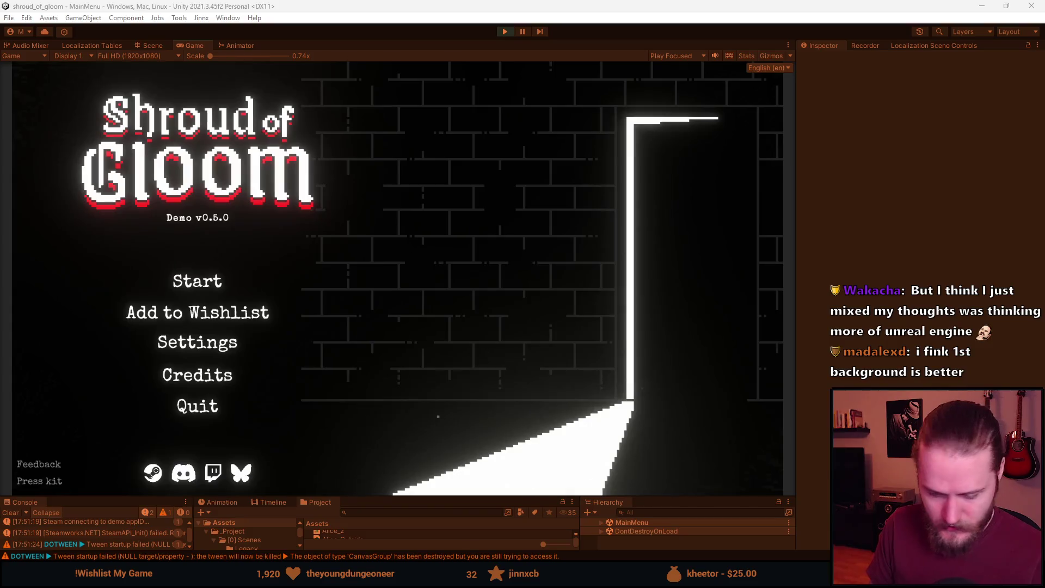
In Aseprite, paint black over the faint brick lines at the top and left of the door.
key(alt+Tab)
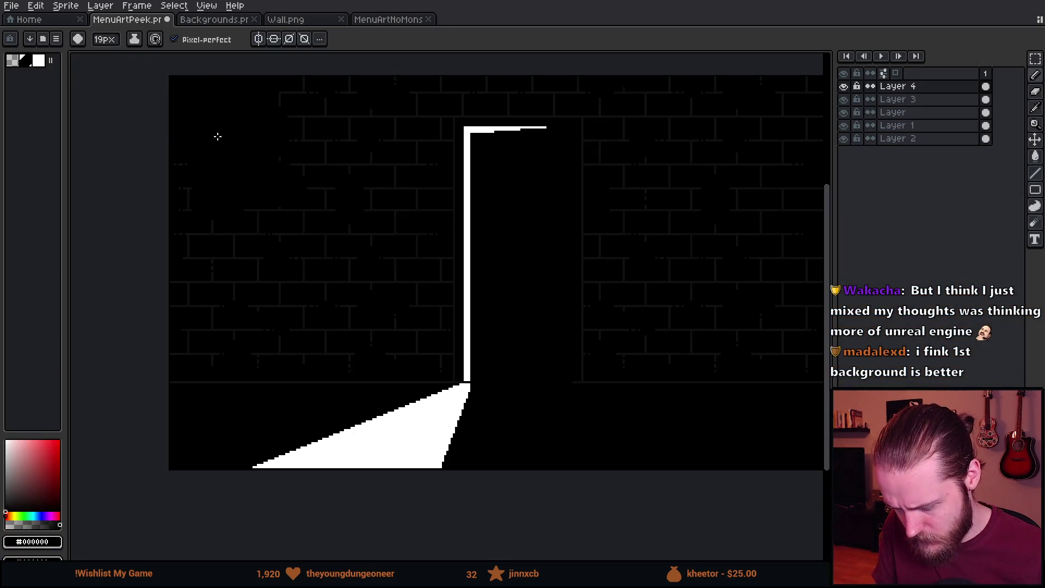
drag(218, 200, 328, 218)
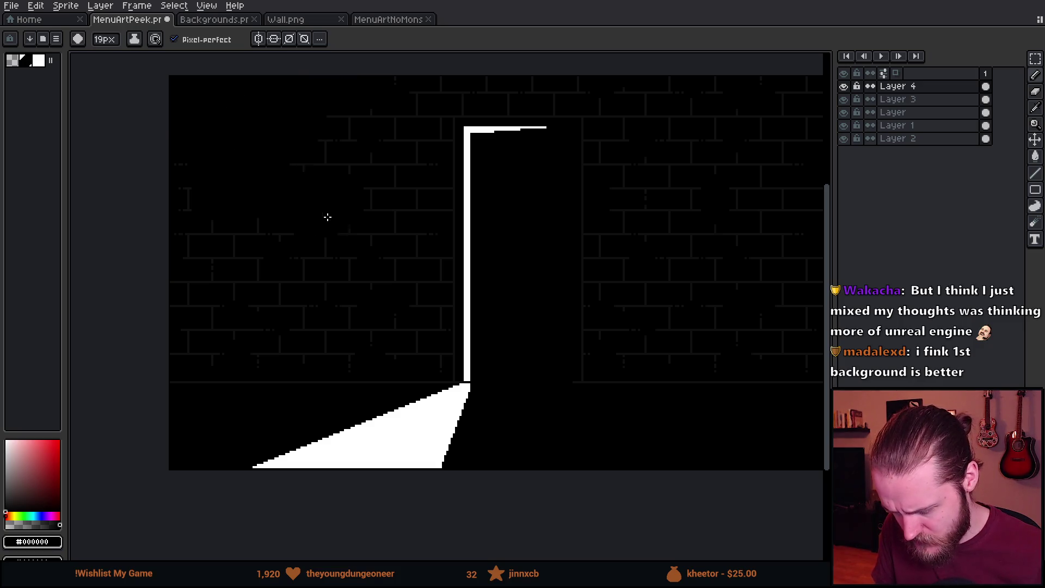
mouse_move(295, 266)
mouse_down()
mouse_move(322, 299)
mouse_move(287, 343)
mouse_move(329, 361)
mouse_move(172, 389)
mouse_move(246, 217)
mouse_up()
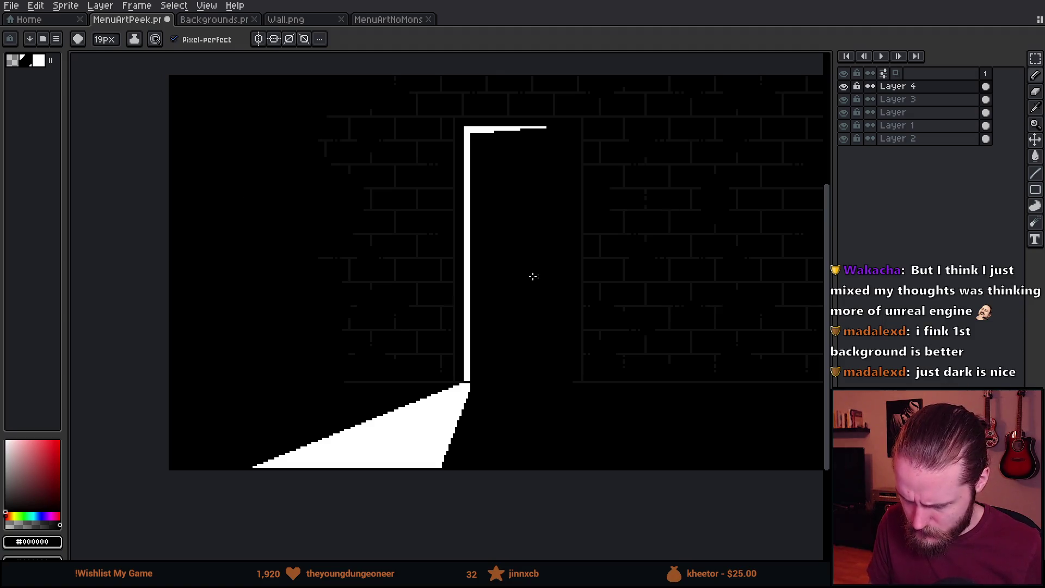
scroll(533, 277, right, 4)
scroll(533, 276, up, 1)
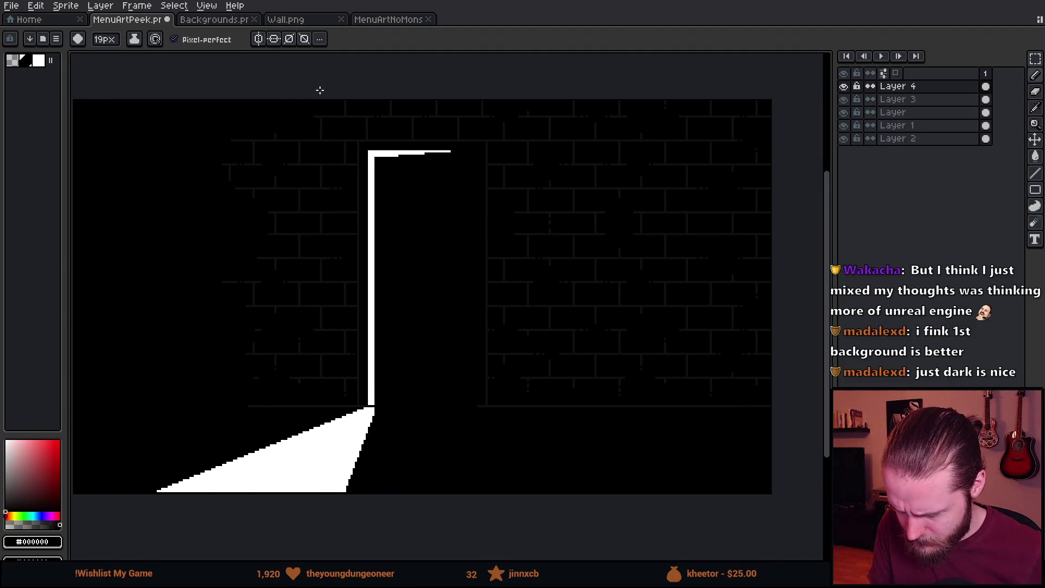
Black out the brick lines at the top right and right of the door, then save the artwork.
drag(589, 95, 702, 104)
mouse_move(703, 173)
mouse_down()
mouse_move(726, 250)
mouse_move(683, 317)
mouse_move(711, 378)
mouse_up()
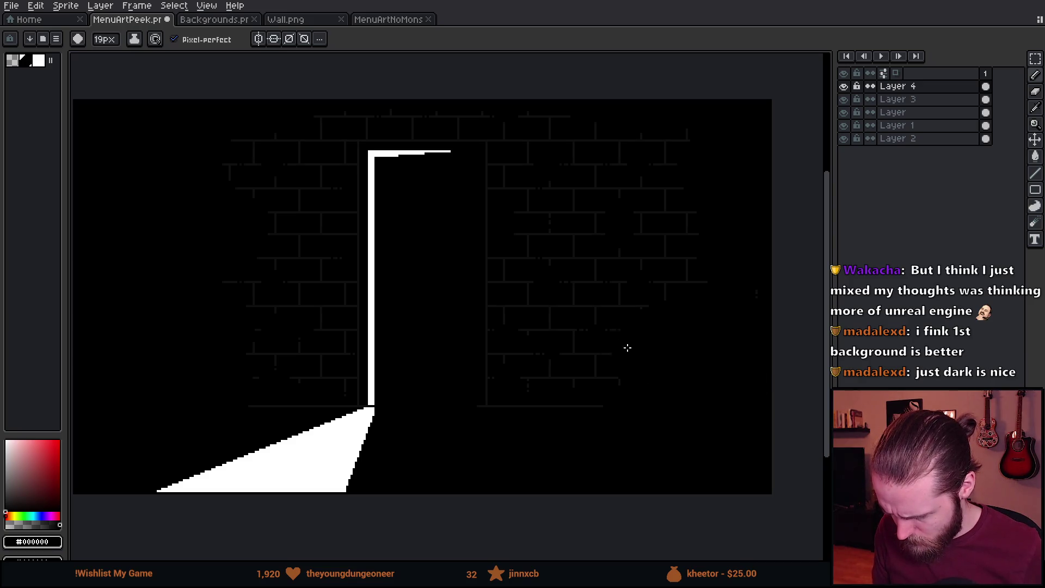
drag(627, 347, 687, 292)
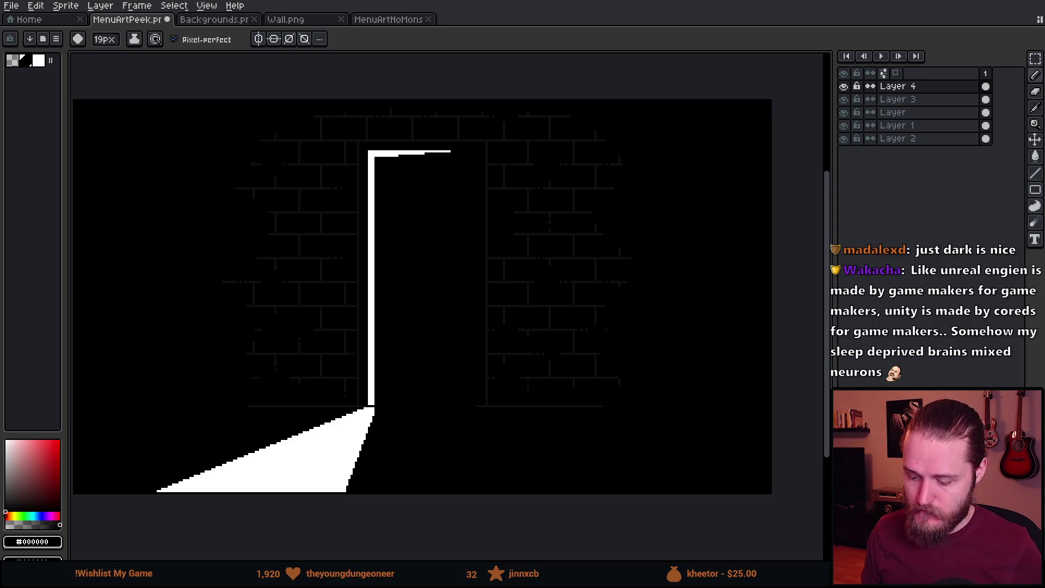
key(ctrl+s)
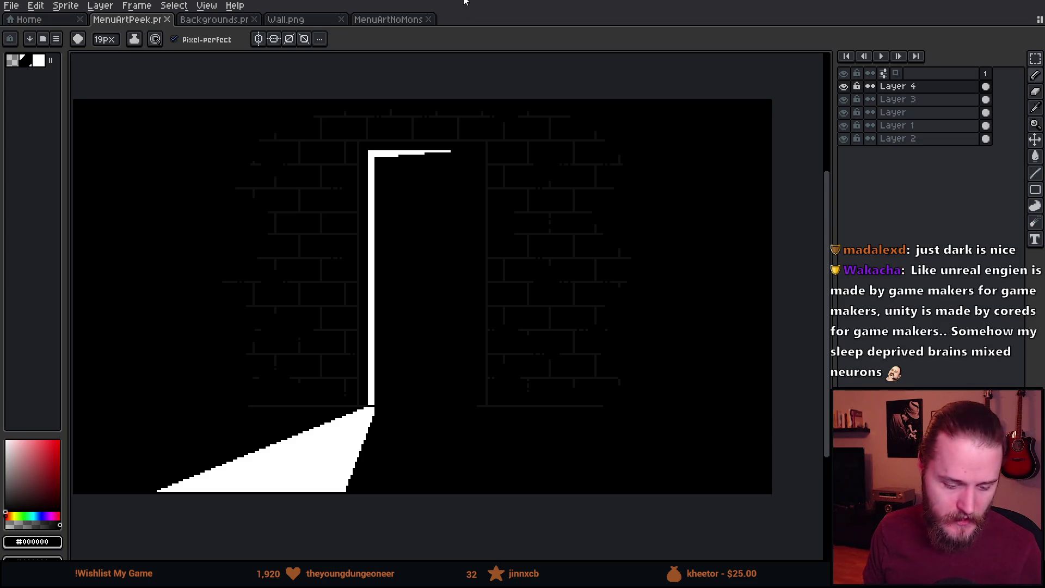
key(alt+Tab)
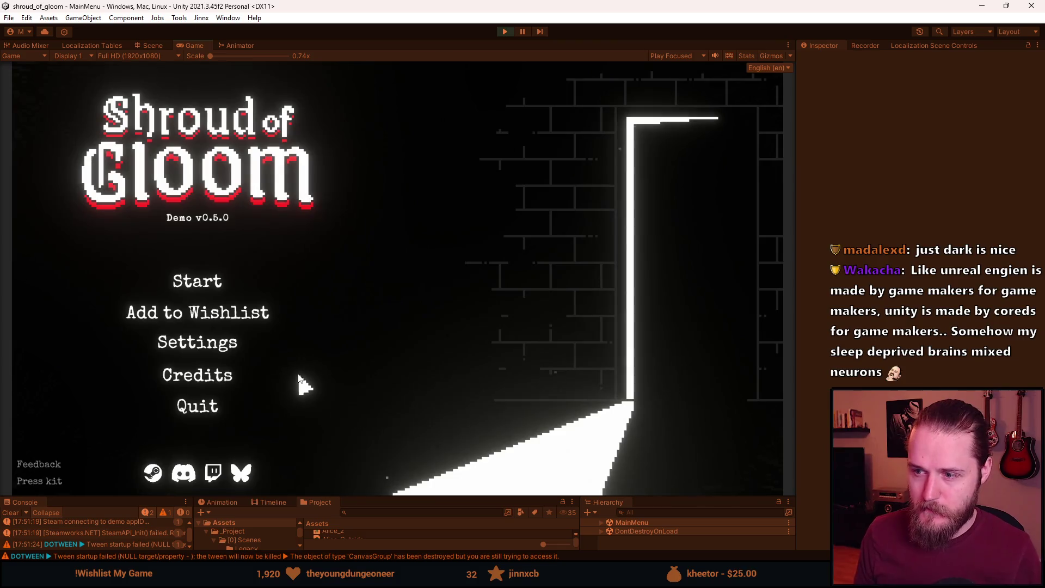
click(205, 340)
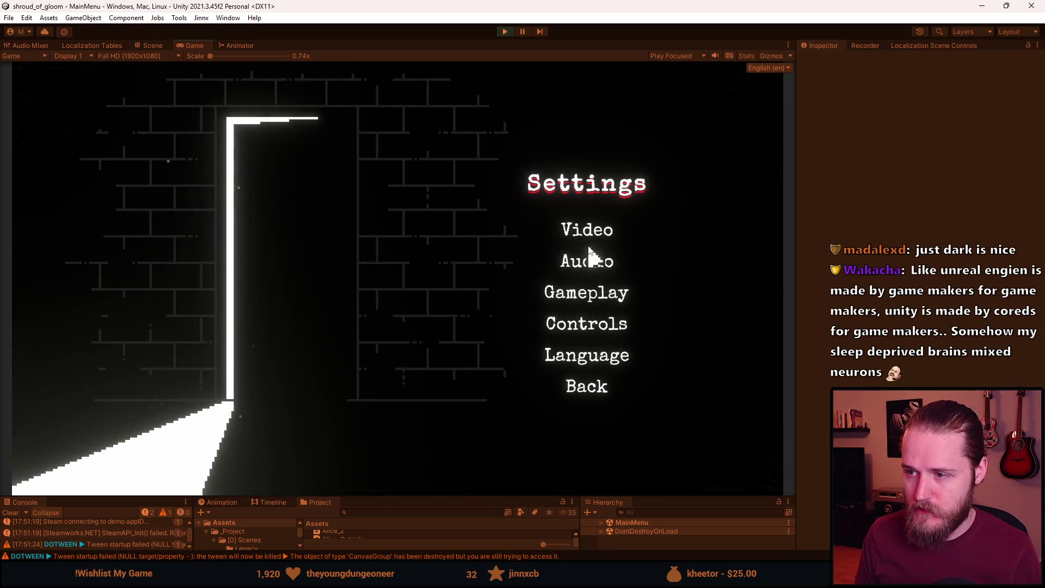
click(586, 228)
click(580, 431)
click(598, 292)
click(592, 337)
click(578, 264)
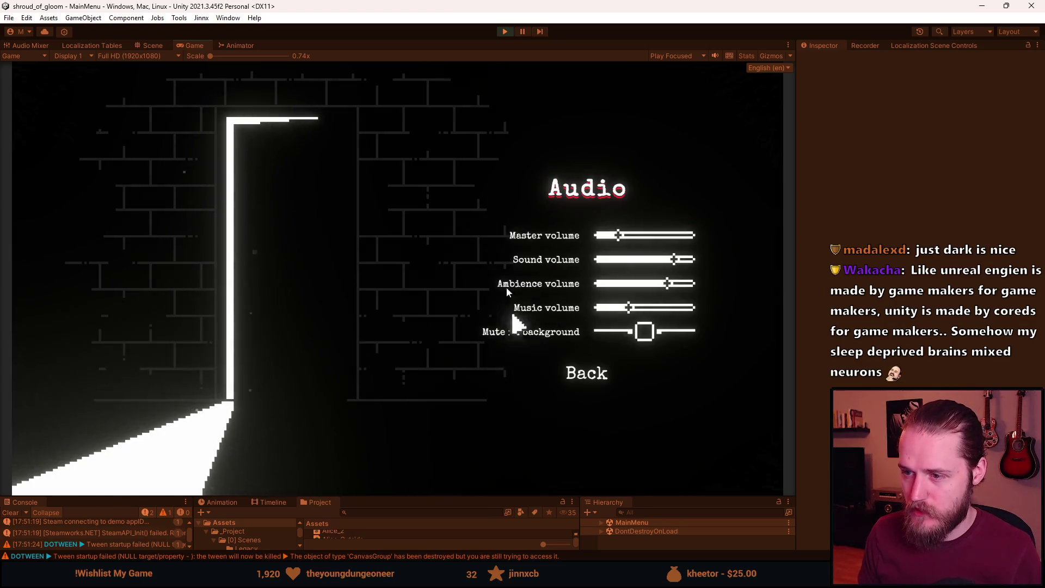
click(583, 379)
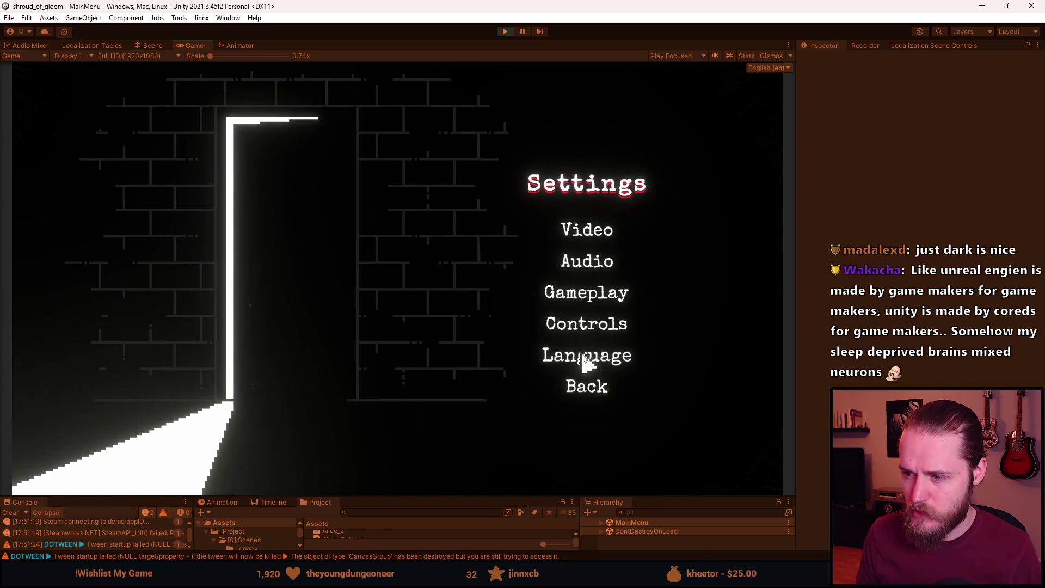
click(587, 358)
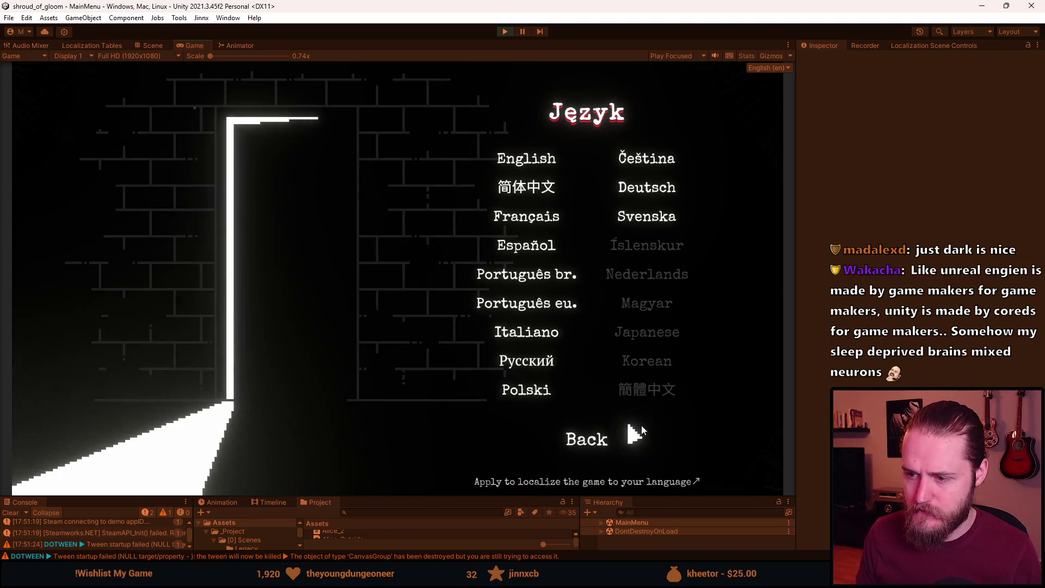
click(596, 440)
click(597, 391)
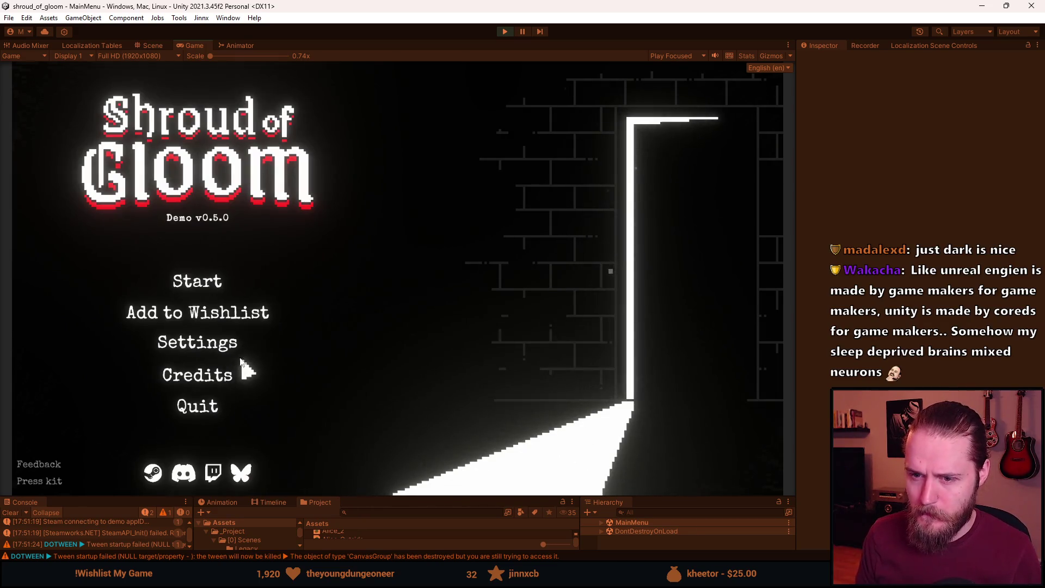
click(201, 281)
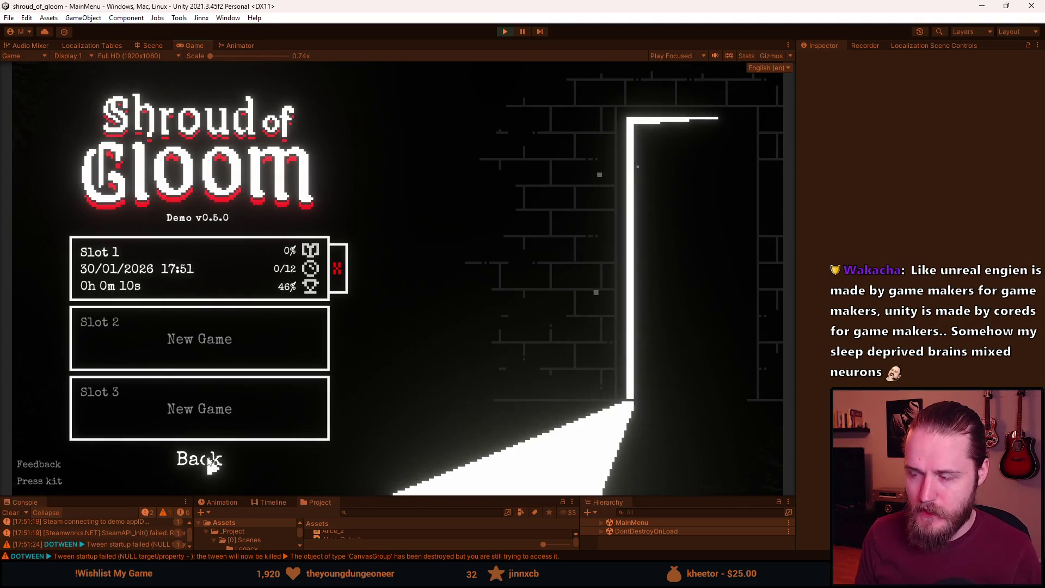
click(207, 458)
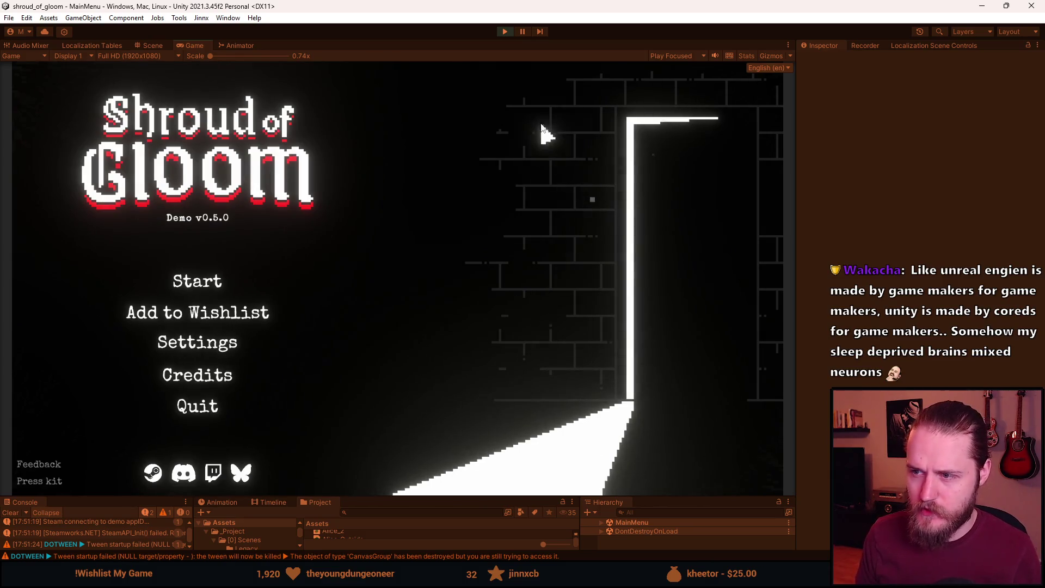
click(159, 346)
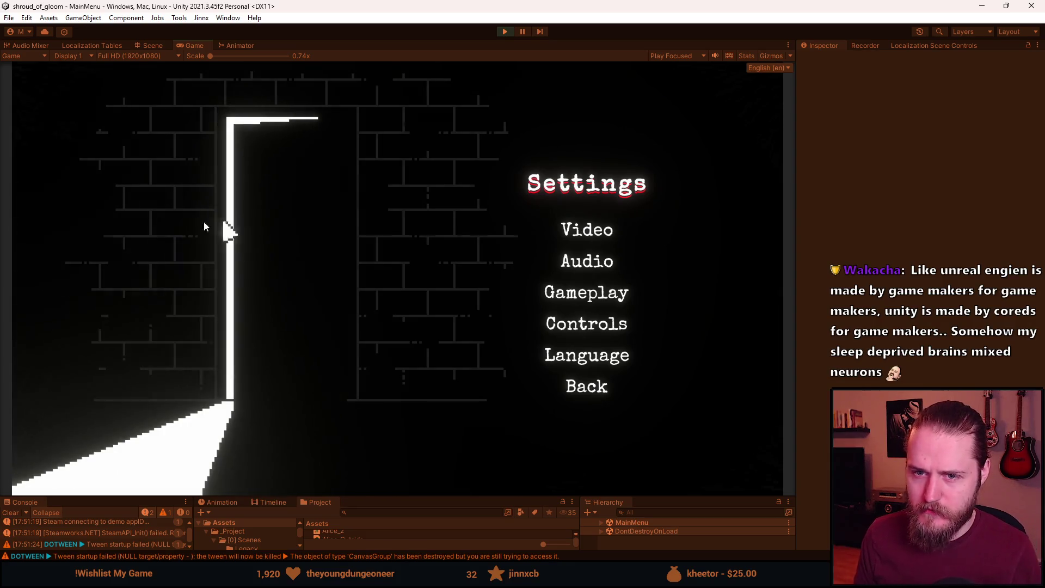
click(595, 393)
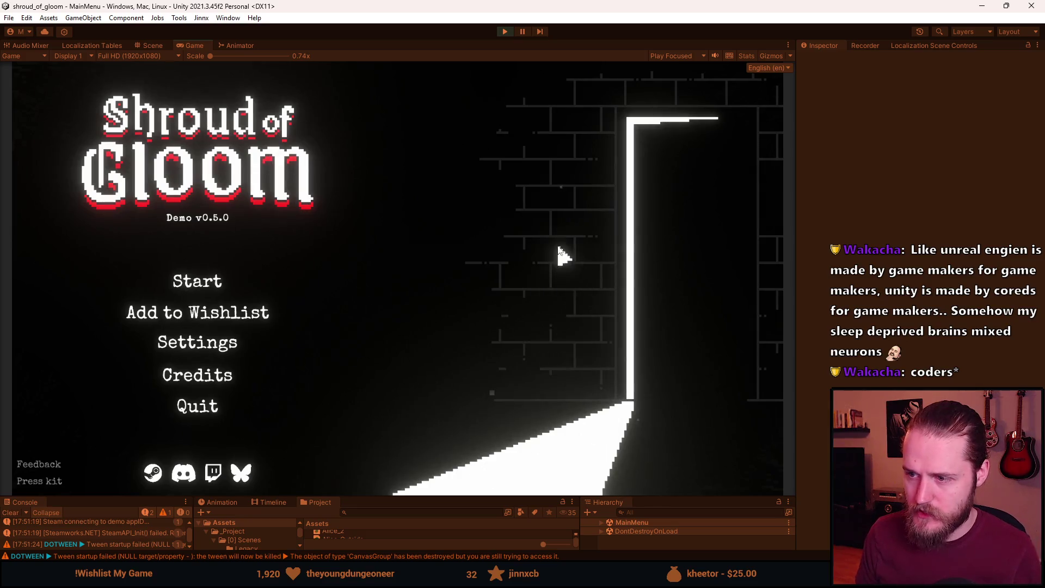
click(246, 352)
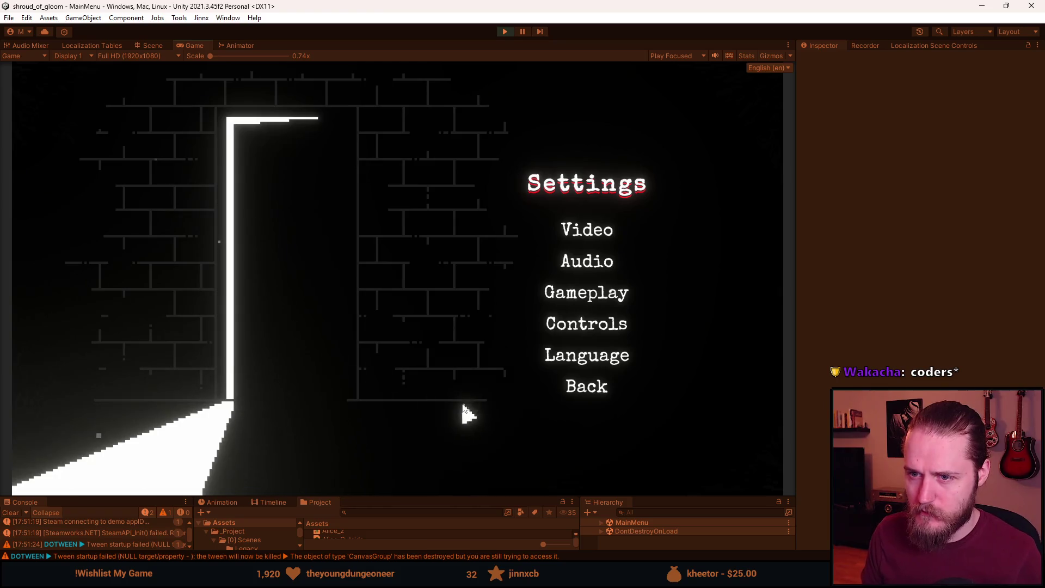
click(581, 388)
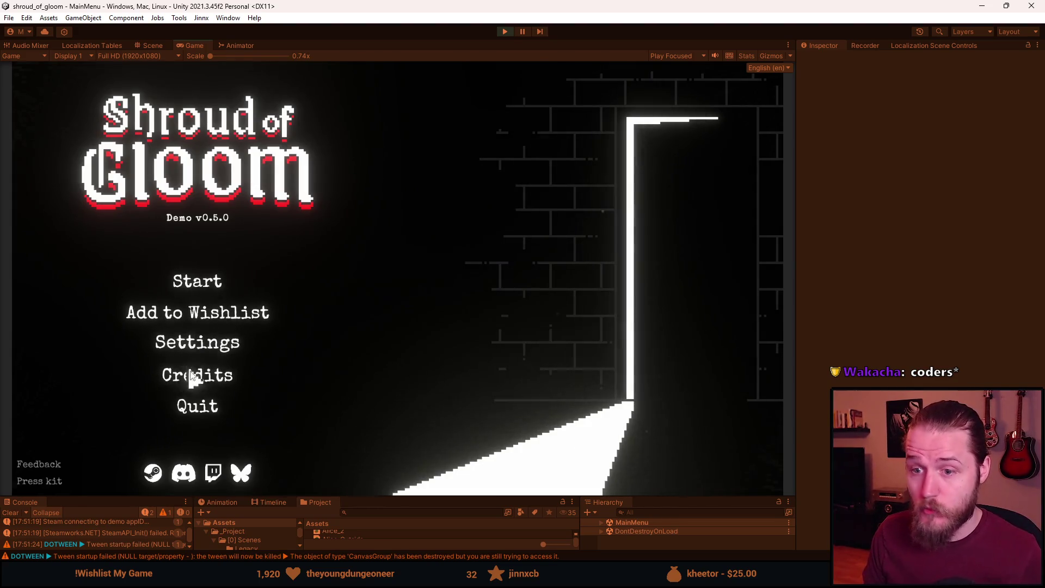
click(187, 346)
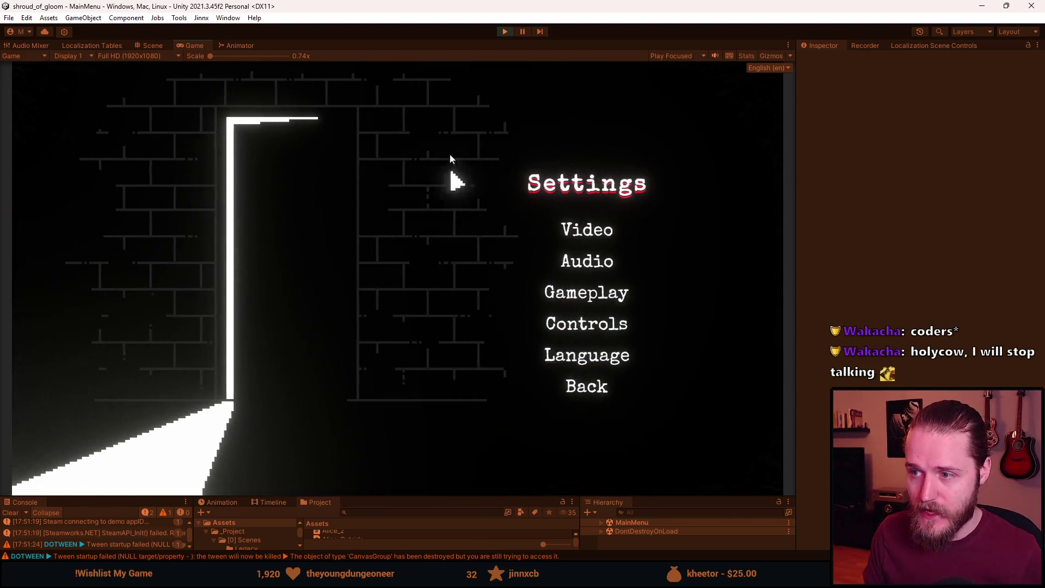
click(601, 386)
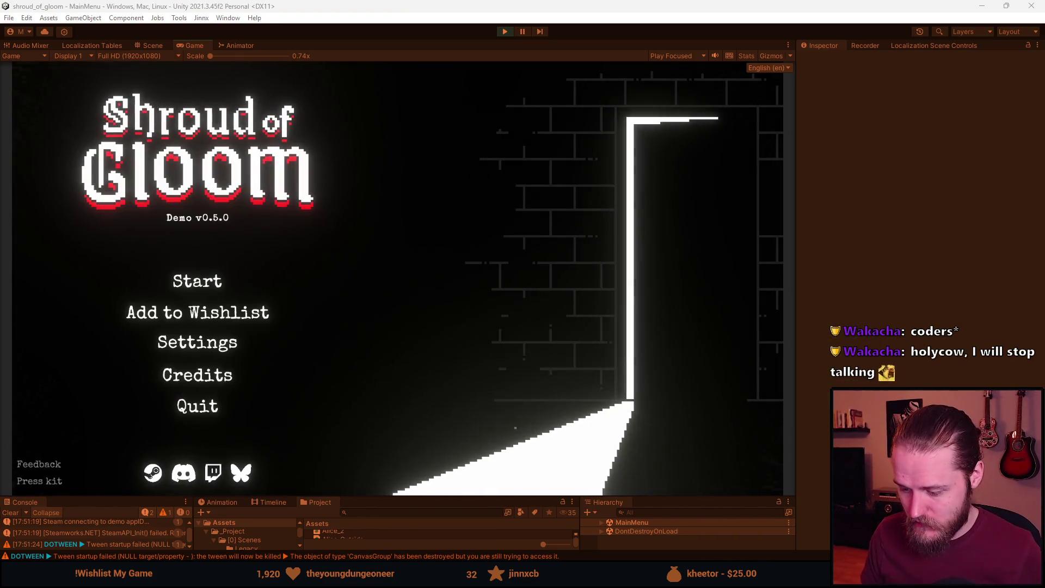
In Aseprite, delete Layer 4 and select Layer 1 for editing.
key(alt+Tab)
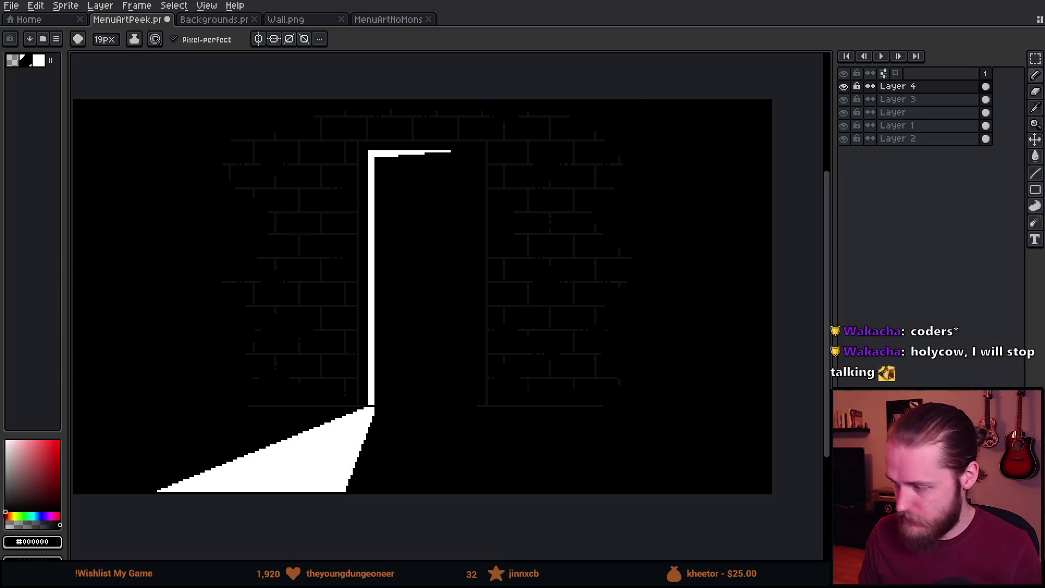
click(844, 86)
key(Delete)
key(v)
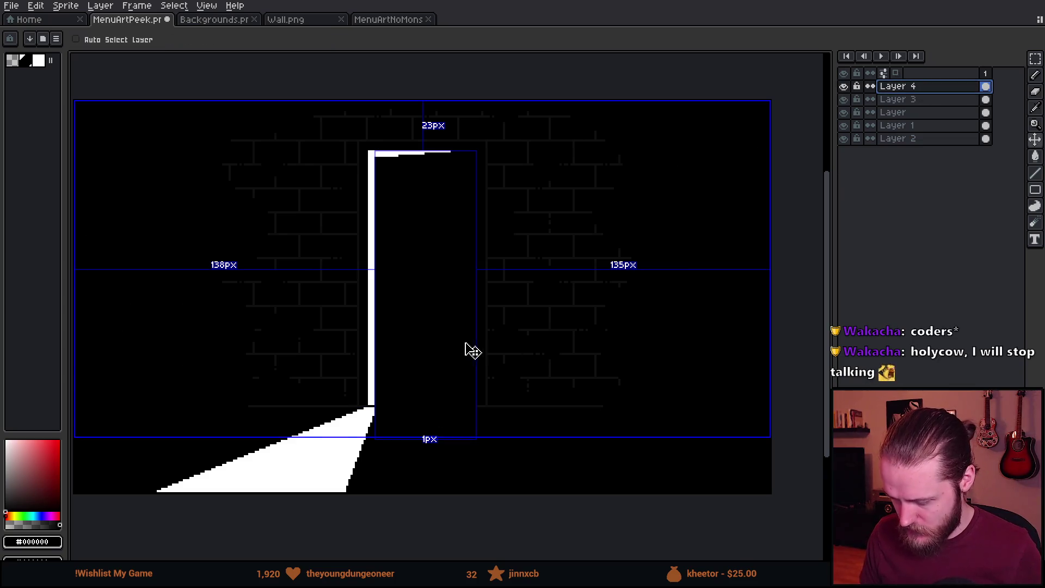
click(422, 337)
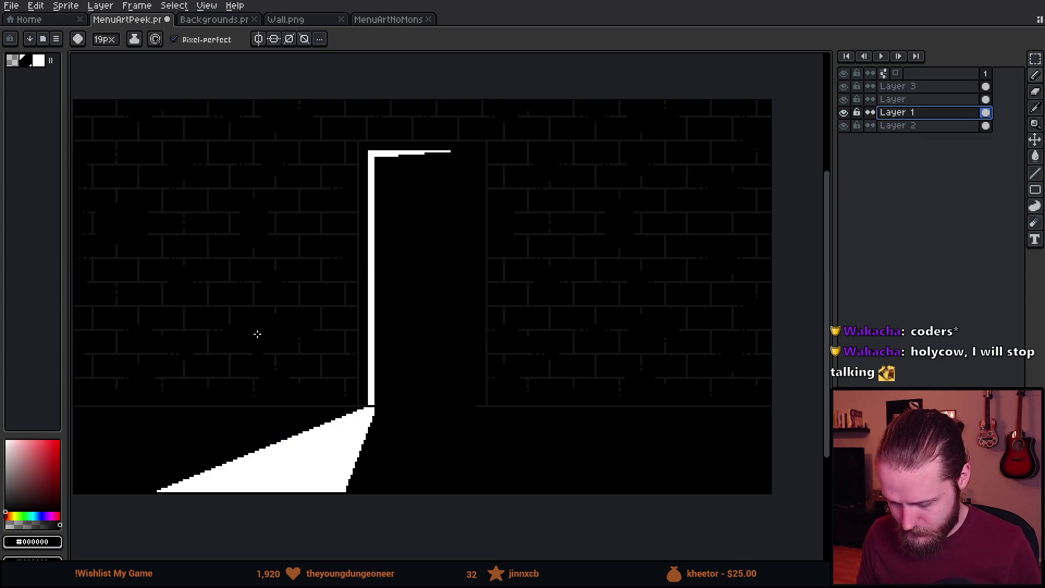
Paint black over the lower and upper brick lines on the wall left of the door.
scroll(322, 354, up, 1)
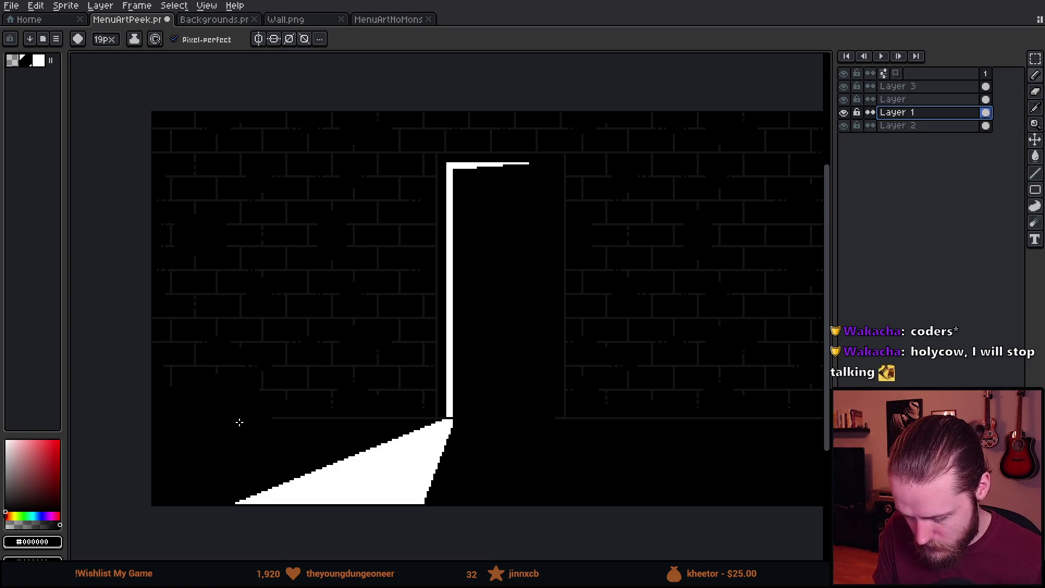
mouse_move(180, 374)
mouse_down()
mouse_move(187, 352)
mouse_move(174, 317)
mouse_up()
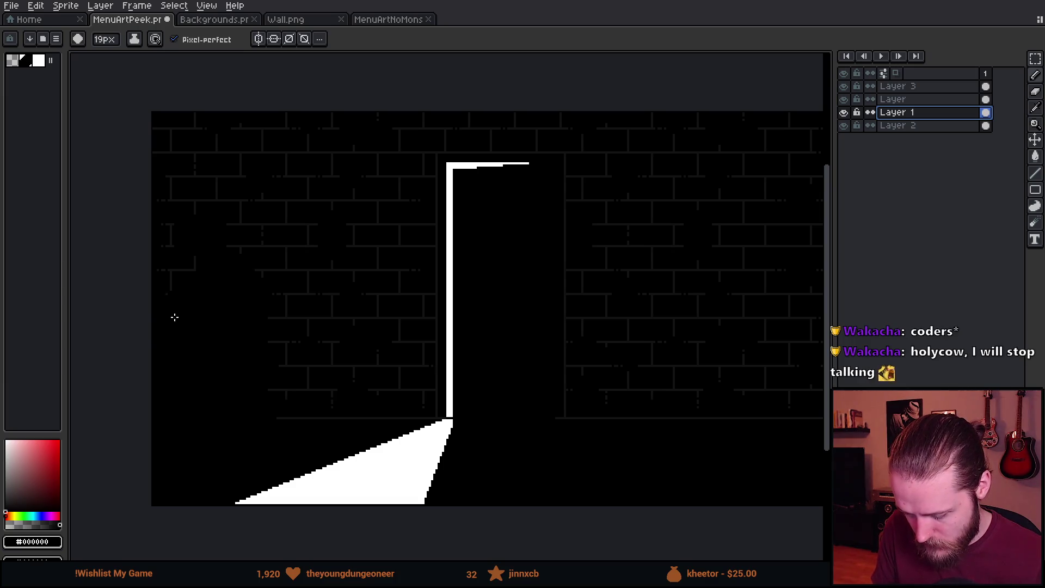
drag(195, 220, 165, 152)
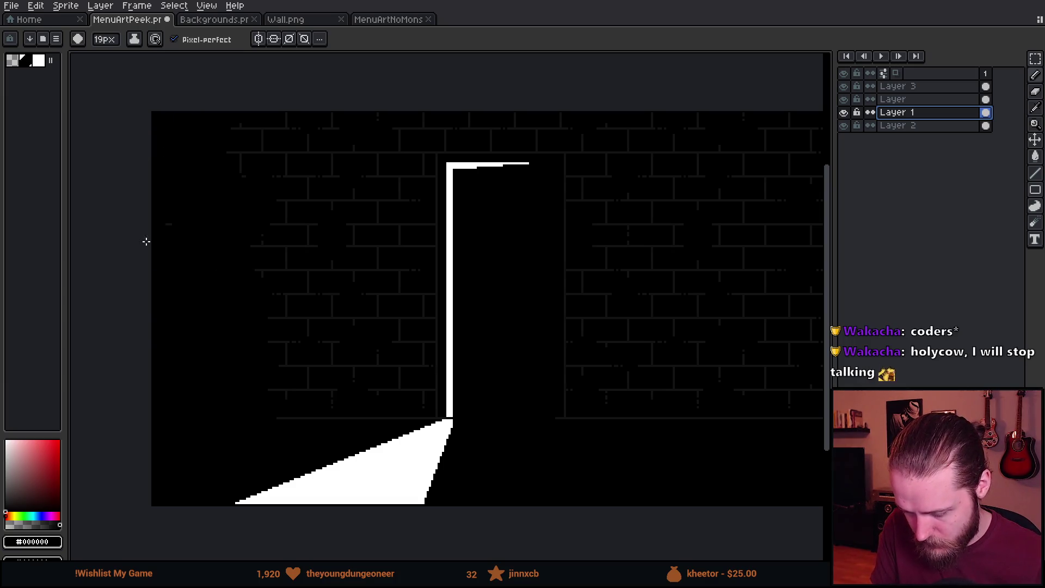
key(alt+Tab)
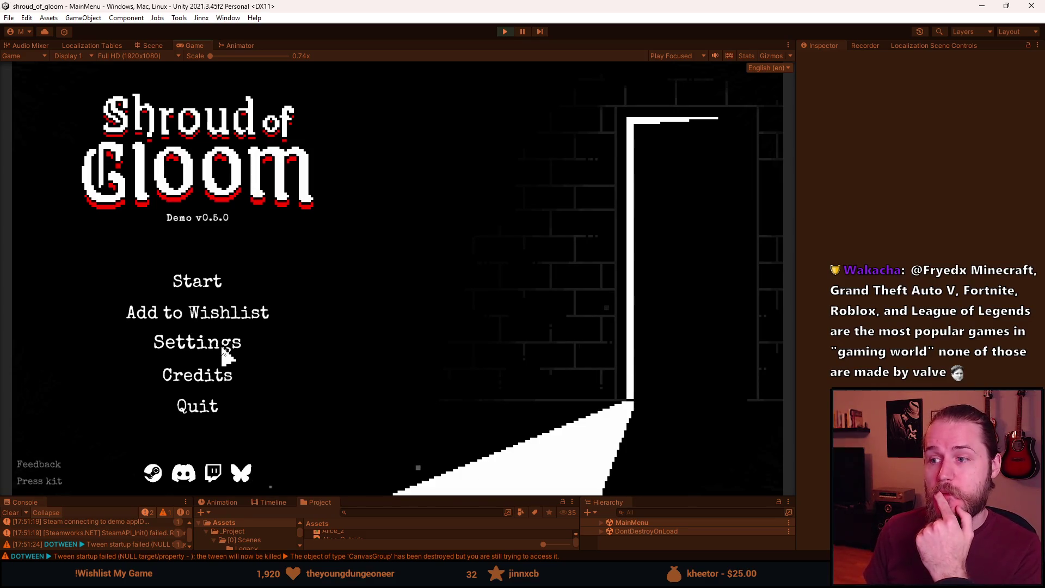
Test the main menu: Settings and back, save slots and back, Video settings and back.
click(222, 349)
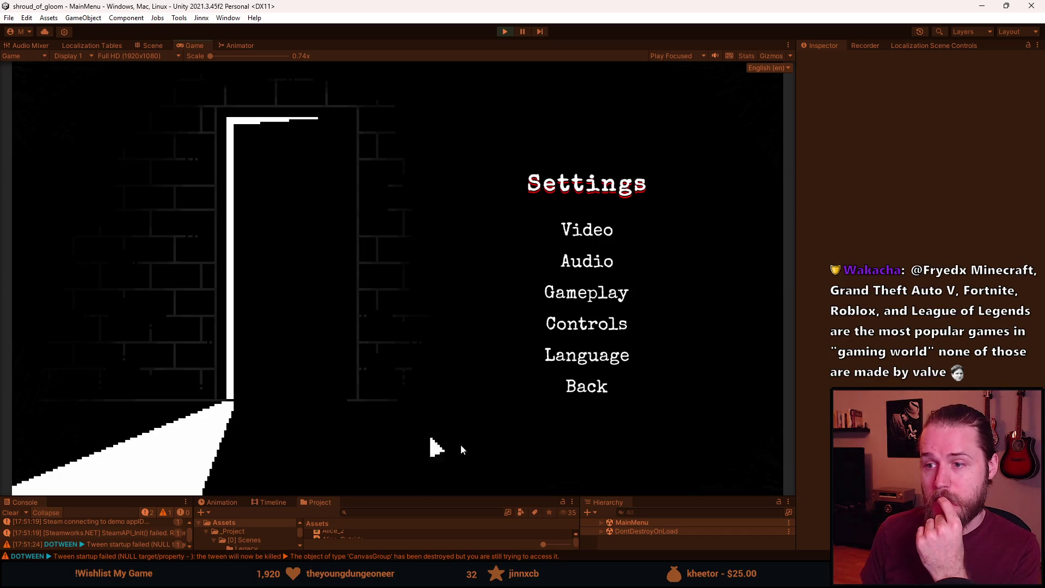
click(597, 393)
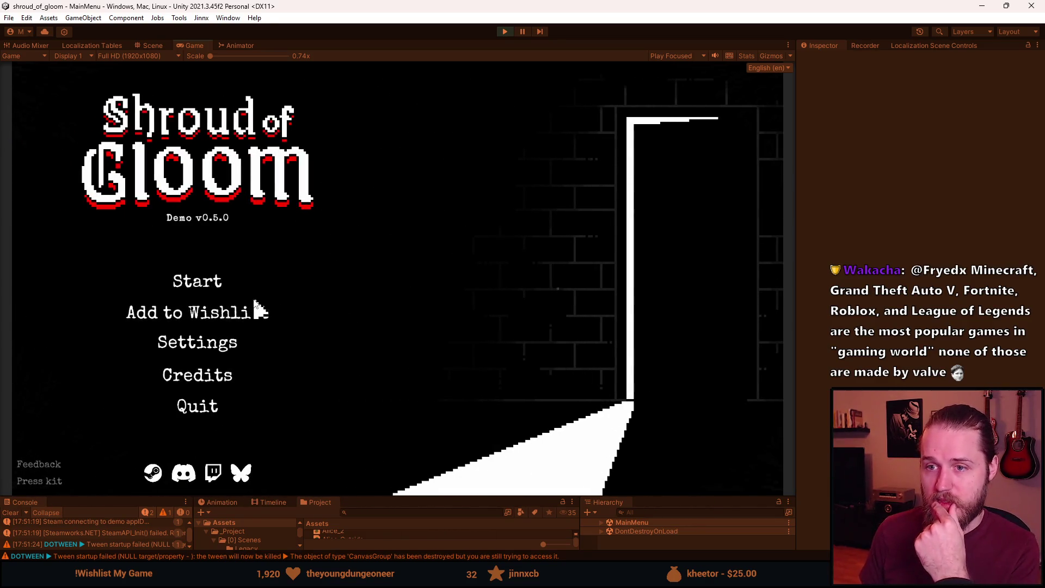
click(189, 283)
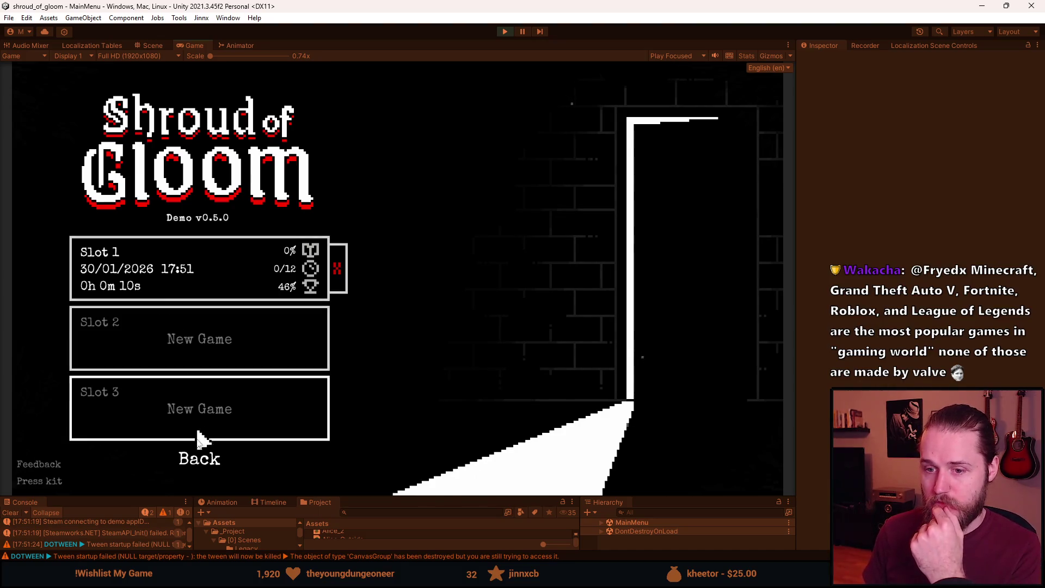
click(199, 459)
click(156, 349)
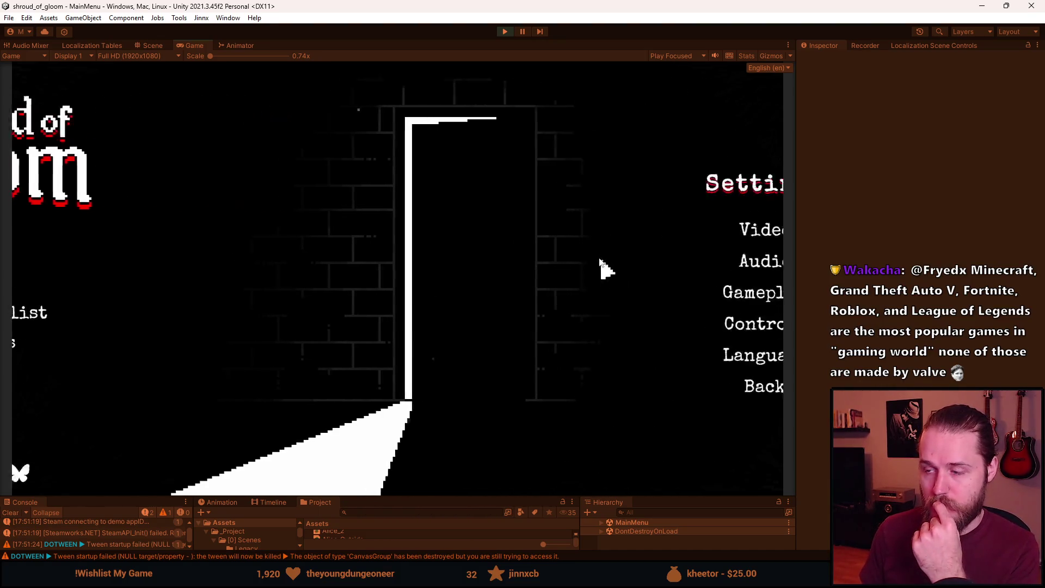
click(603, 237)
click(596, 428)
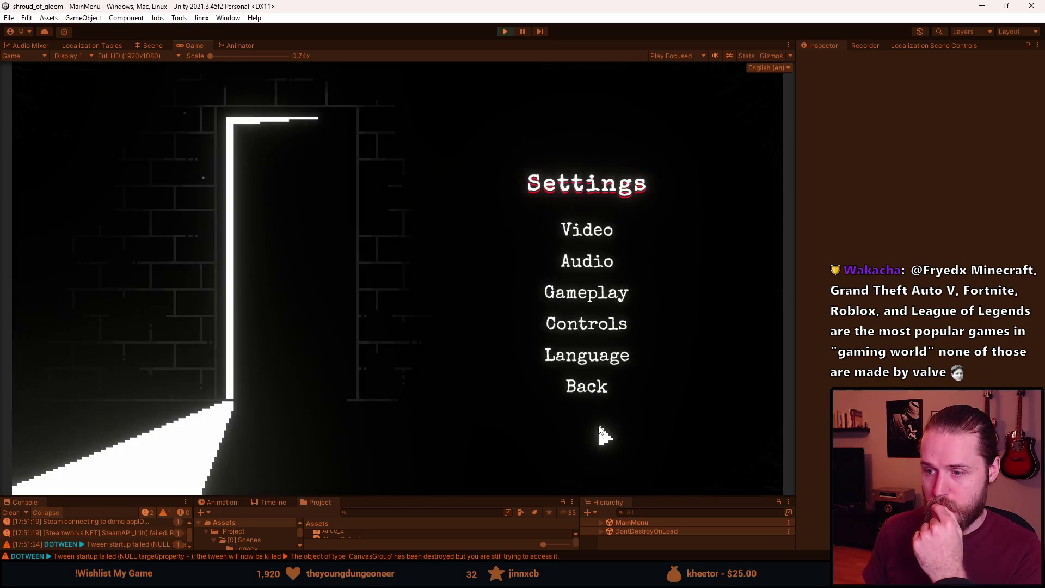
click(590, 389)
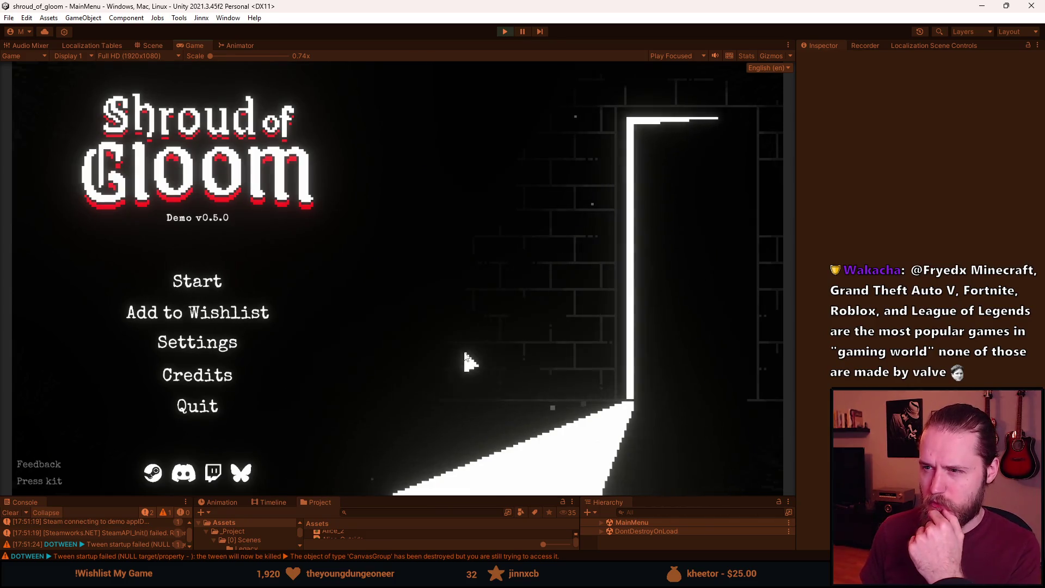
Start playing from Slot 1 and pause the game with Esc.
click(185, 283)
click(185, 284)
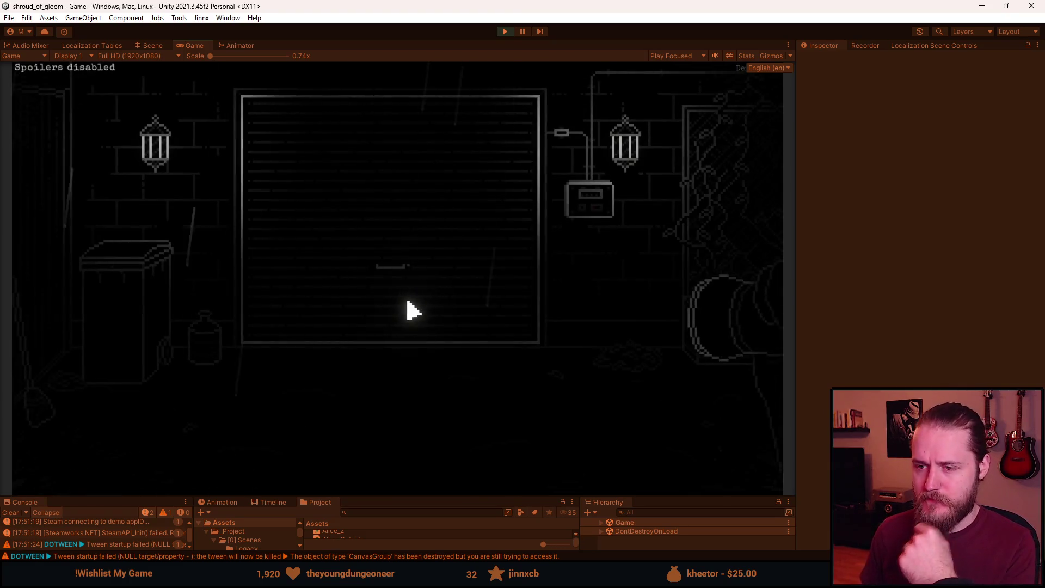
key(Escape)
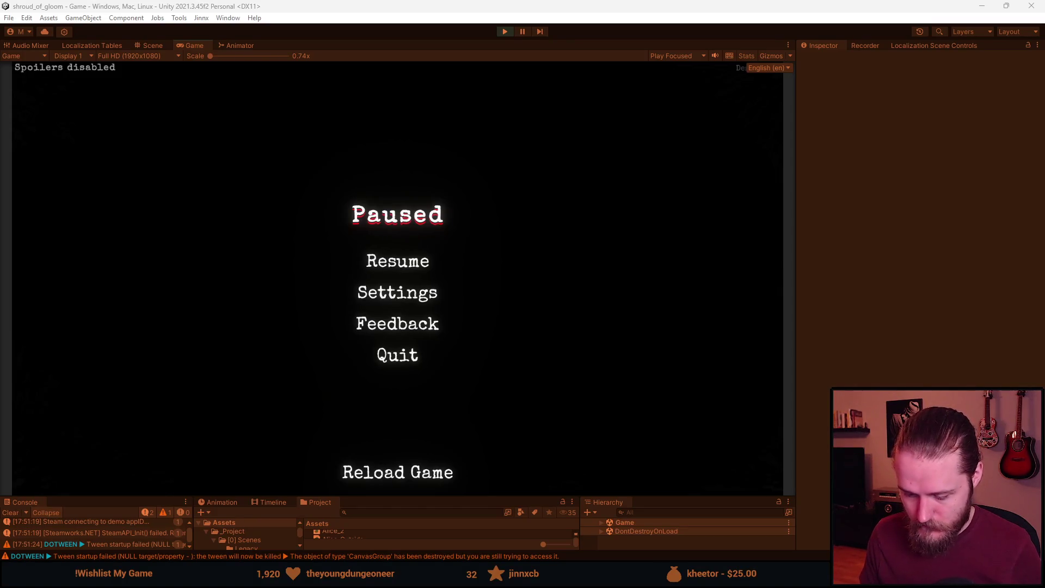
key(alt+Tab)
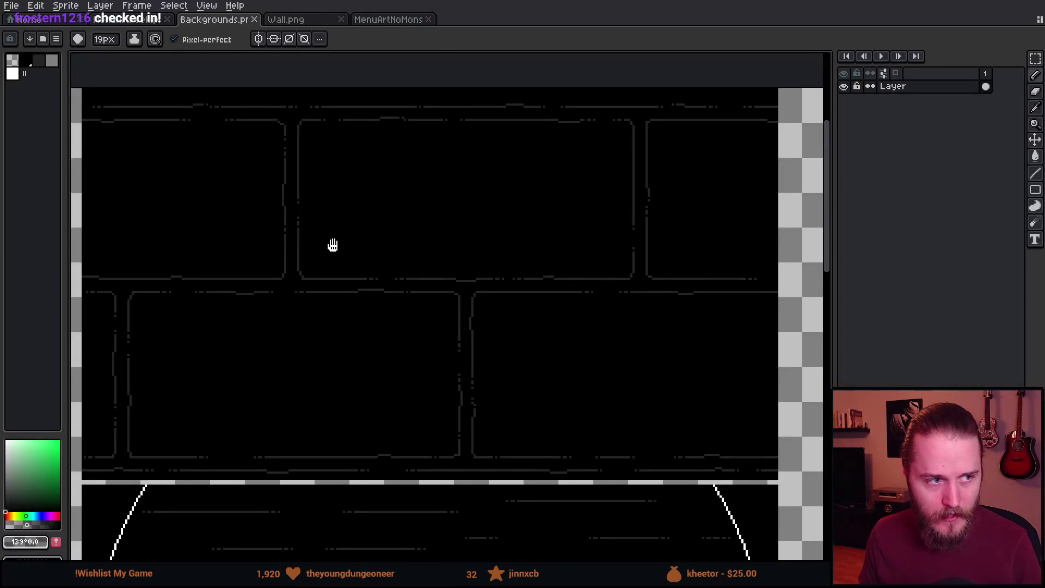
alt+click(423, 196)
mouse_move(288, 161)
mouse_down()
mouse_move(294, 302)
mouse_move(343, 231)
mouse_move(451, 263)
mouse_move(626, 288)
mouse_up()
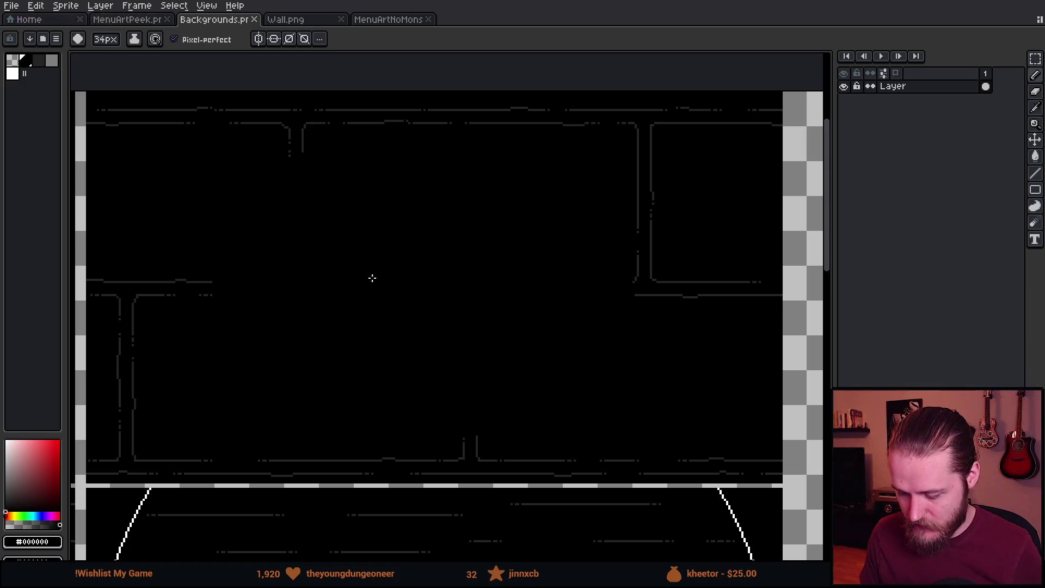
scroll(372, 278, down, 2)
drag(263, 308, 258, 331)
key(ctrl+z)
key(ctrl+z)
key(ctrl+z)
scroll(262, 332, down, 2)
drag(179, 355, 346, 309)
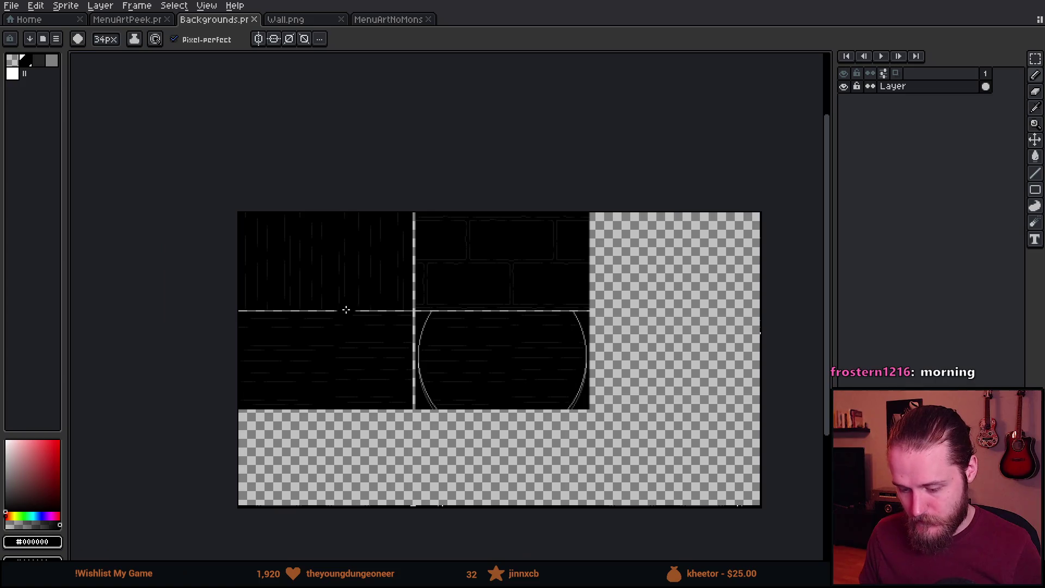
key(alt+Tab)
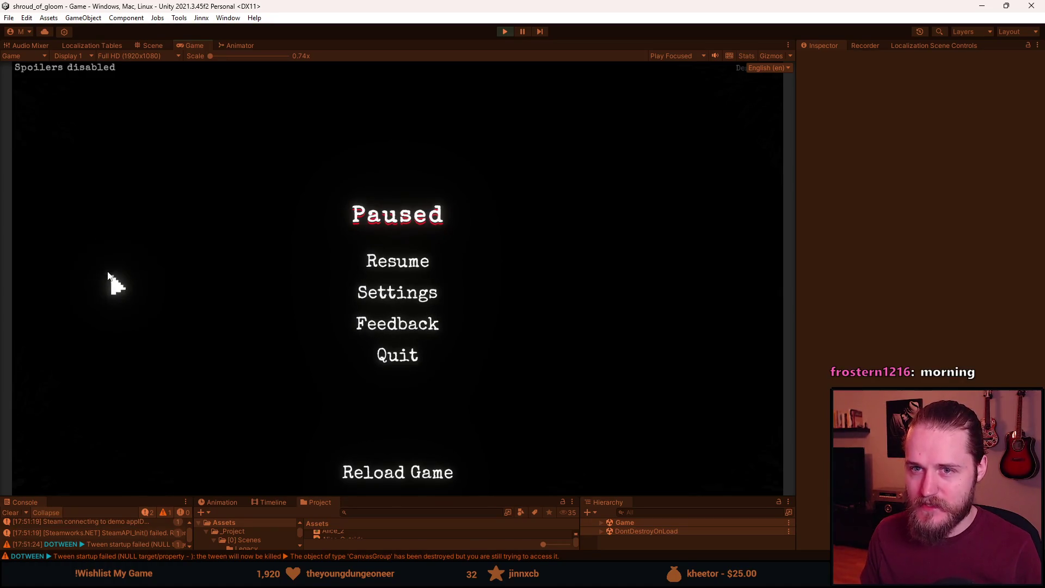
From the Paused menu, check Settings, then quit with Yes and stop play mode.
click(386, 293)
click(392, 383)
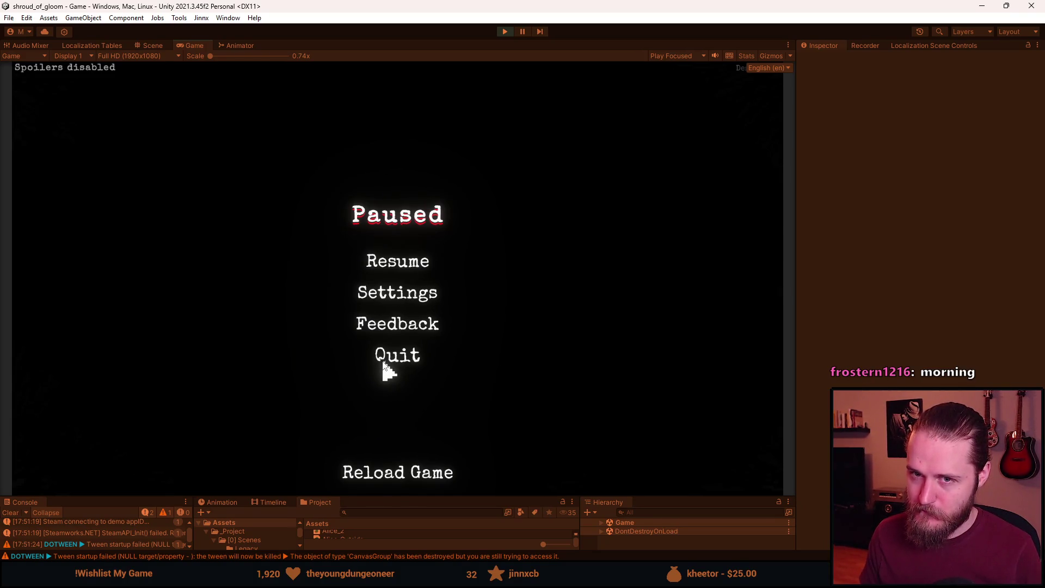
click(387, 362)
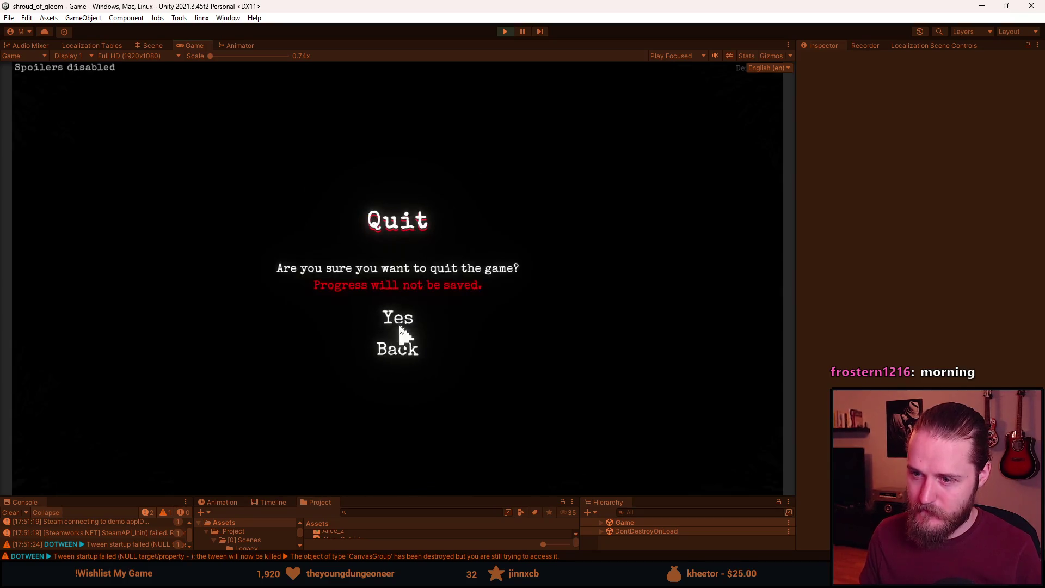
click(400, 324)
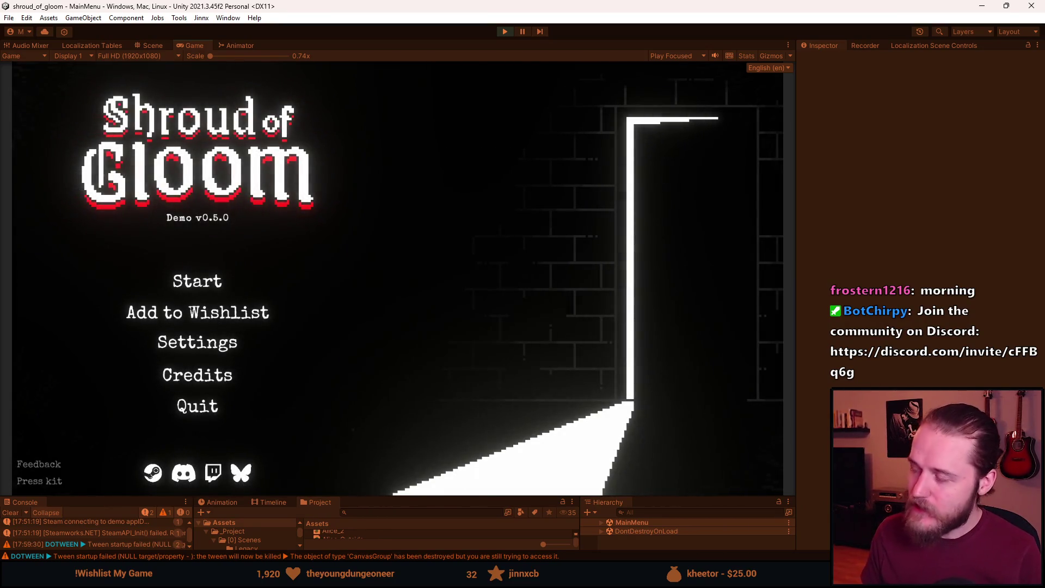
click(502, 31)
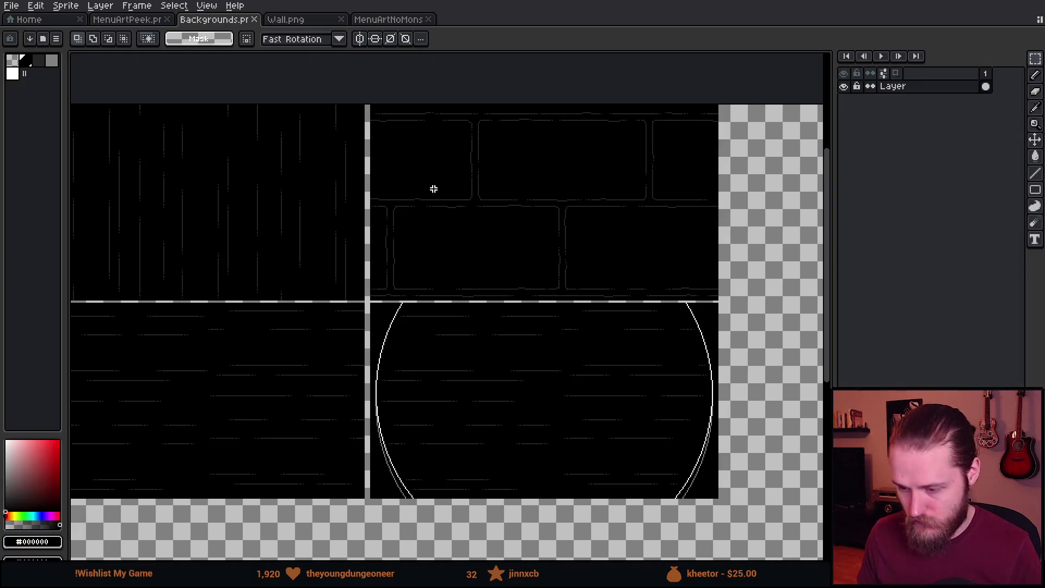
Zoom and pan around the Backgrounds brick tile sheet to inspect it, then return to Unity.
scroll(484, 180, up, 1)
scroll(196, 159, up, 3)
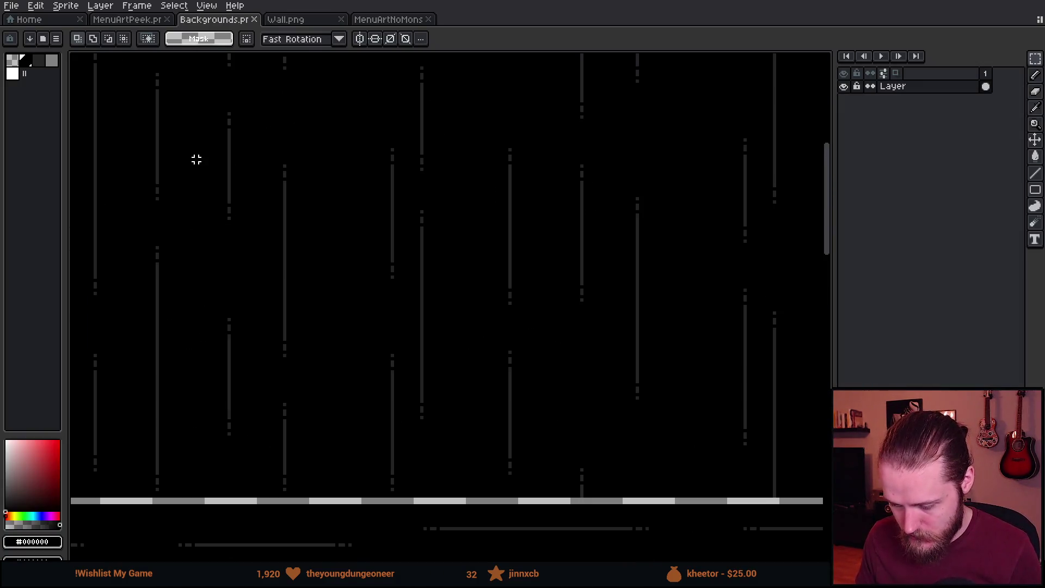
scroll(197, 161, down, 3)
scroll(272, 226, up, 2)
scroll(321, 243, down, 2)
scroll(294, 256, up, 2)
scroll(264, 266, down, 2)
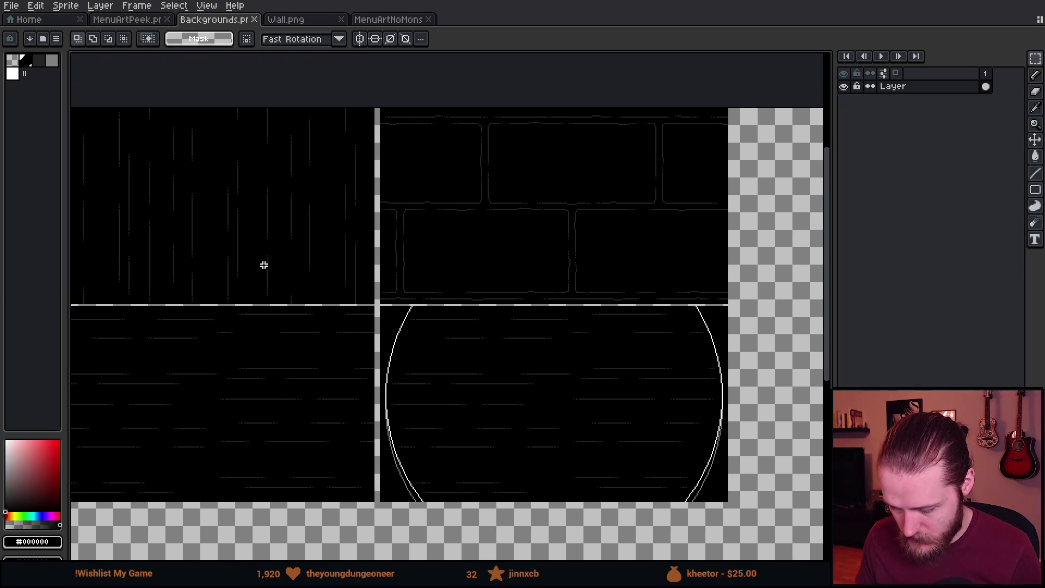
drag(457, 283, 360, 250)
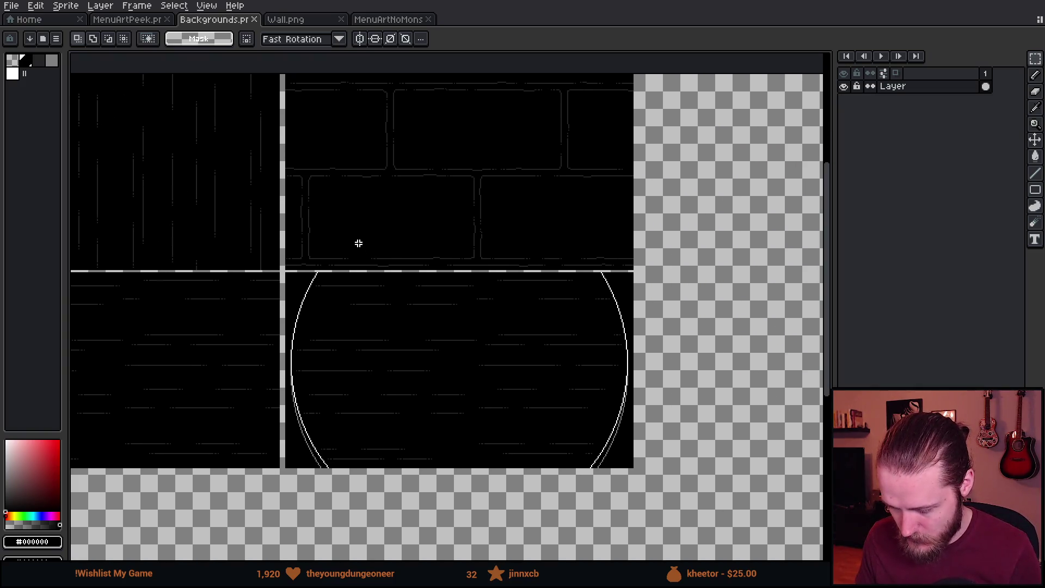
scroll(348, 272, down, 1)
scroll(306, 292, up, 1)
scroll(311, 295, down, 1)
scroll(317, 299, up, 1)
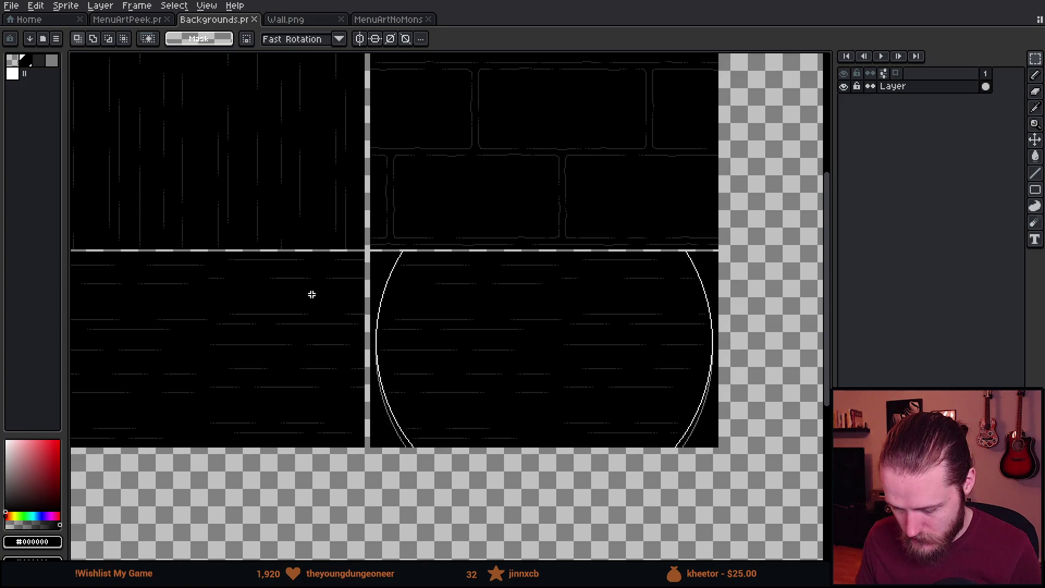
drag(220, 257, 310, 239)
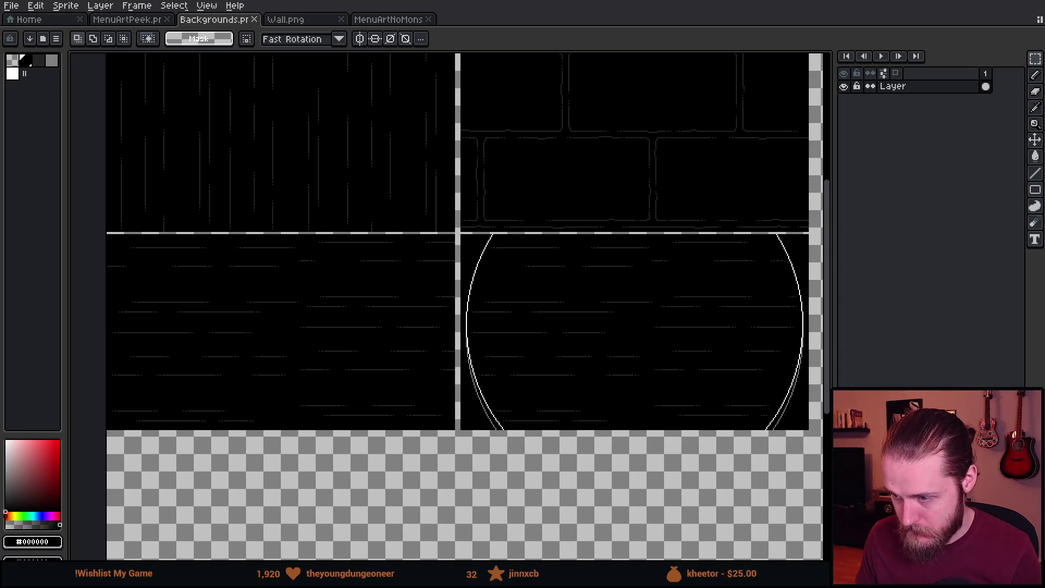
key(alt+Tab)
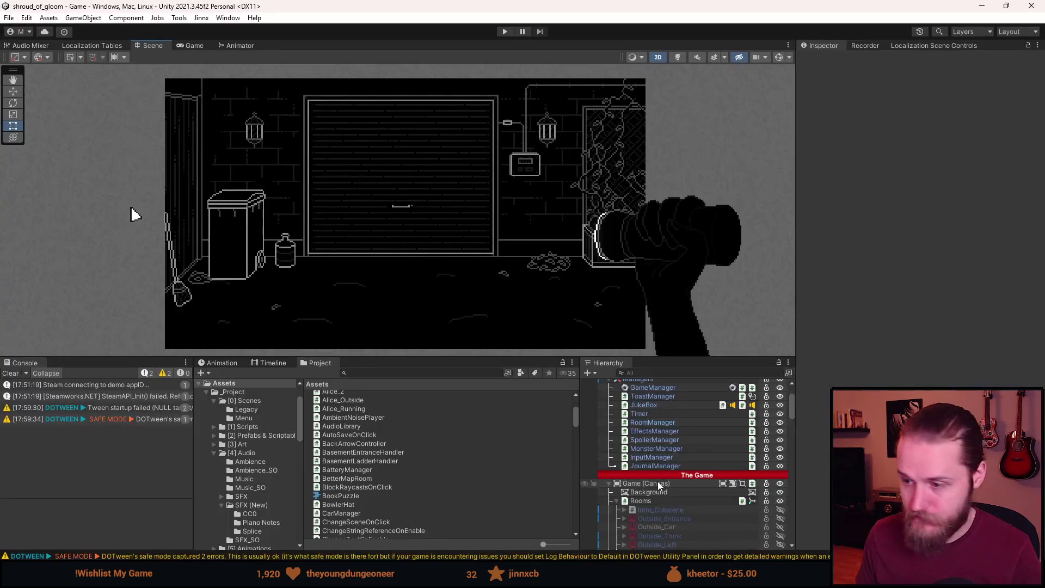
In the Hierarchy, collapse Documents and expand Menus and PauseMenu.
scroll(657, 481, down, 10)
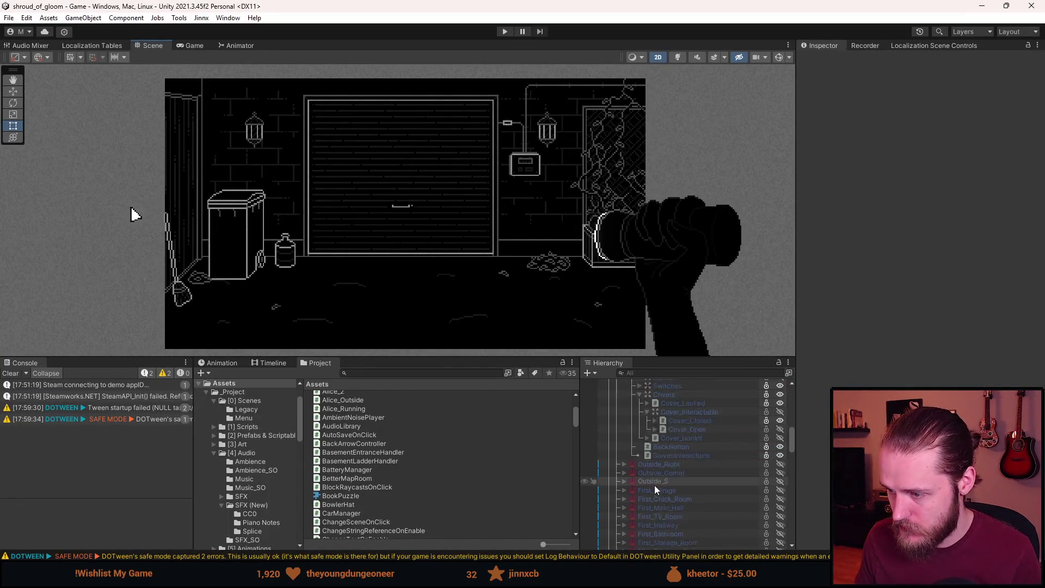
scroll(647, 493, down, 10)
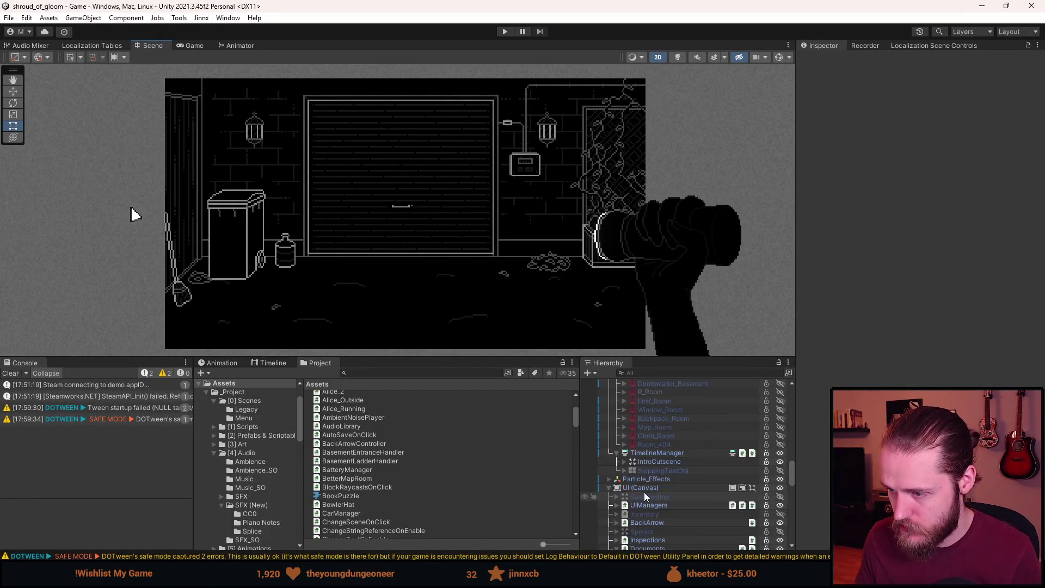
scroll(645, 497, down, 8)
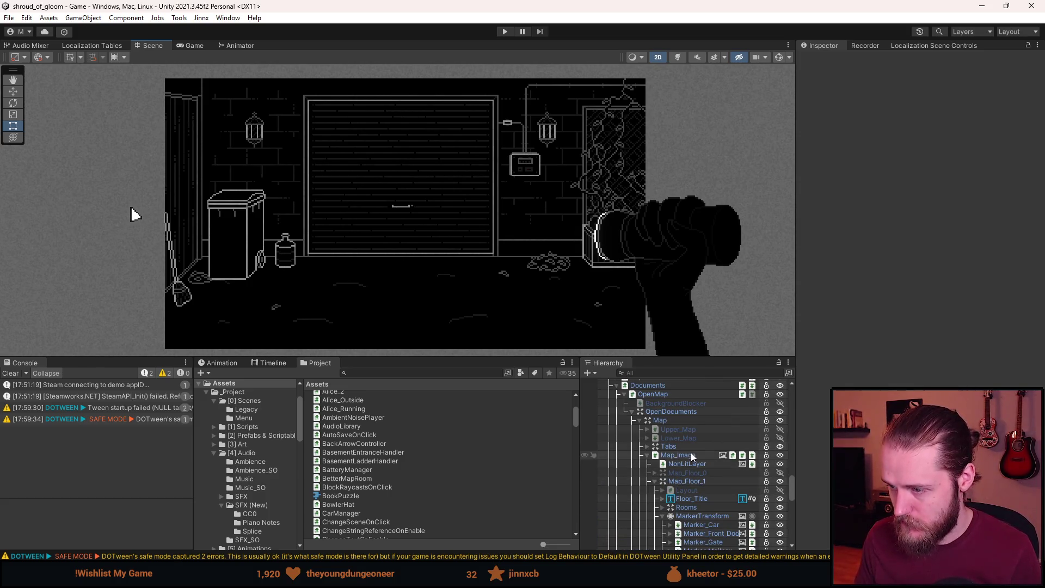
scroll(683, 470, up, 4)
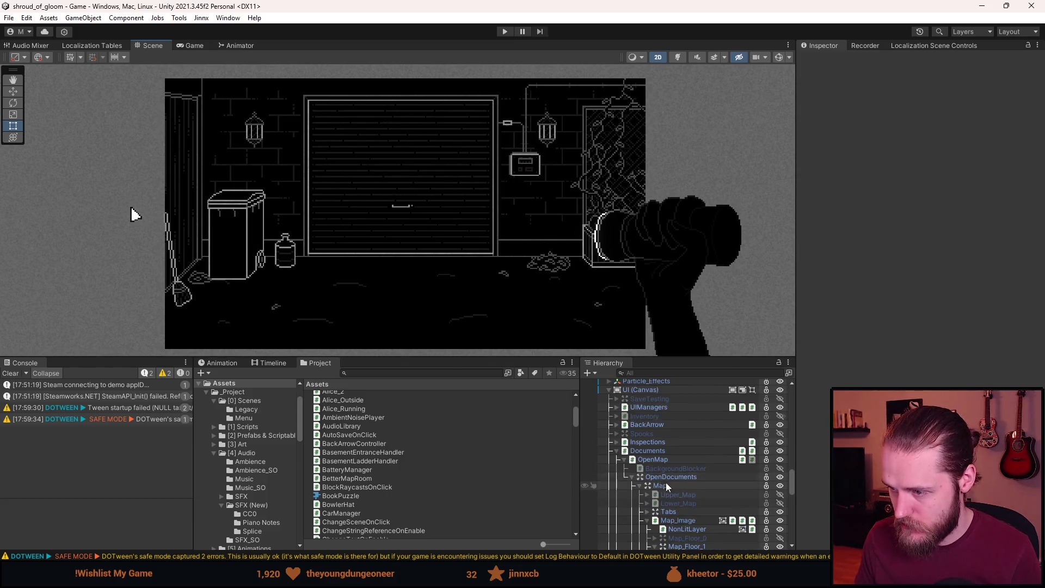
click(618, 451)
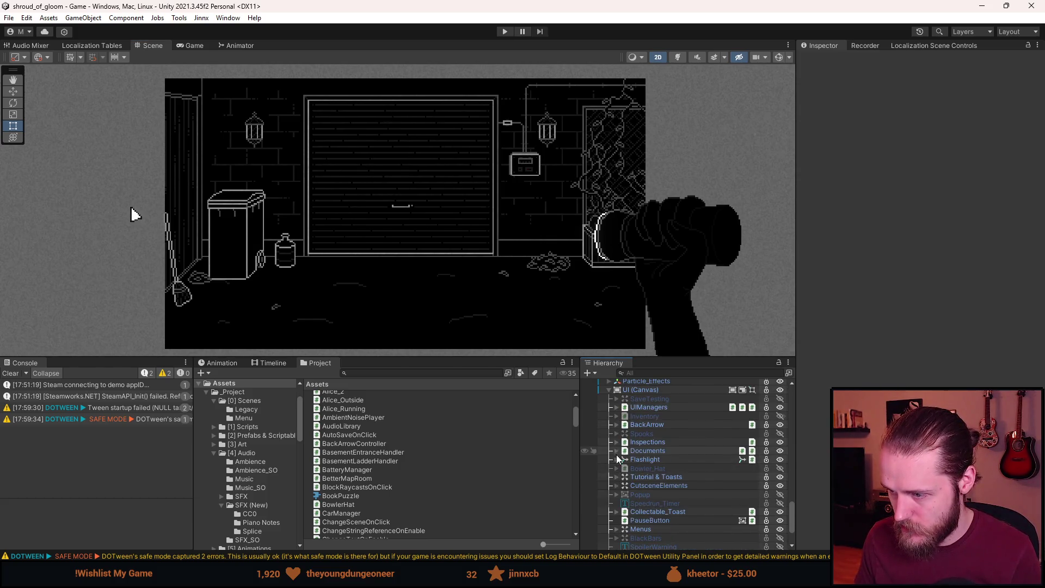
click(617, 529)
scroll(609, 532, down, 3)
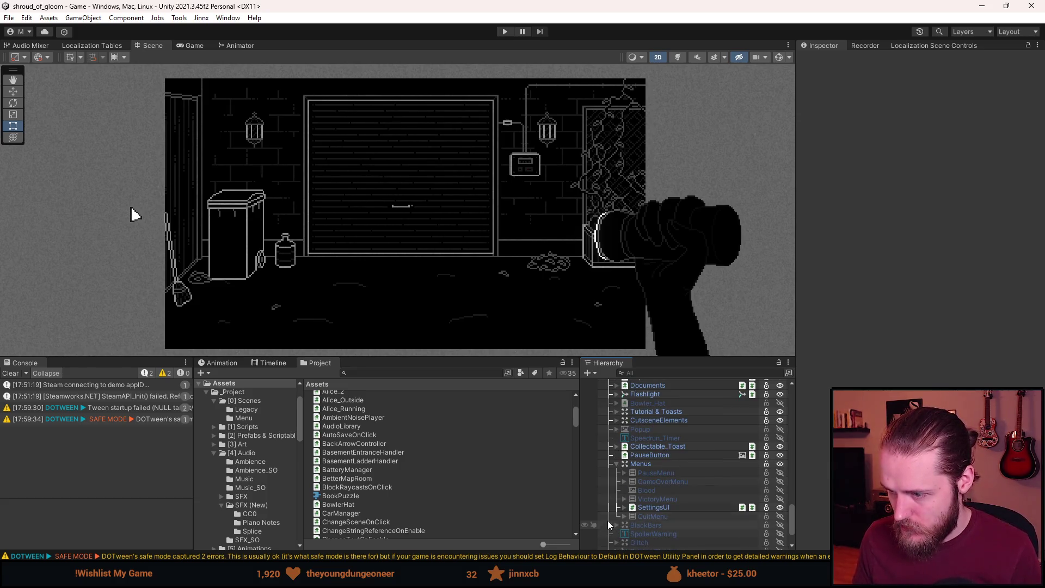
click(625, 473)
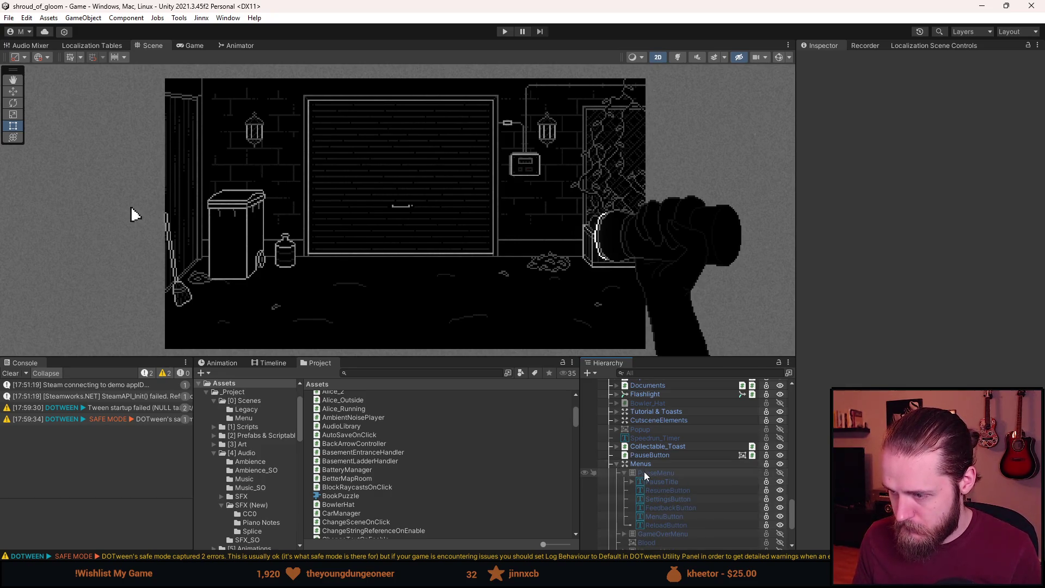
Toggle PauseMenu visible and hidden again, then select it in the Inspector.
key(shift+a)
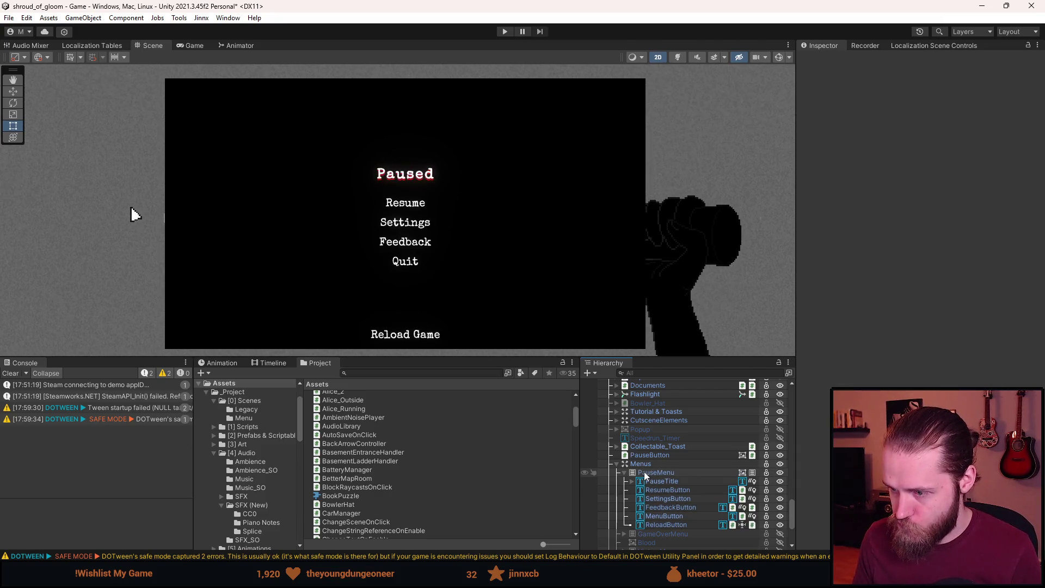
key(shift+a)
click(647, 474)
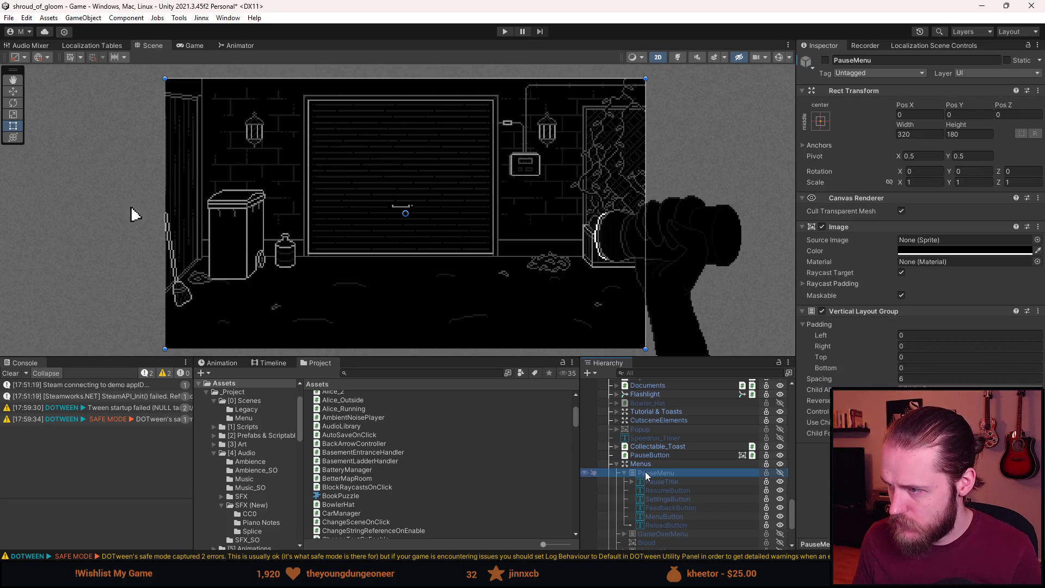
Enable PauseMenu and set its Image Source Image to the Backgrounds_Blocks sprite.
key(alt+shift+a)
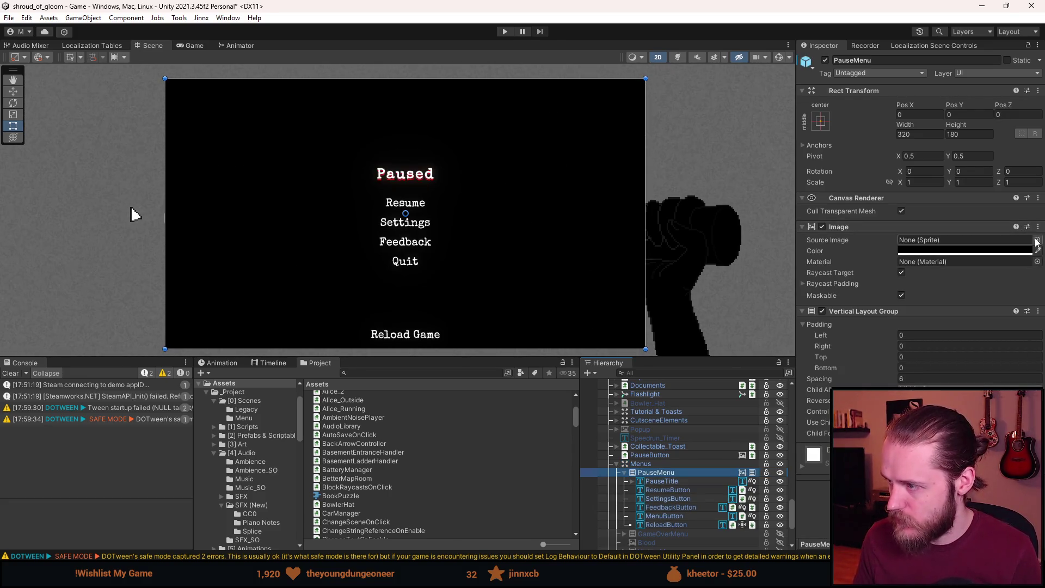
click(1037, 240)
scroll(815, 399, down, 5)
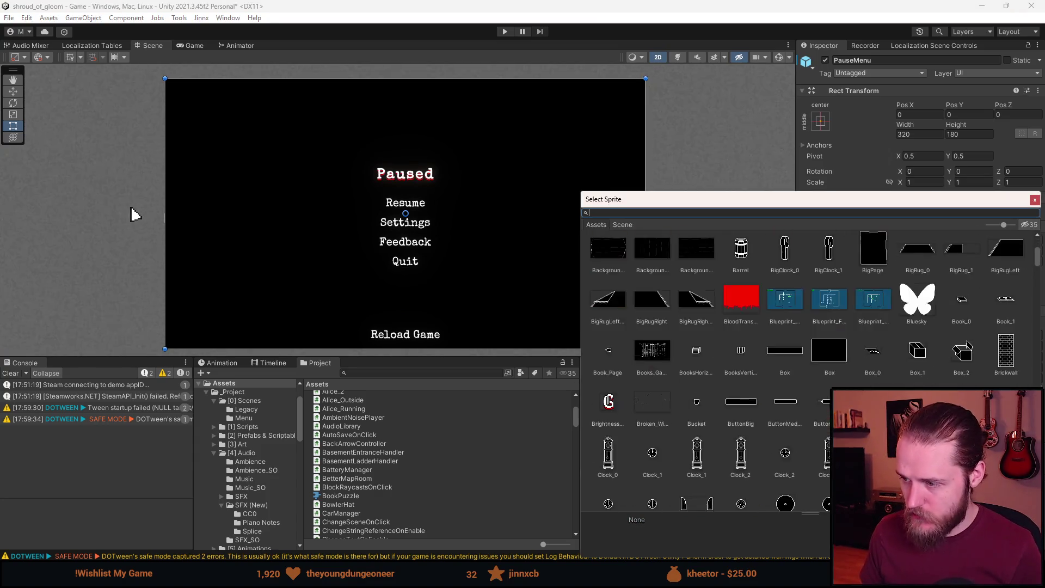
text(backg)
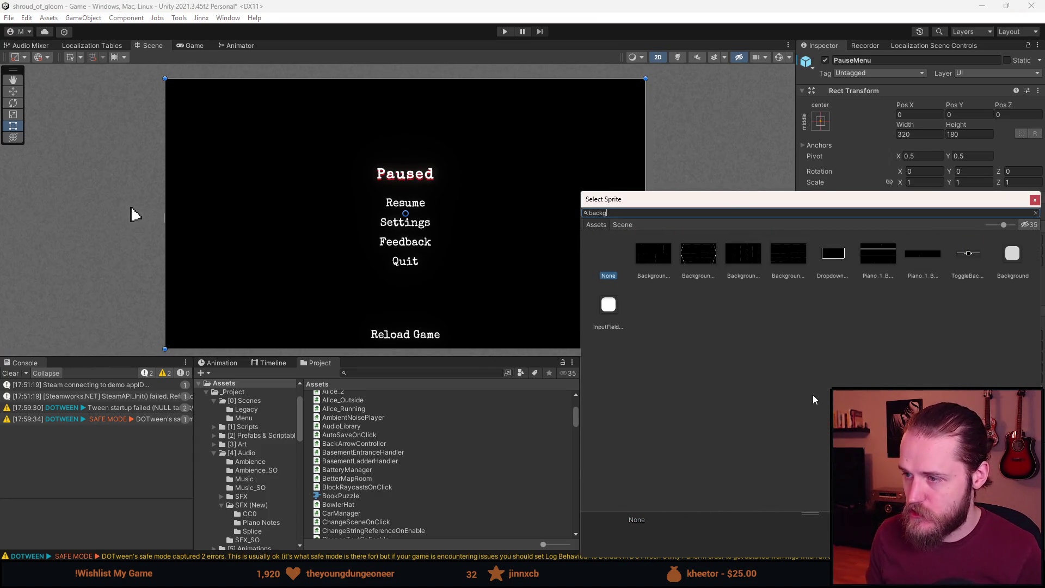
click(656, 270)
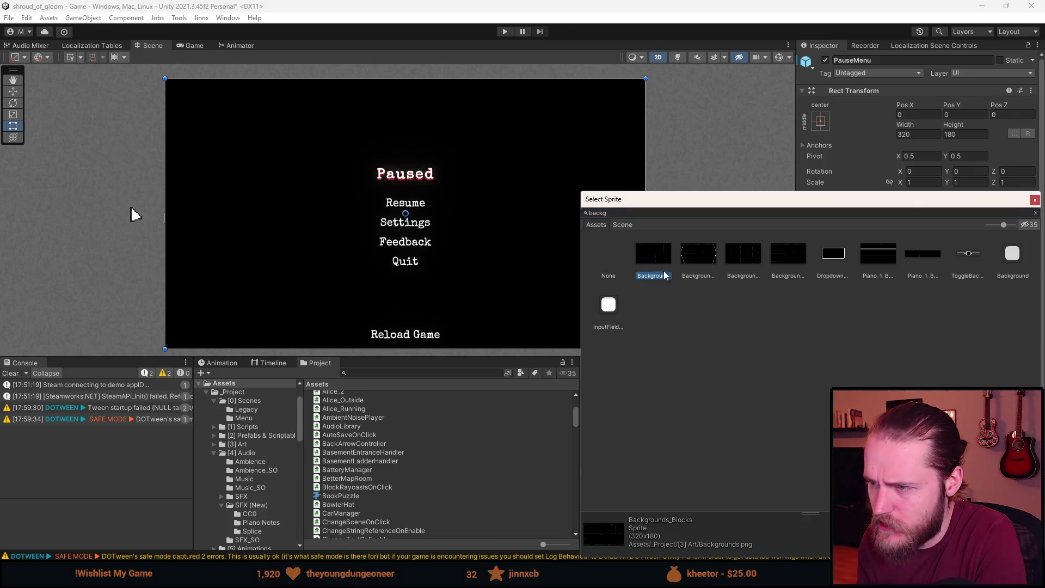
double_click(704, 280)
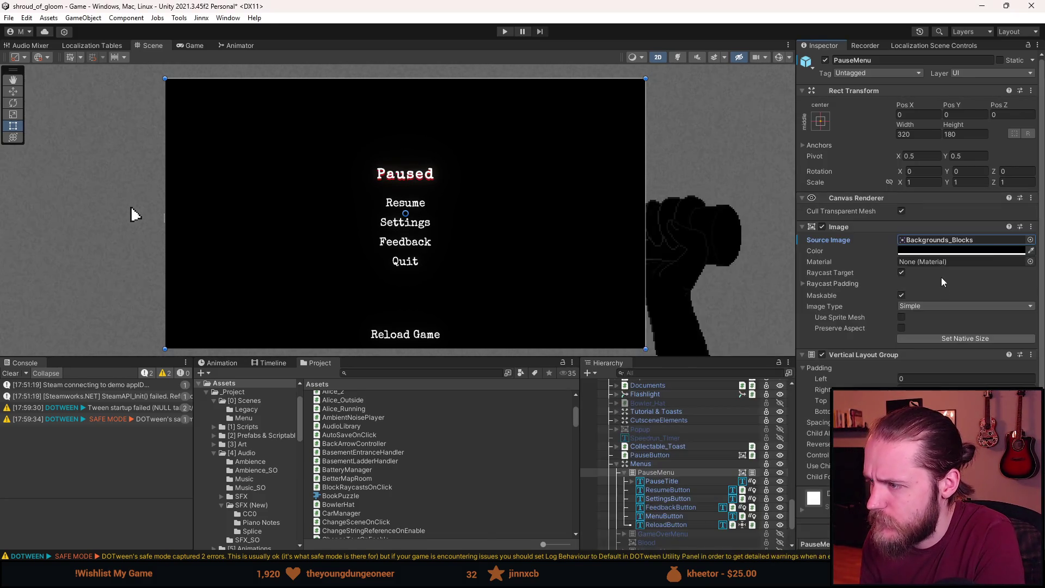
Set the pause menu background colour to plain white after trying a blue tint.
click(907, 250)
click(1005, 309)
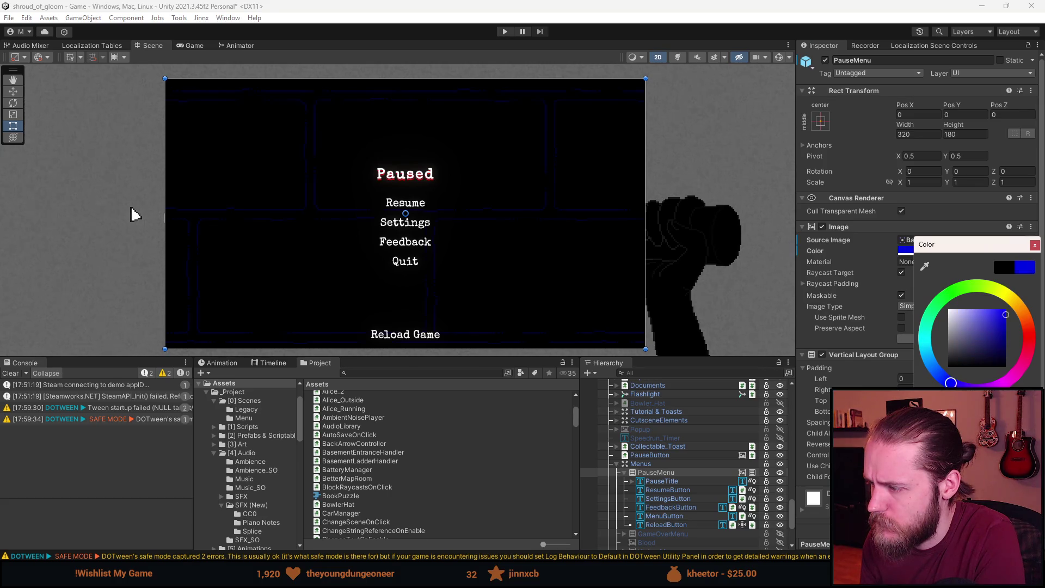
click(925, 339)
click(926, 537)
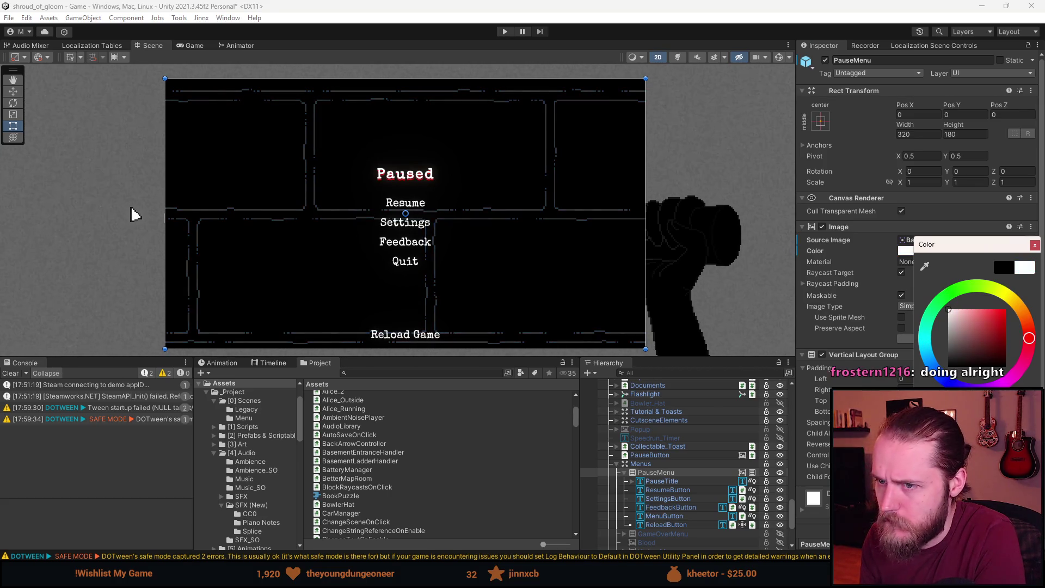
click(1034, 245)
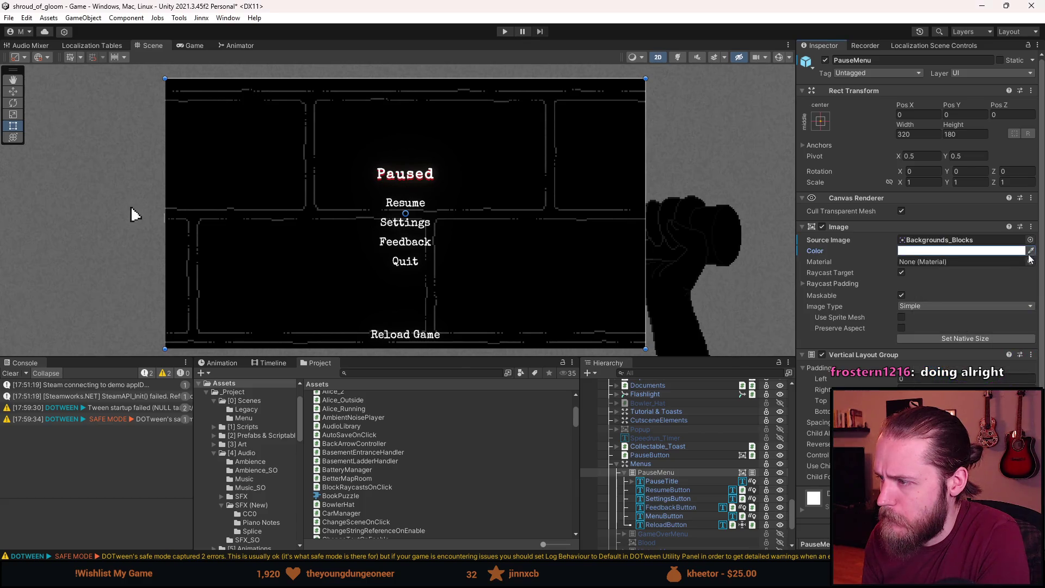
click(1035, 240)
scroll(754, 320, down, 5)
Preview the round-table, wood and piano backgrounds, then reselect Backgrounds_Blocks.
text(back)
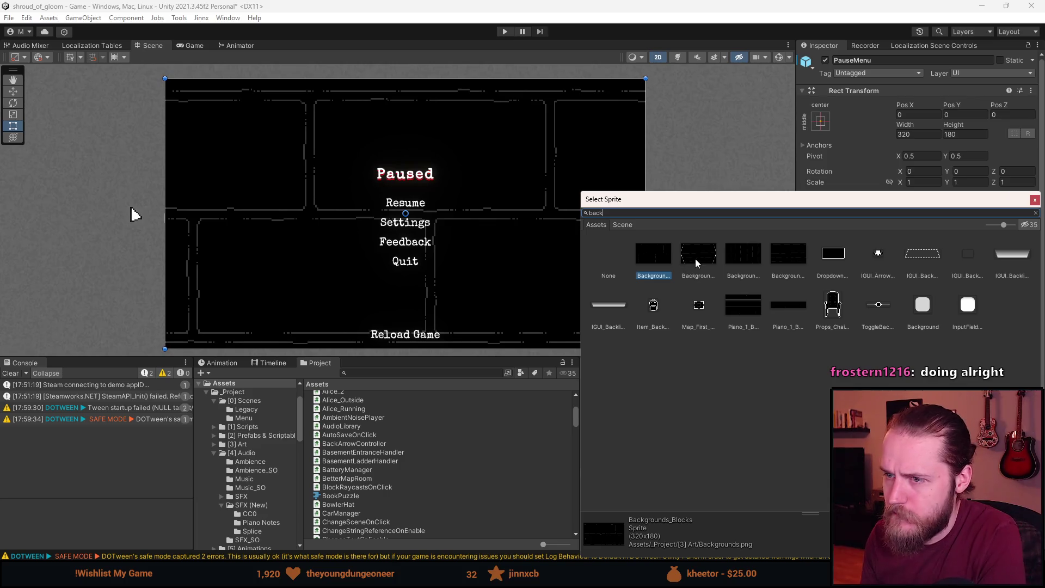
click(694, 259)
click(742, 265)
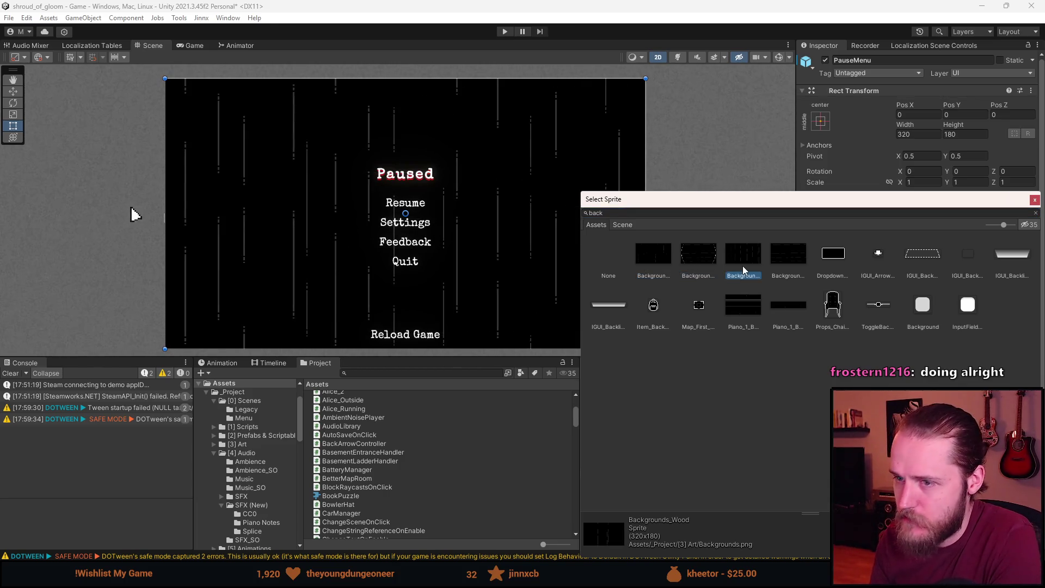
click(779, 253)
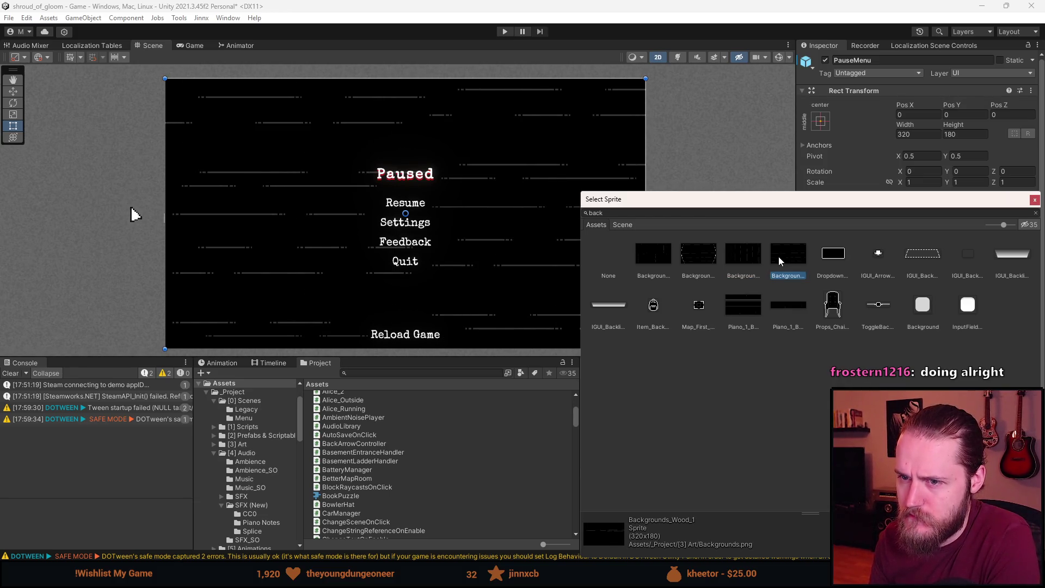
click(748, 305)
click(745, 262)
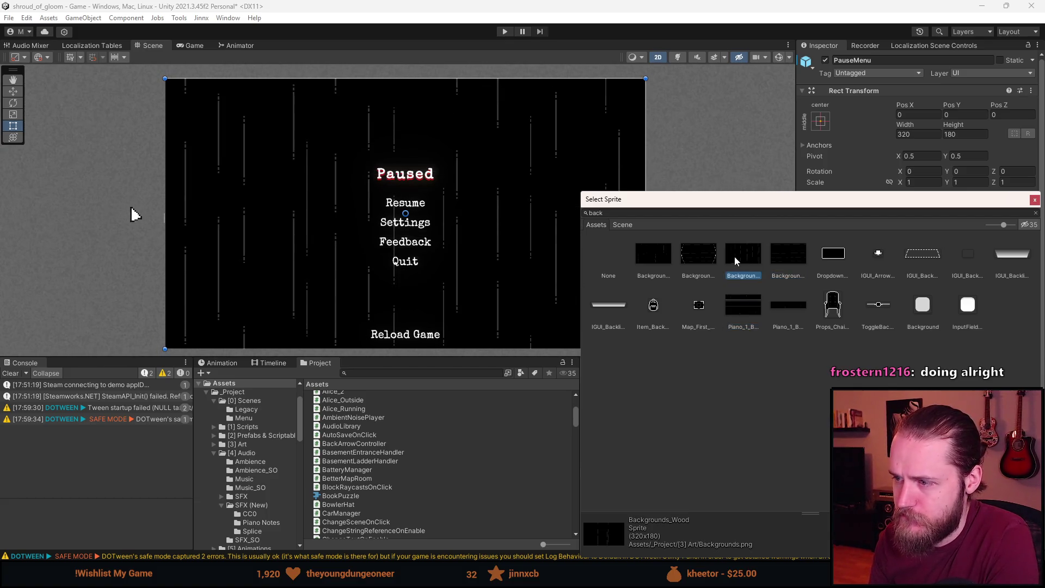
click(710, 260)
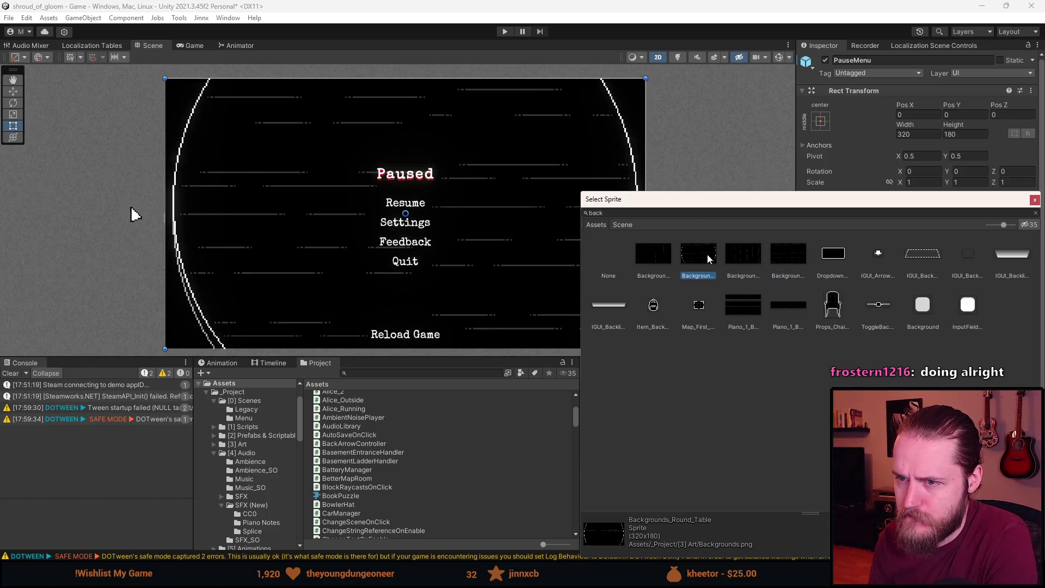
click(666, 261)
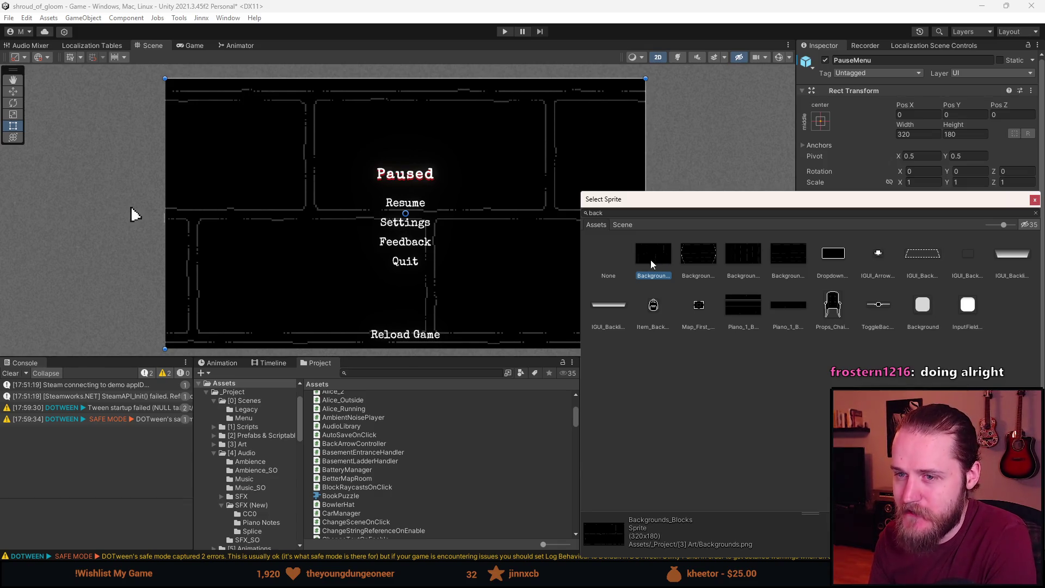
Close the sprite picker keeping Backgrounds_Blocks and hide the PauseMenu object.
scroll(474, 275, down, 2)
scroll(474, 280, up, 2)
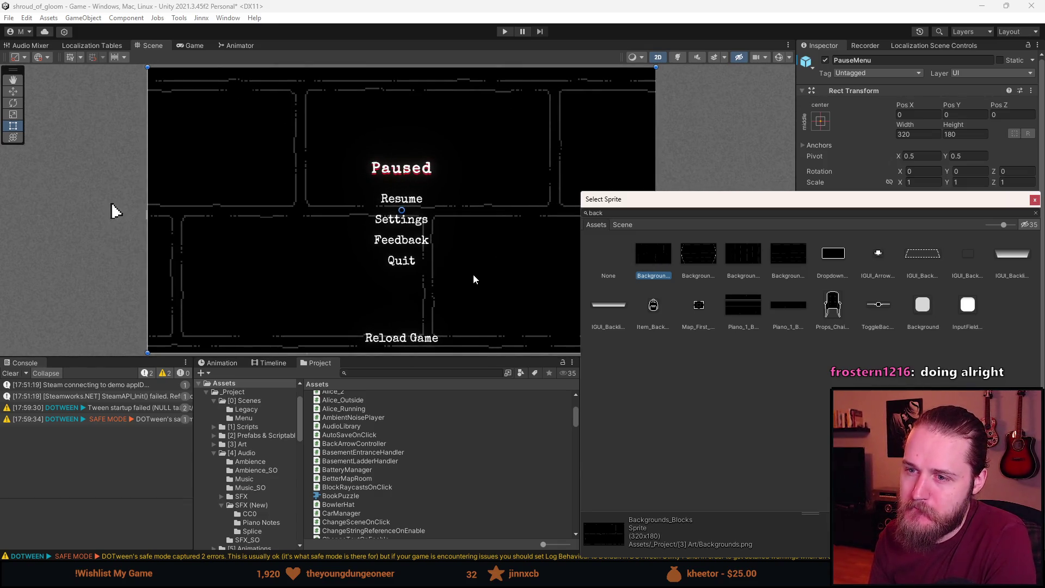
scroll(474, 279, down, 1)
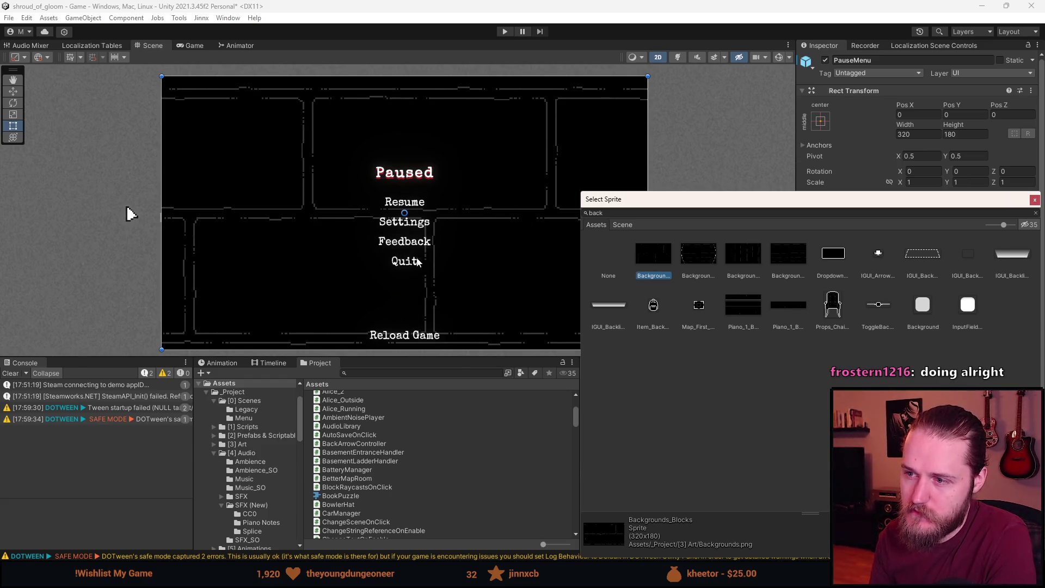
click(362, 256)
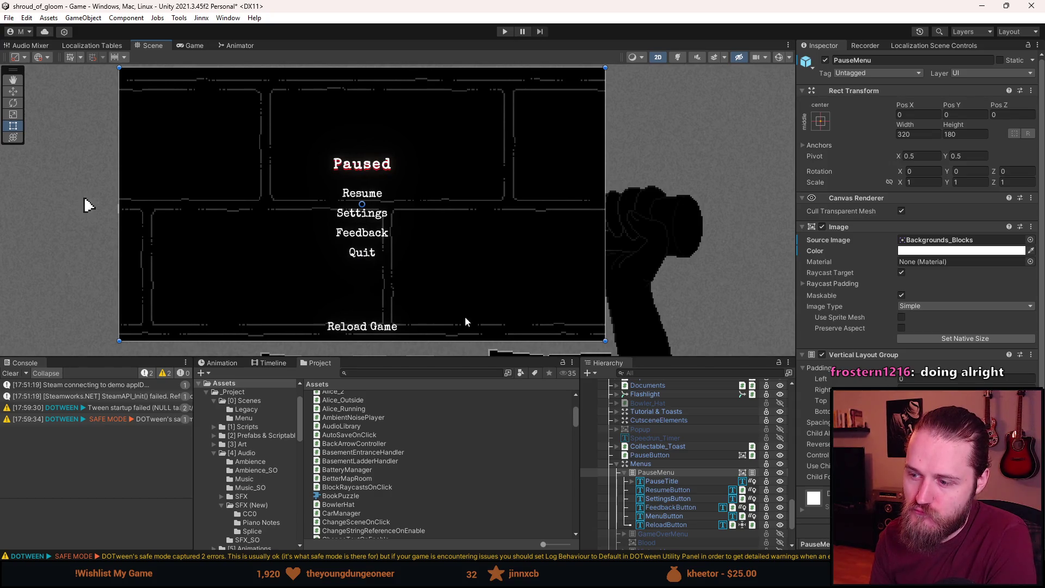
key(alt+shift+a)
Enter play mode and drag the panel divider down to enlarge the Game view.
click(504, 31)
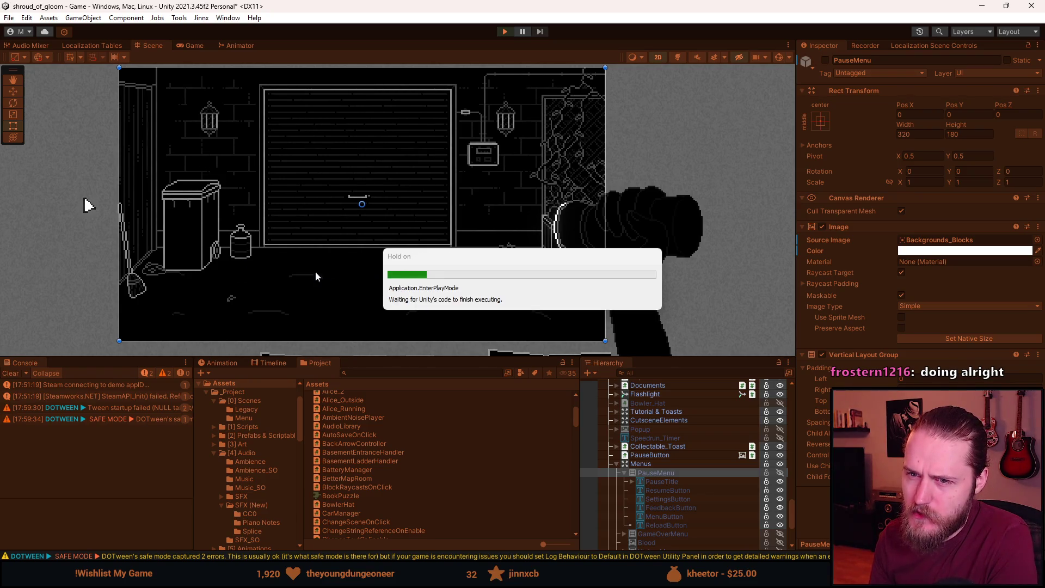
drag(404, 359, 377, 541)
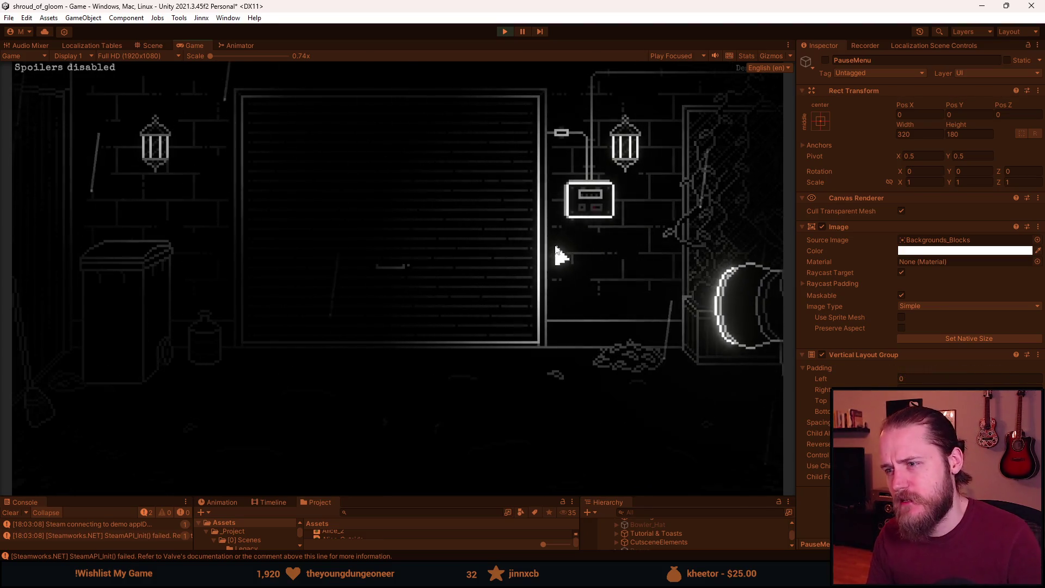
Pause the running game to bring up the Paused menu over the dark brick background.
key(Escape)
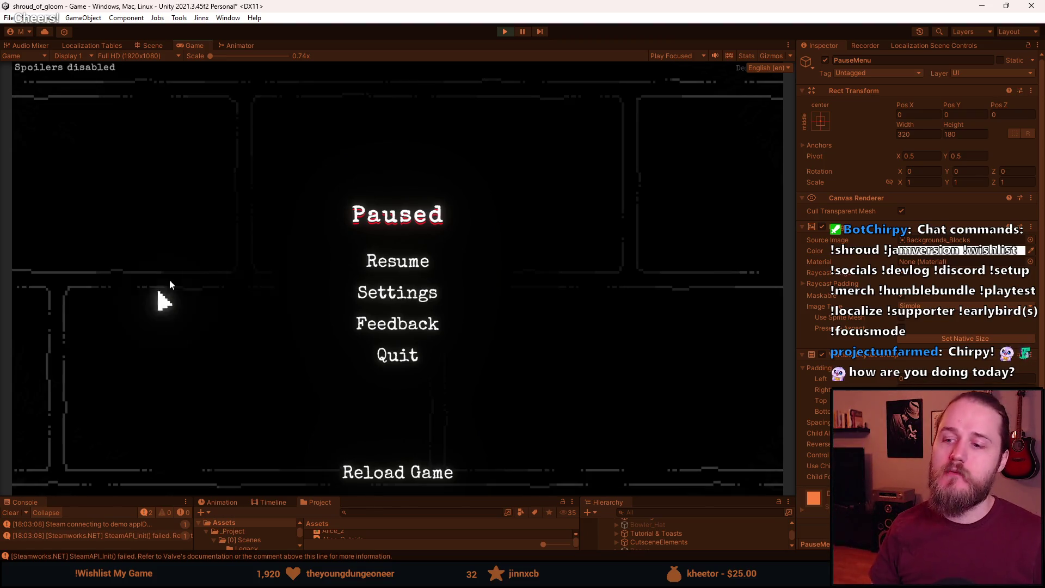
click(423, 301)
click(402, 382)
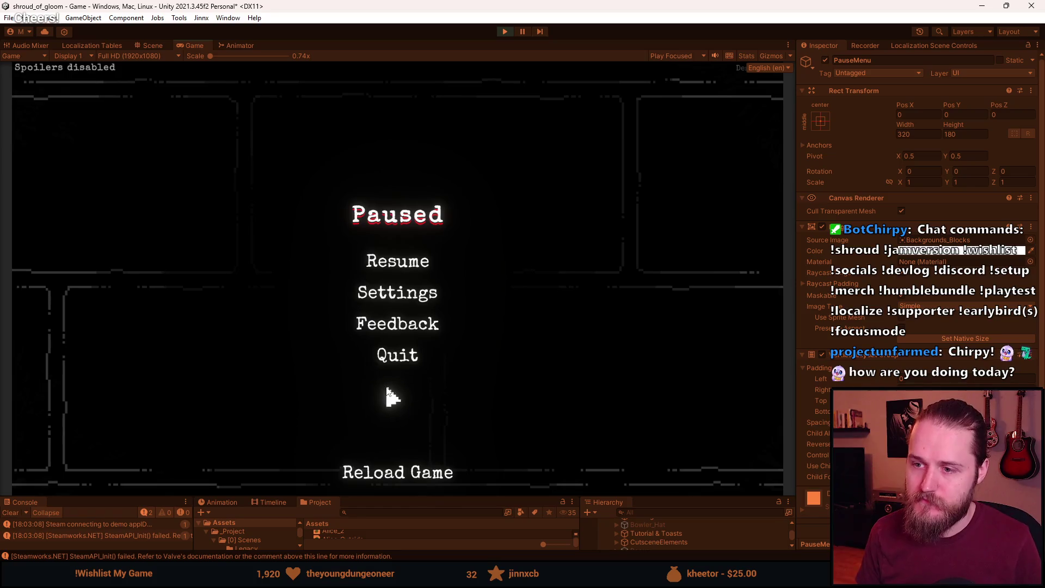
click(418, 298)
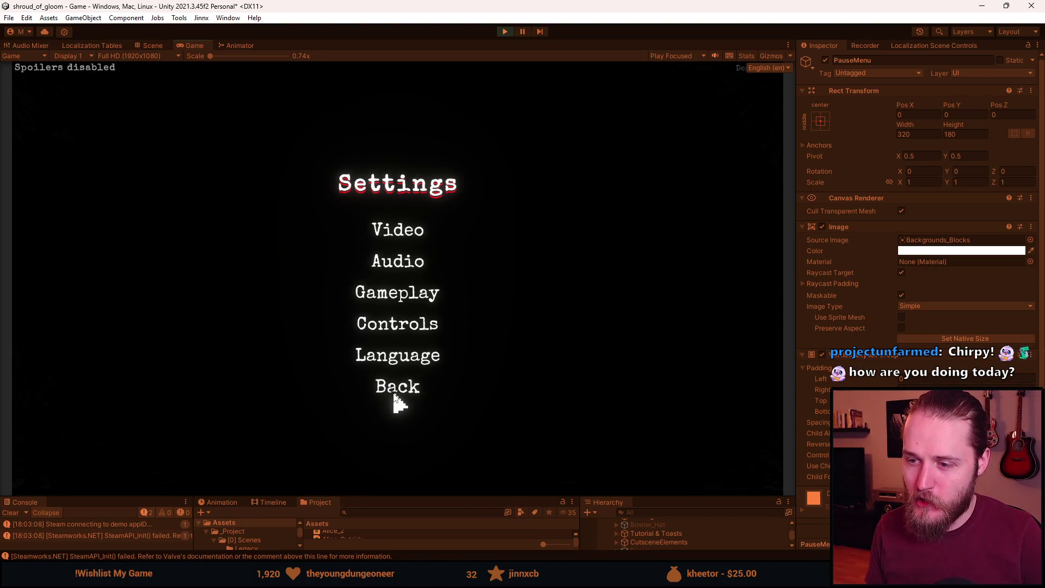
click(396, 396)
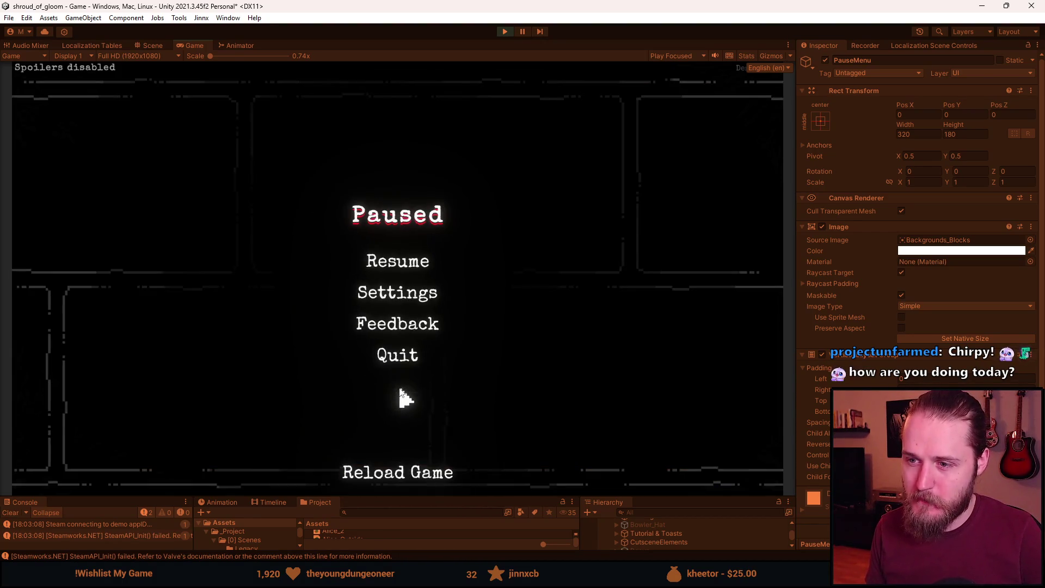
click(391, 351)
Quit to the main menu and check the Settings and Audio menus, then back out.
click(403, 319)
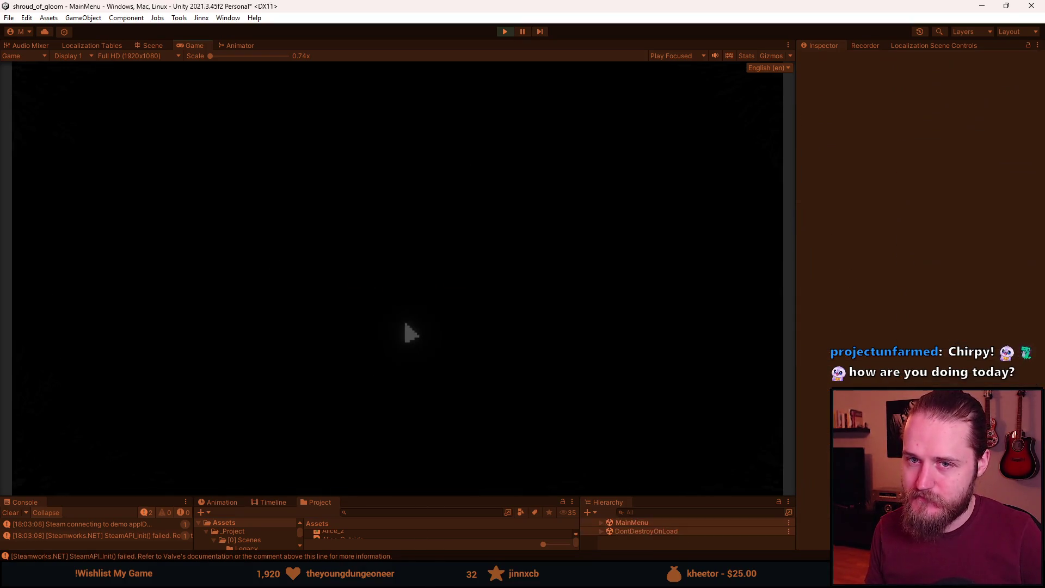
click(474, 343)
click(589, 257)
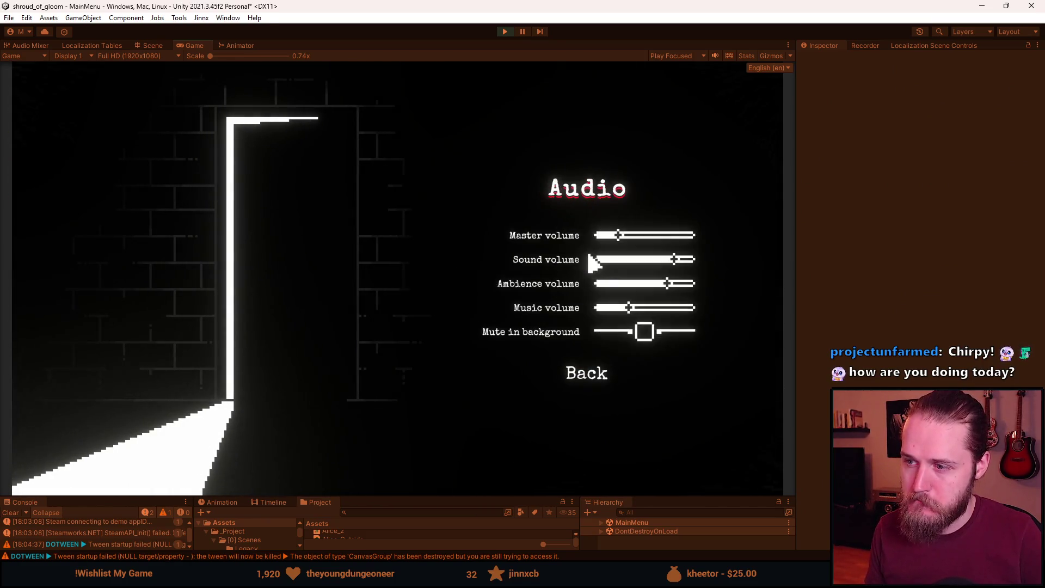
click(588, 374)
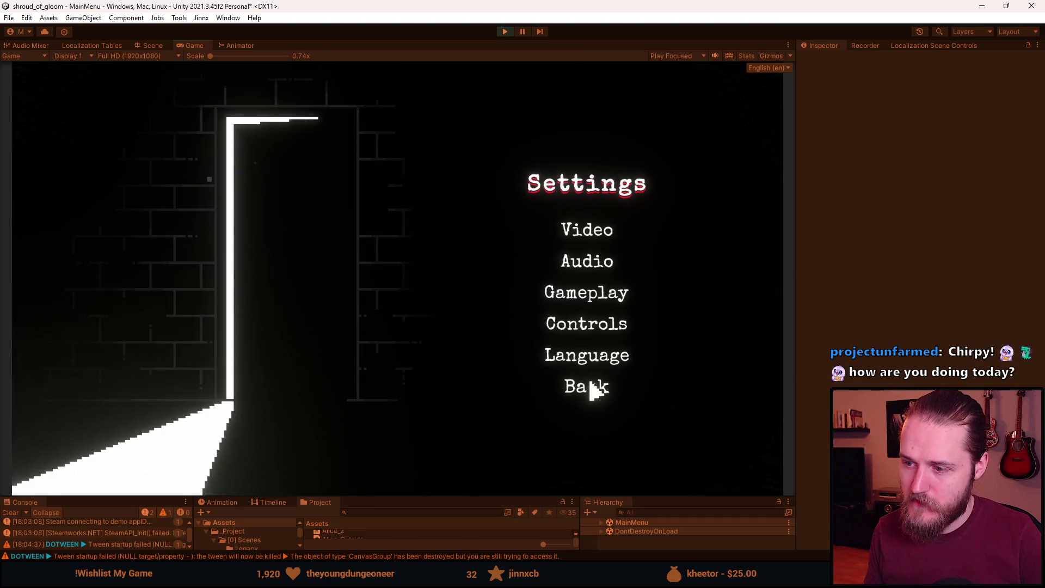
click(591, 386)
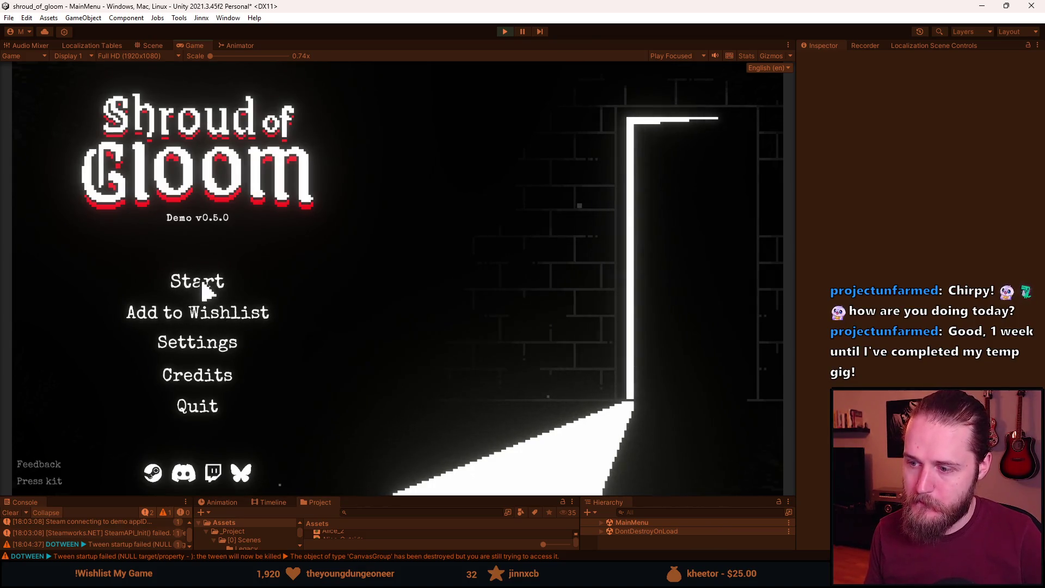
Load the game from Slot 1, pause it, and quit back to the main menu.
click(207, 289)
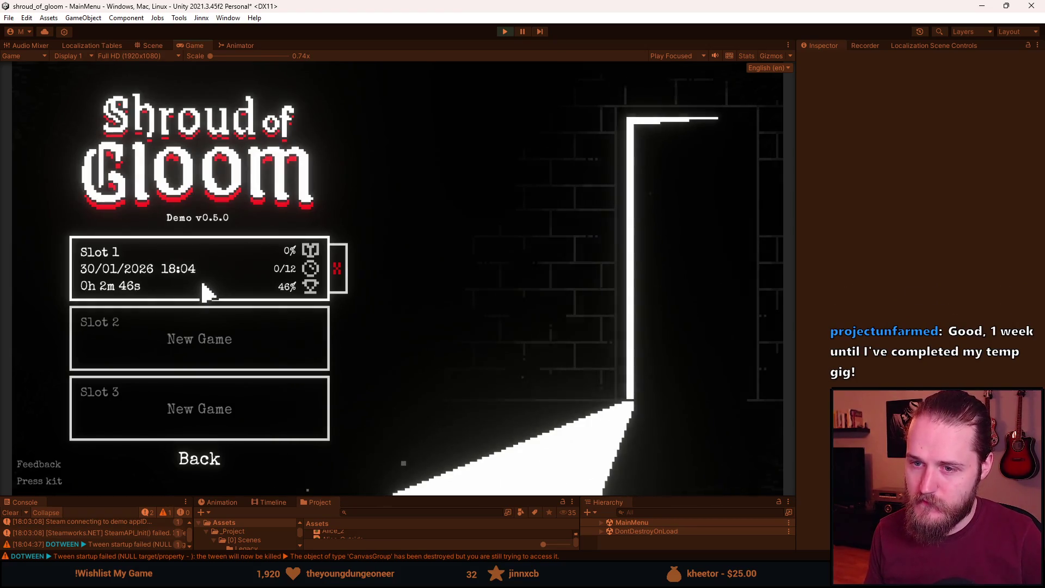
click(206, 292)
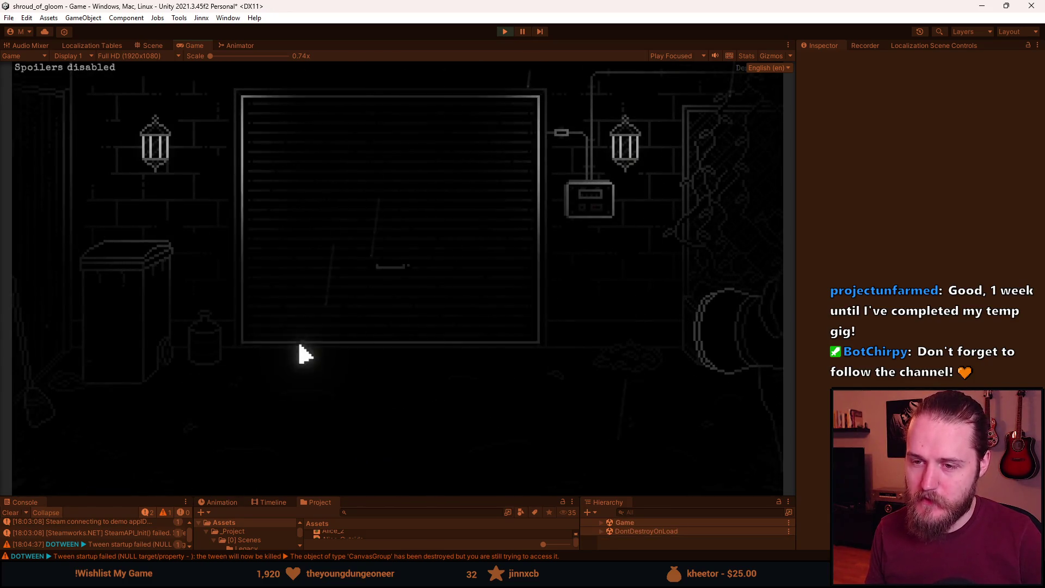
key(Escape)
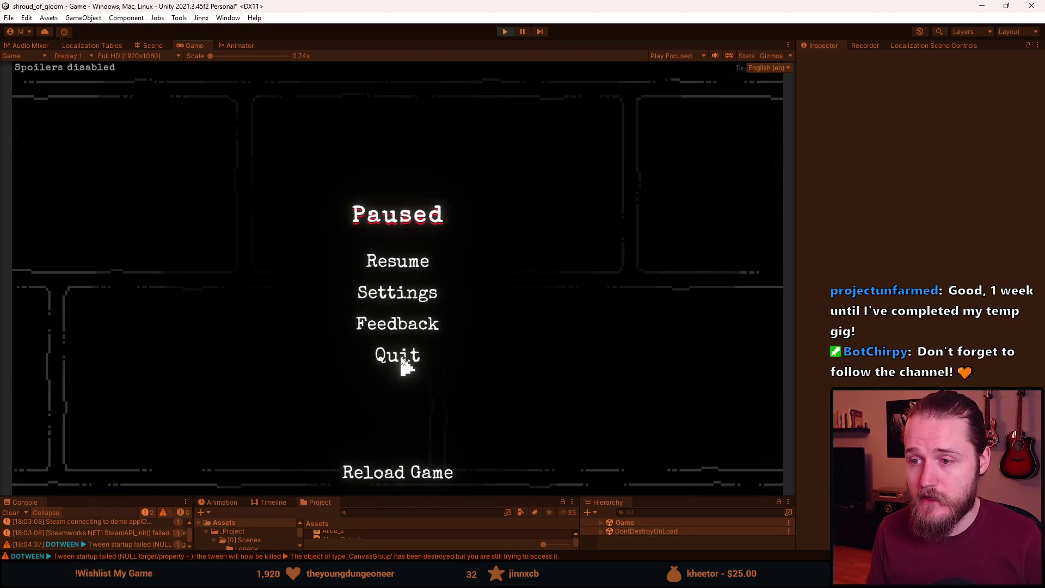
click(399, 355)
click(398, 315)
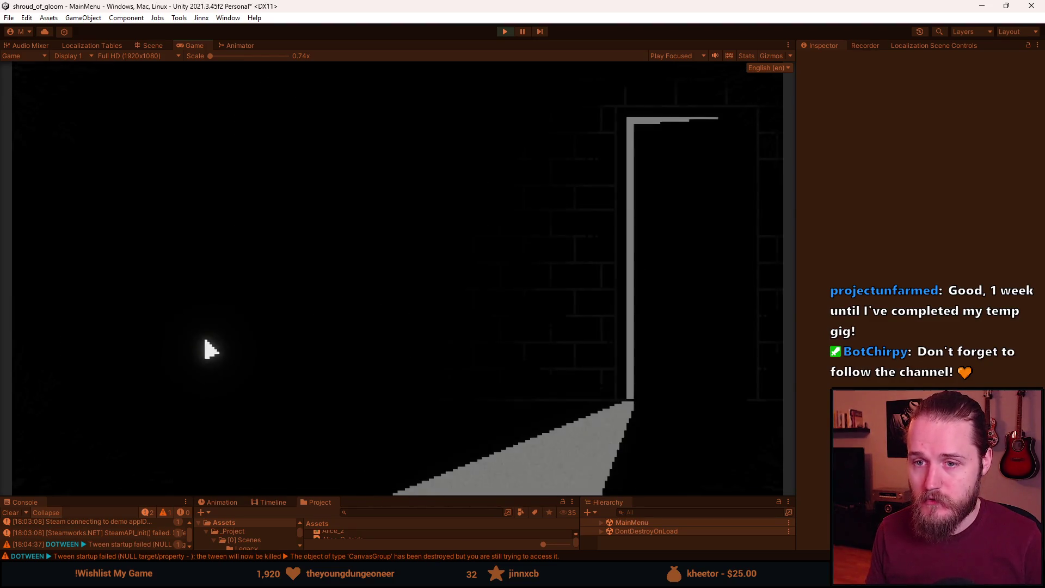
View the credits screen, return, then start the game again from Slot 1.
click(200, 381)
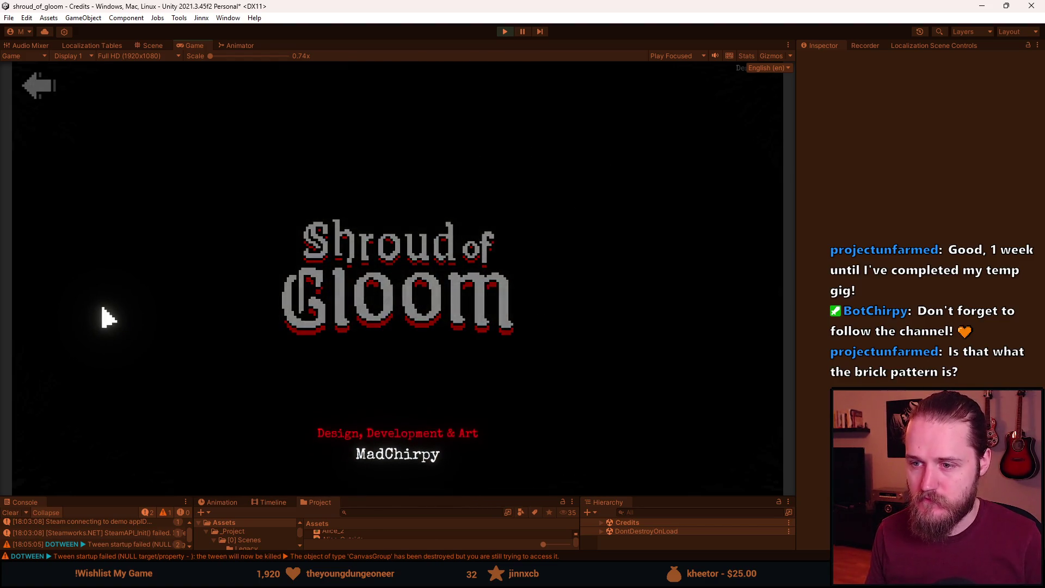
click(43, 87)
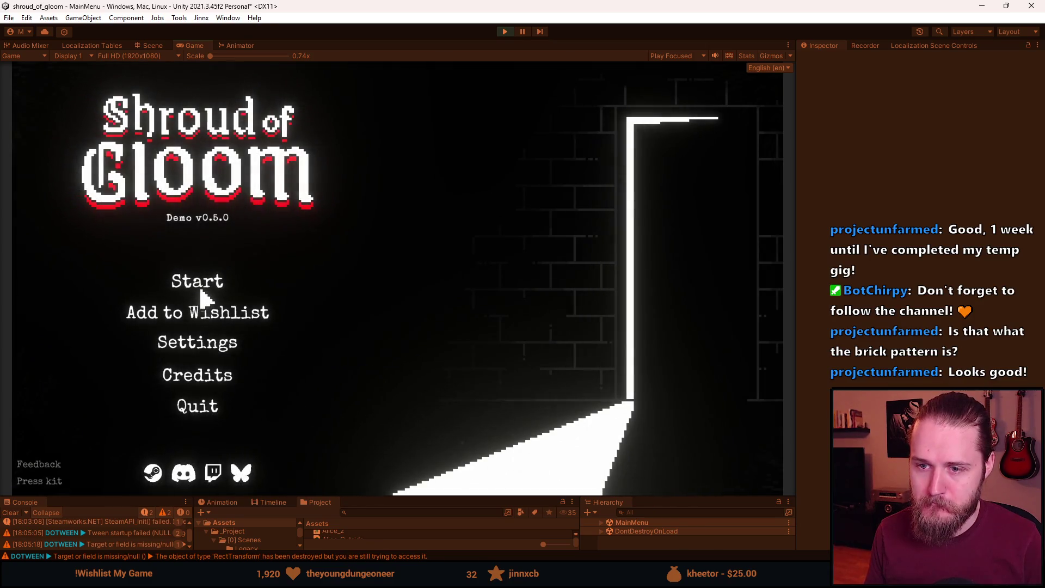
click(199, 286)
click(202, 291)
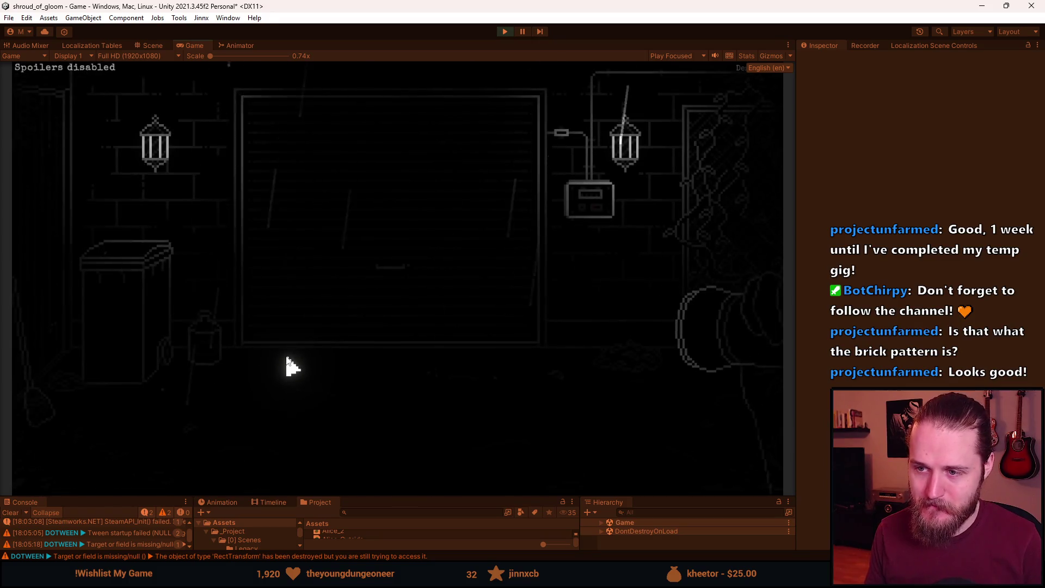
Pause the loaded game, resume it, and pause it again.
key(Escape)
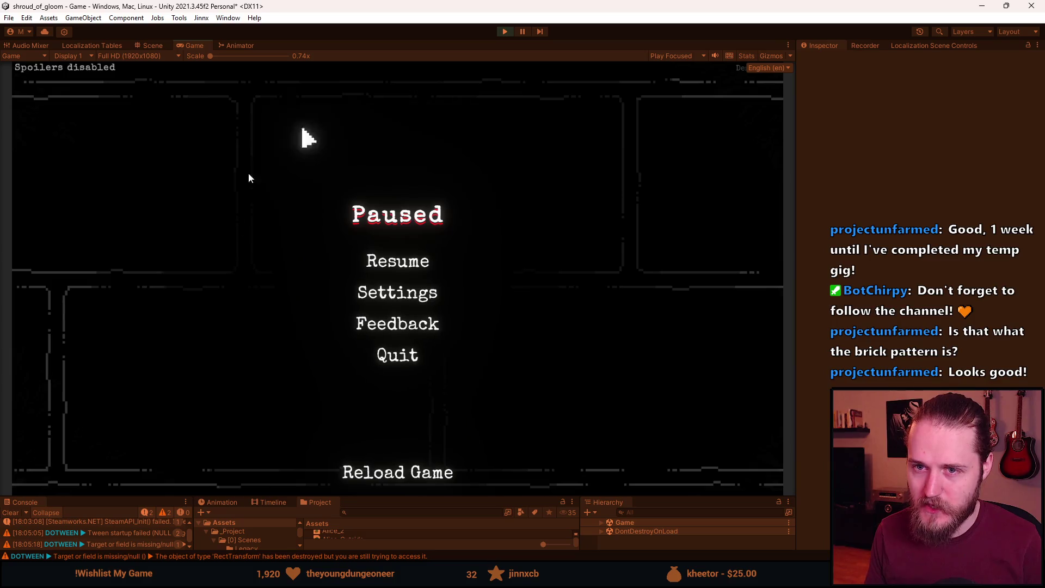
click(420, 268)
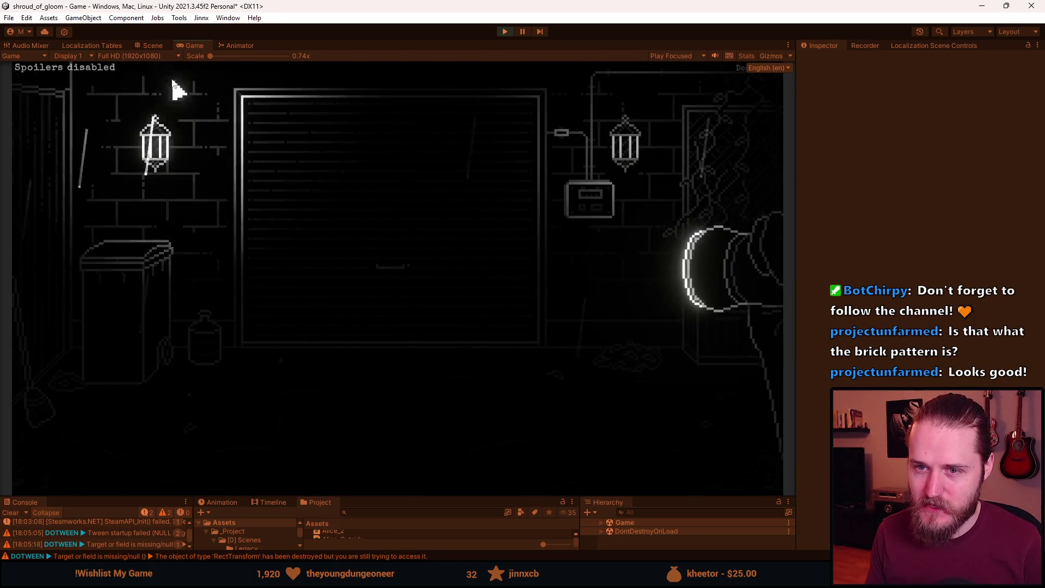
key(Escape)
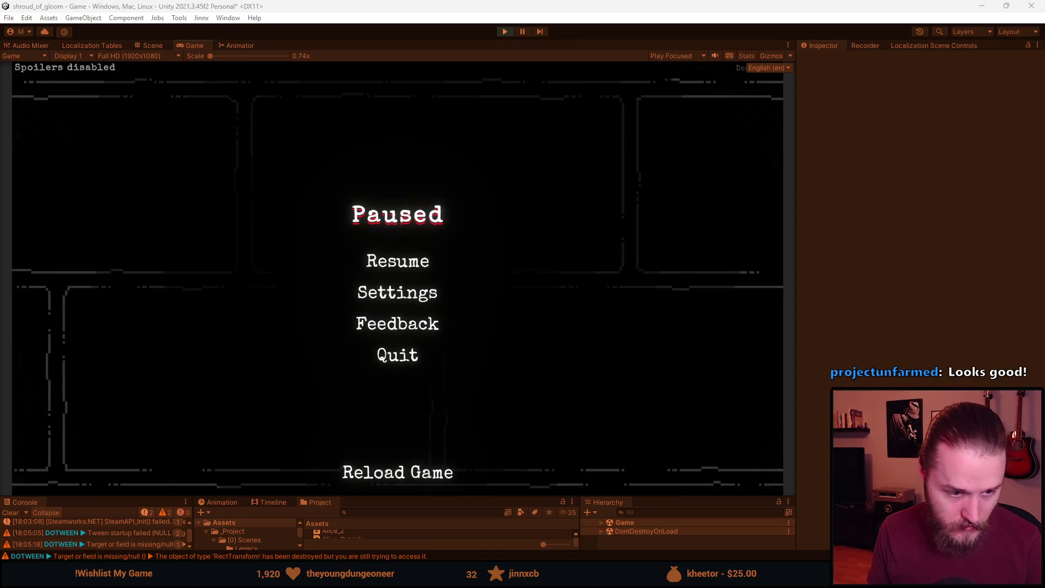
In Aseprite, paste the brick wall onto a new Layer 1 at the upper left.
key(alt+Tab)
scroll(296, 230, up, 2)
key(ctrl+shift+n)
key(ctrl+v)
mouse_move(434, 358)
mouse_down()
mouse_move(289, 247)
mouse_move(549, 163)
mouse_move(529, 164)
mouse_up()
key(ctrl+v)
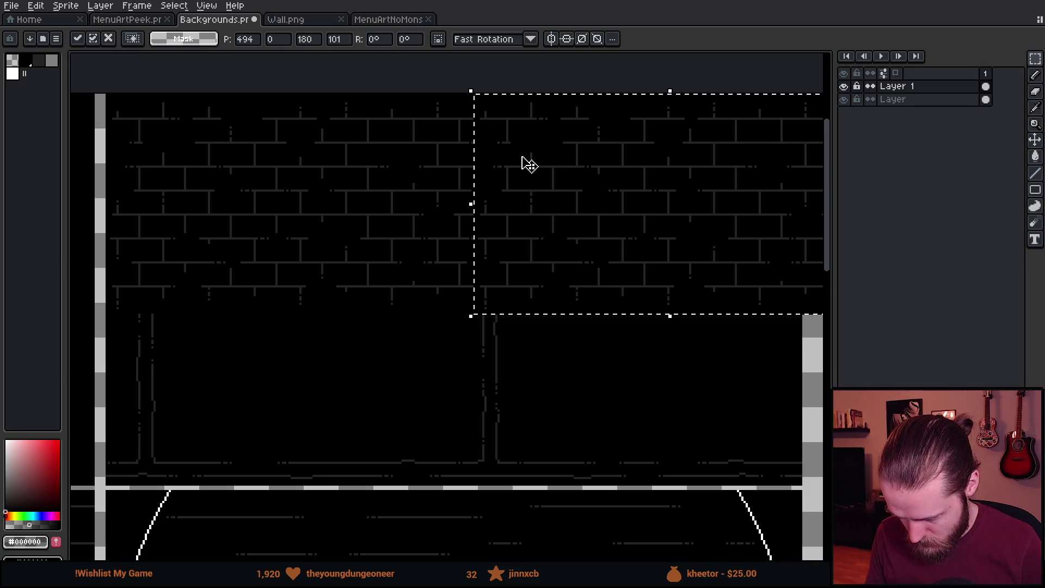
Place the second brick copy and delete the excess black area on the right.
scroll(368, 334, down, 2)
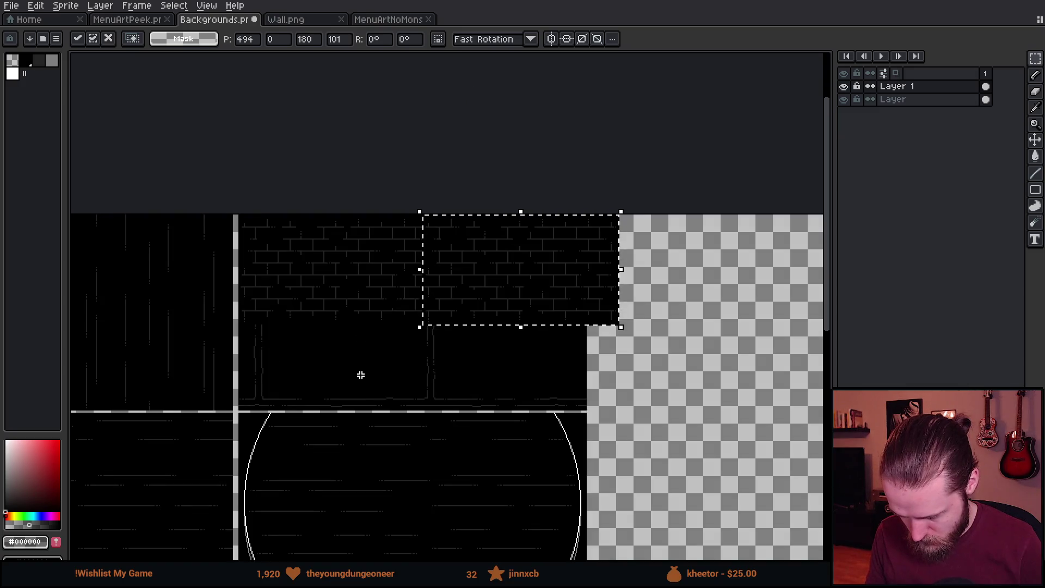
click(361, 375)
drag(652, 186, 590, 393)
scroll(583, 392, up, 2)
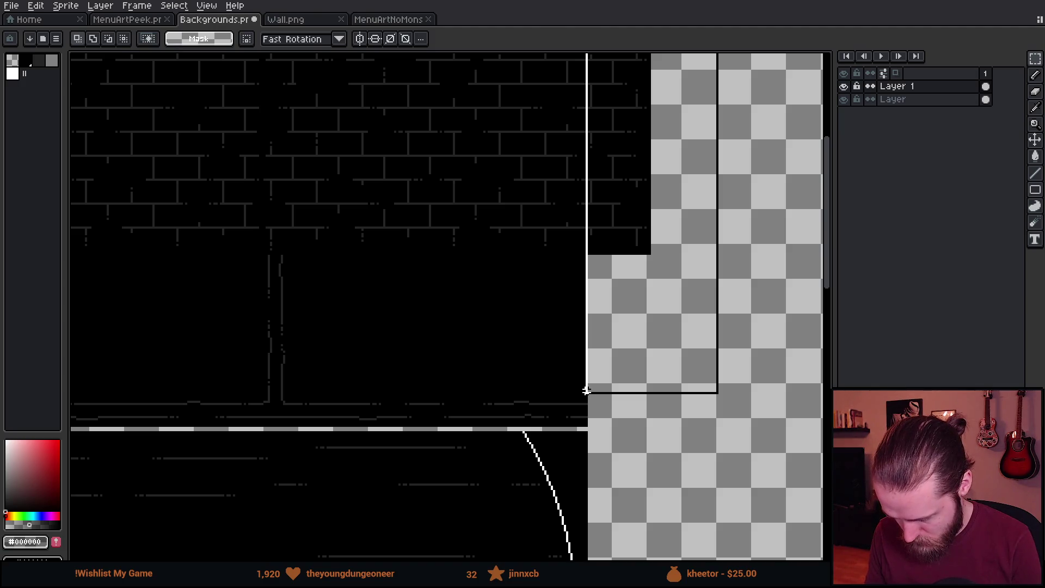
key(Delete)
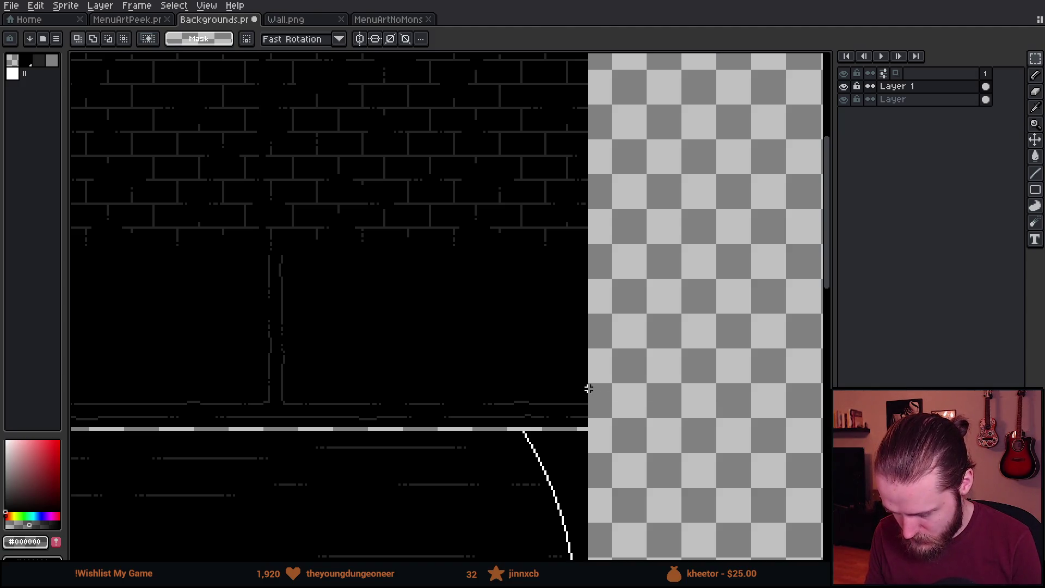
Move the selected brick wall area down and deselect.
scroll(312, 224, down, 2)
drag(191, 175, 612, 335)
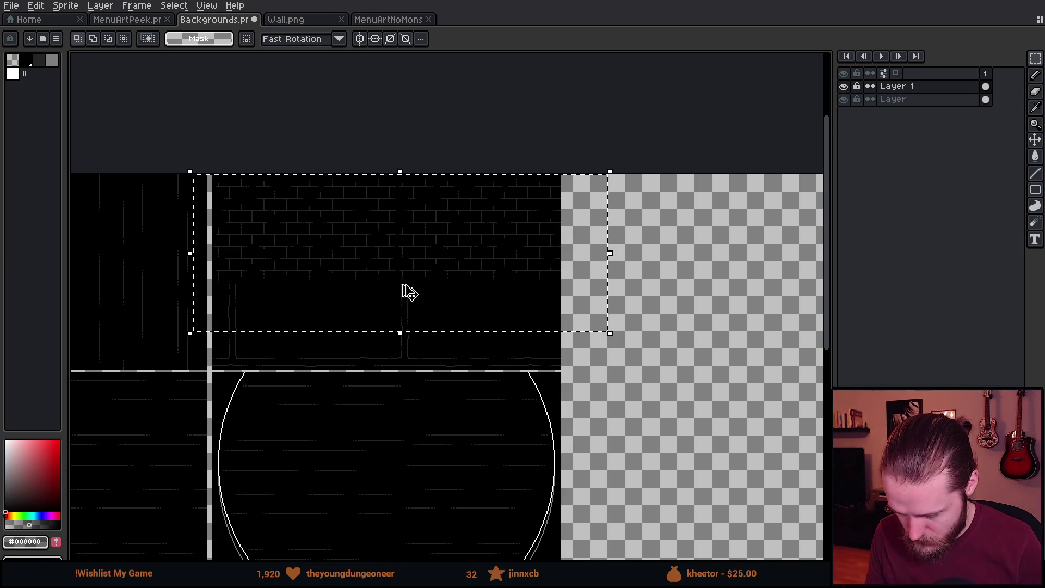
scroll(327, 272, up, 2)
mouse_move(410, 243)
mouse_down()
mouse_move(460, 381)
mouse_move(416, 462)
mouse_move(403, 450)
mouse_move(406, 464)
mouse_up()
key(Return)
key(ctrl+d)
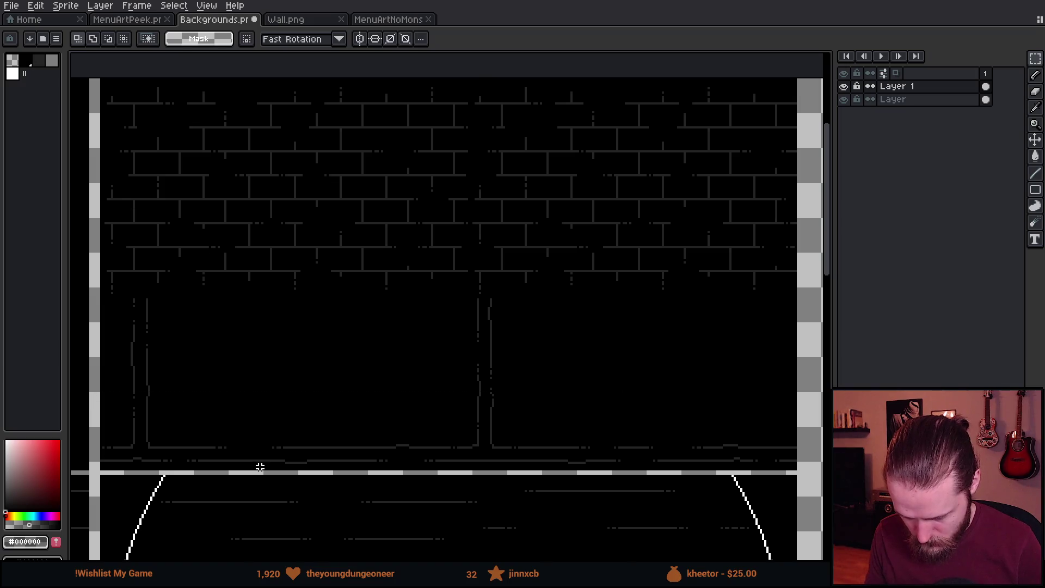
Move the top brick strip down to fill the lower wall, aligned with the rest.
mouse_move(87, 98)
mouse_down()
mouse_move(686, 250)
mouse_move(810, 267)
mouse_up()
mouse_move(392, 194)
mouse_down()
mouse_move(401, 366)
mouse_move(386, 371)
mouse_up()
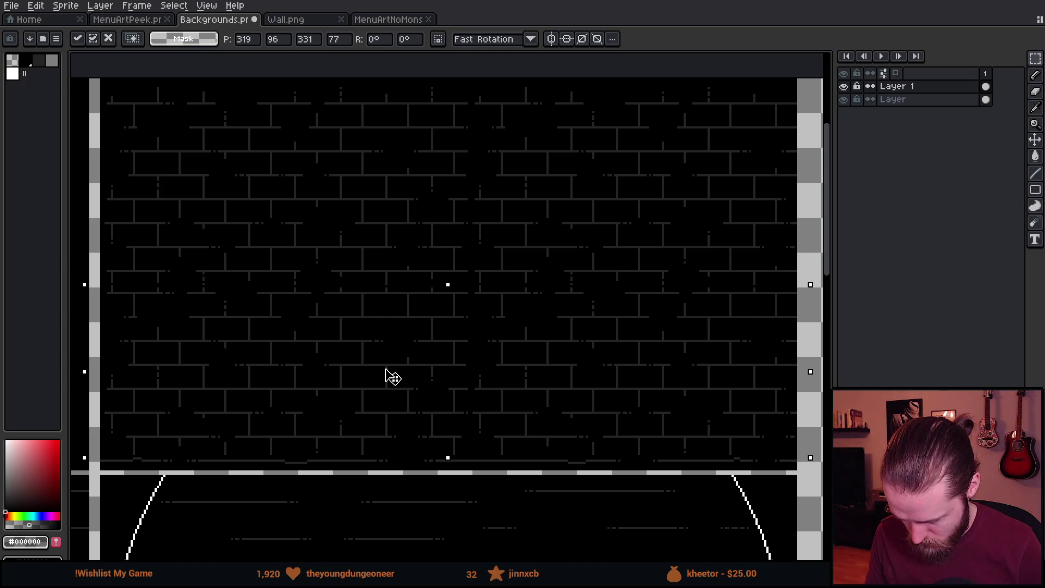
drag(385, 369, 386, 369)
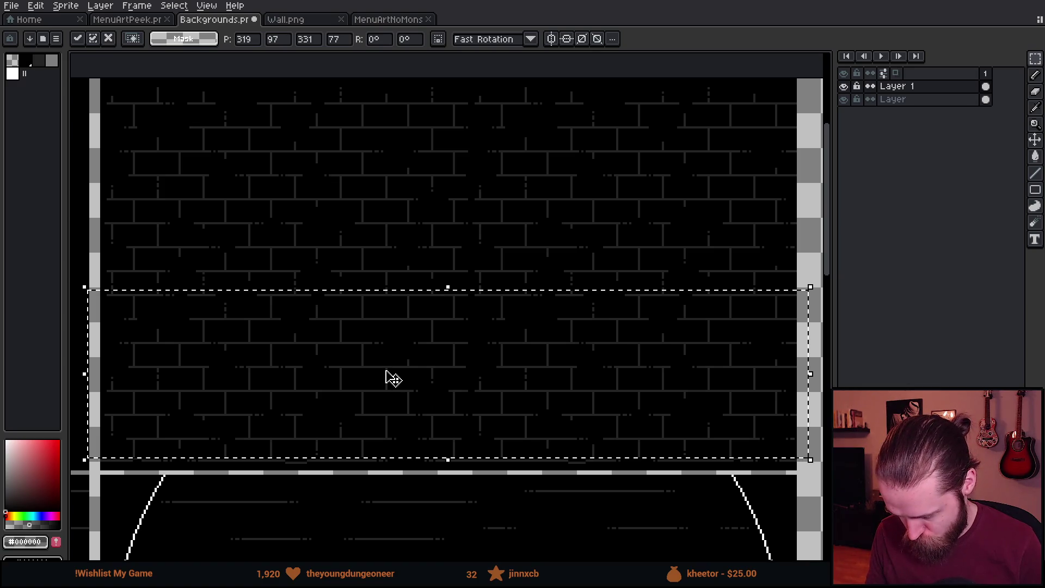
click(86, 456)
mouse_move(90, 458)
mouse_down()
mouse_move(737, 514)
mouse_move(805, 530)
mouse_move(759, 459)
mouse_up()
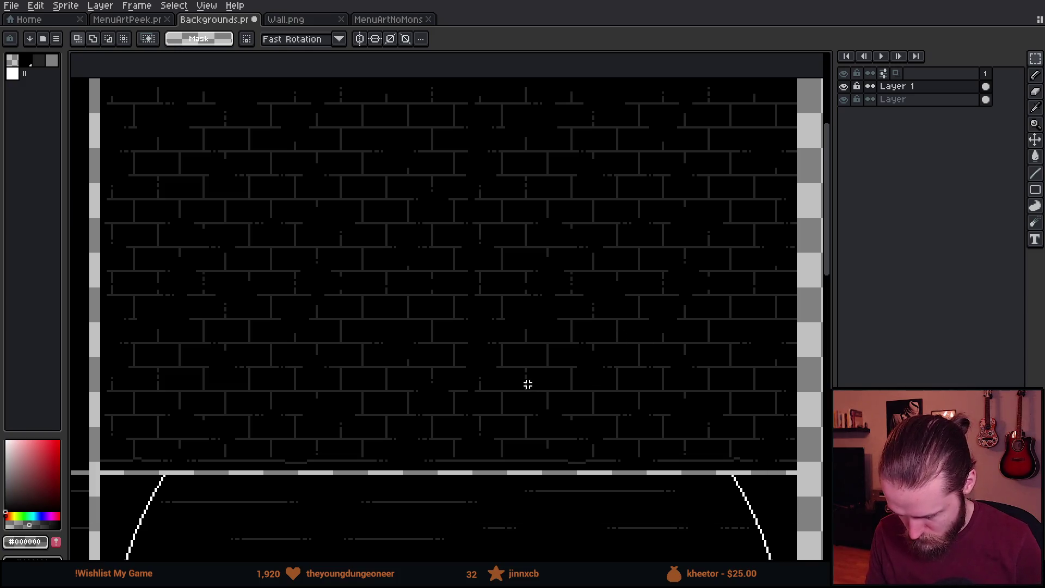
Paint out the dashed row along the wall base in black with a 7px pencil, then save.
scroll(220, 493, up, 1)
key(i)
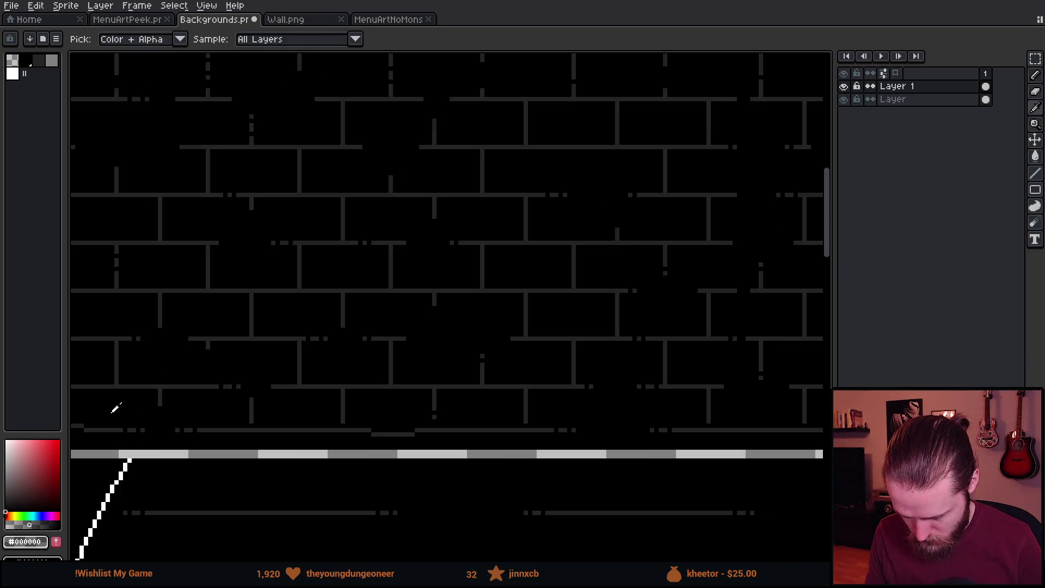
key(b)
drag(121, 434, 170, 438)
key(minus)
scroll(182, 439, down, 1)
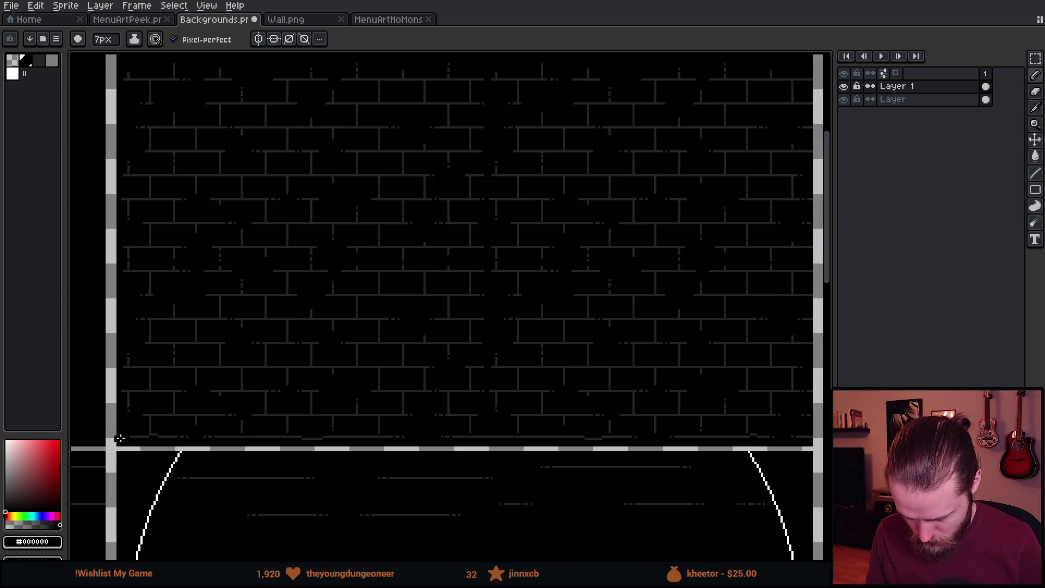
drag(124, 437, 736, 438)
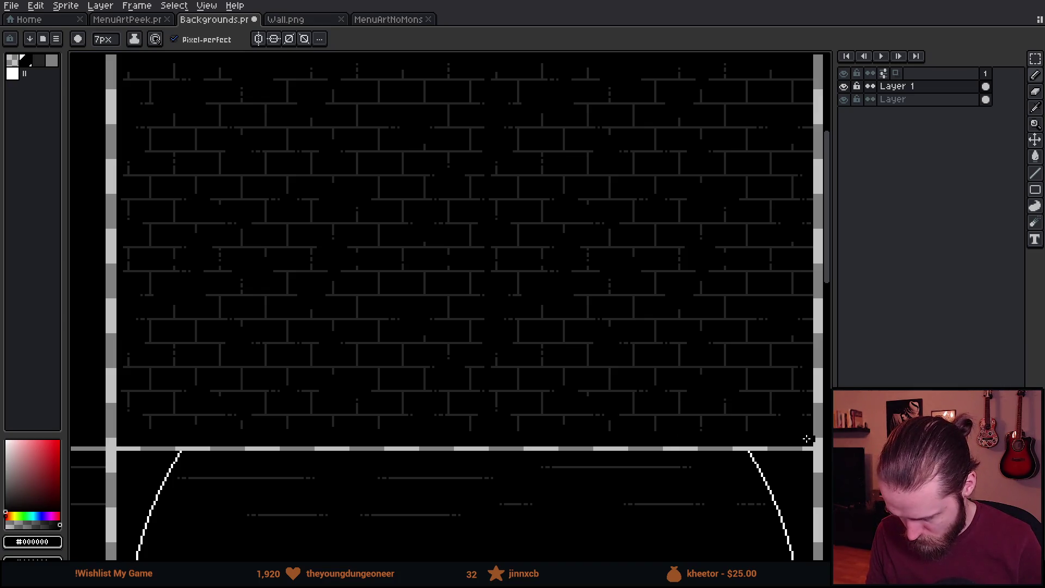
key(ctrl+s)
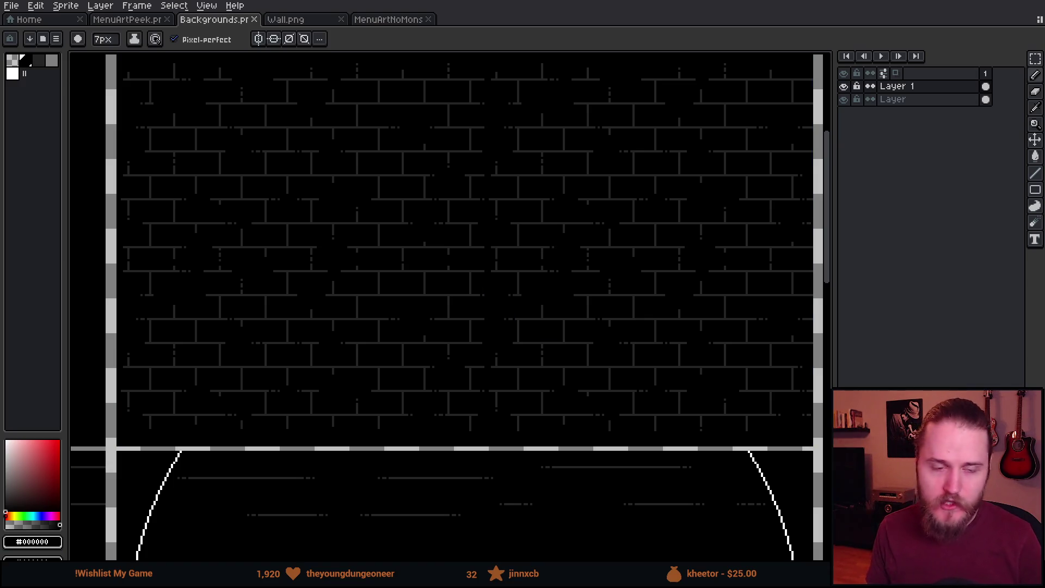
Check the reloaded brick texture behind Unity's pause menu, then return to the Aseprite Backgrounds sheet.
key(alt+Tab)
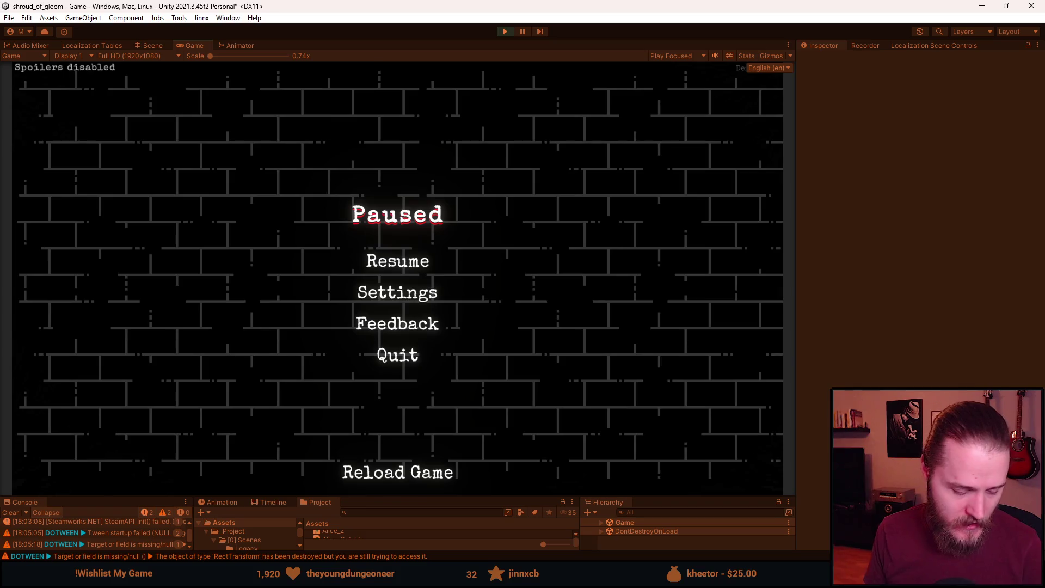
key(alt+Tab)
drag(624, 200, 583, 222)
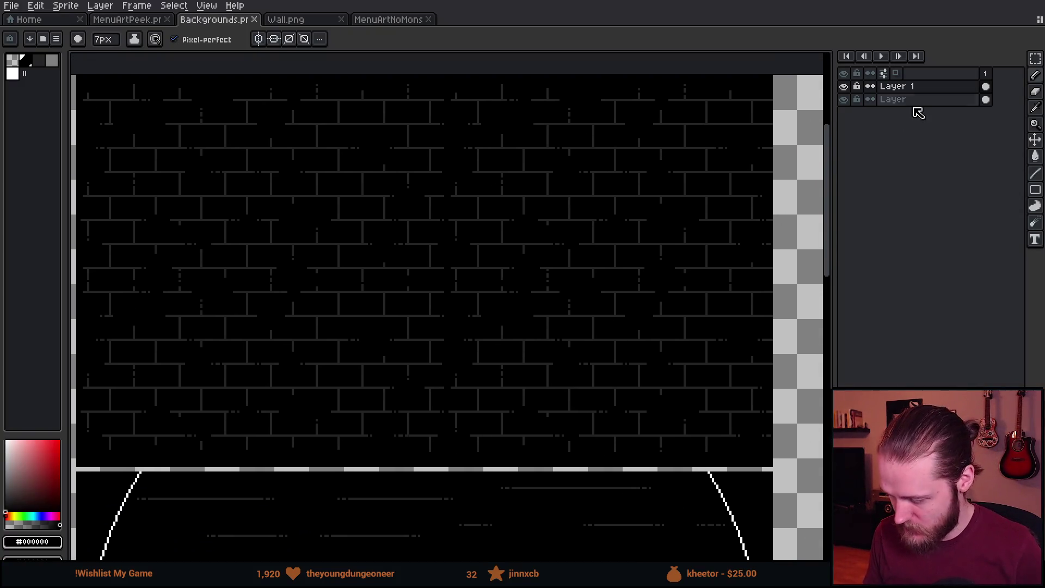
Try a lower opacity on Layer 1, then set it back to full opacity.
double_click(919, 92)
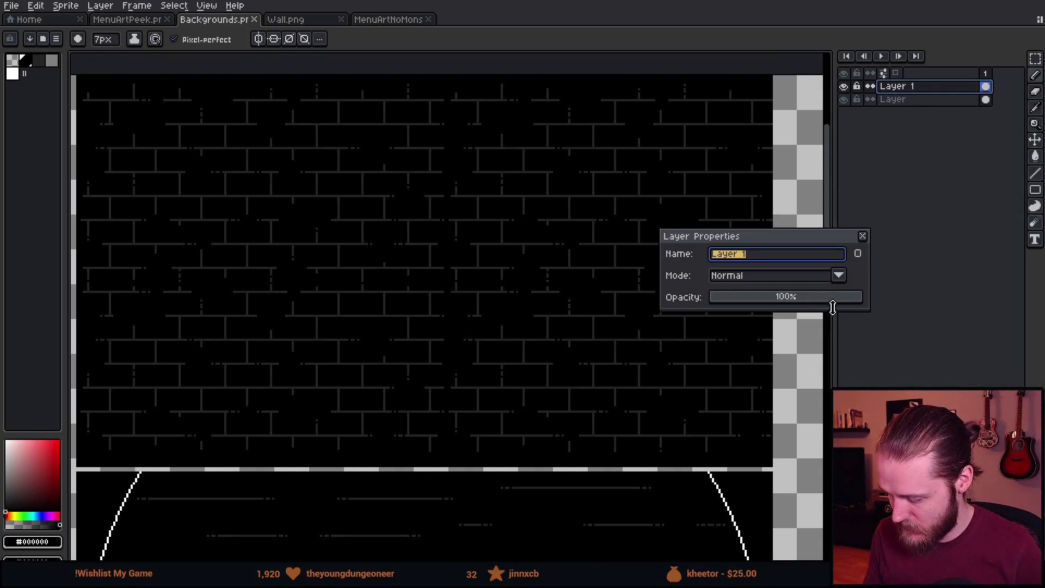
drag(847, 299, 830, 300)
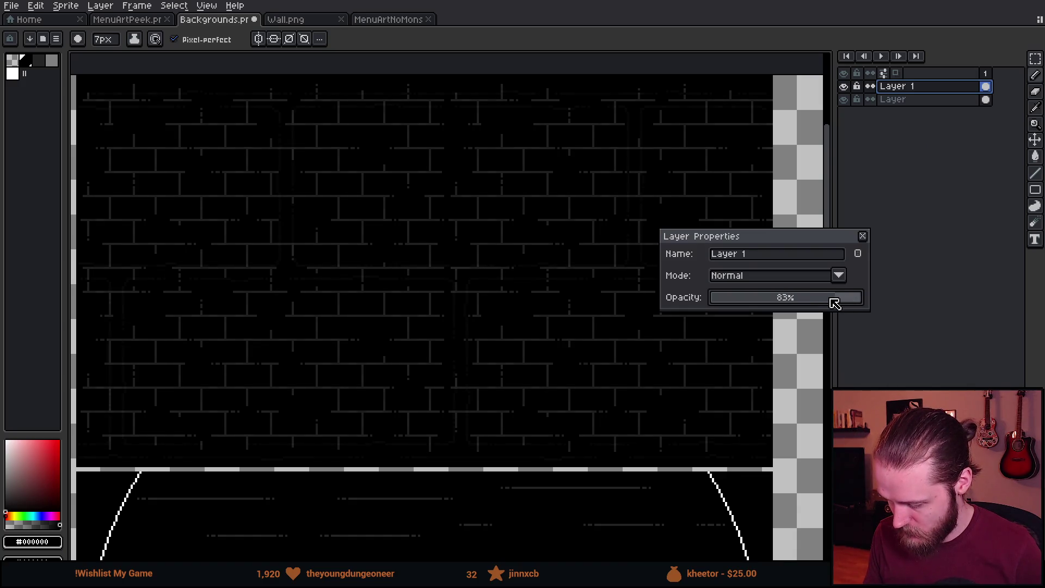
click(863, 236)
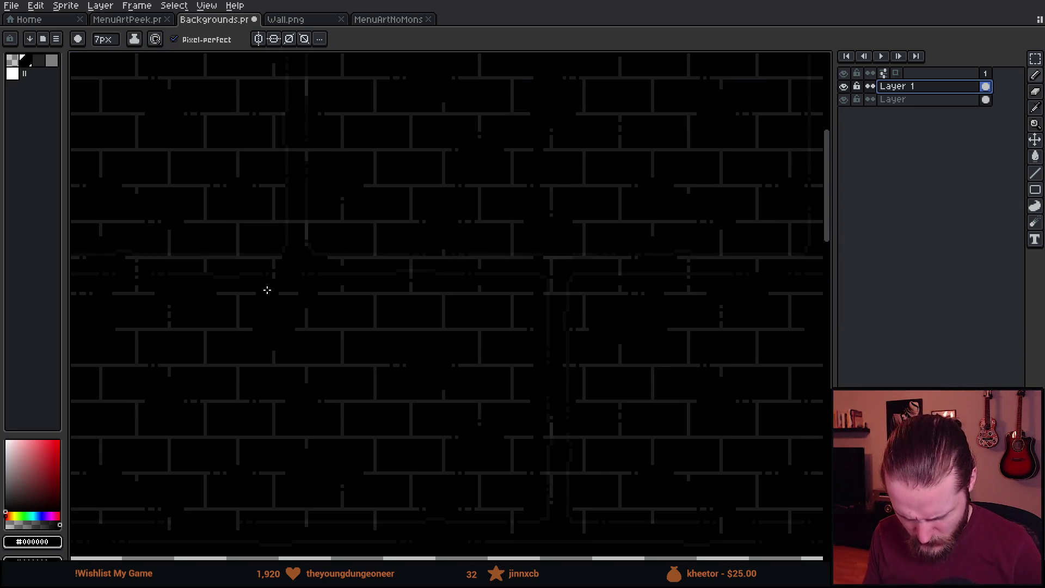
double_click(915, 88)
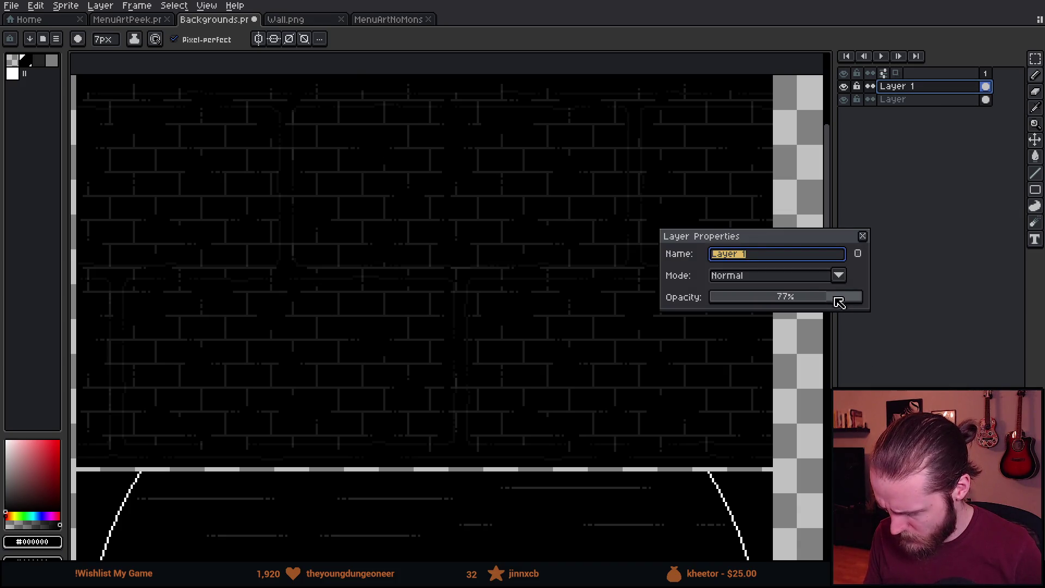
drag(835, 299, 965, 282)
click(863, 236)
Add a new empty Layer 2 above the brick wall layer.
key(m)
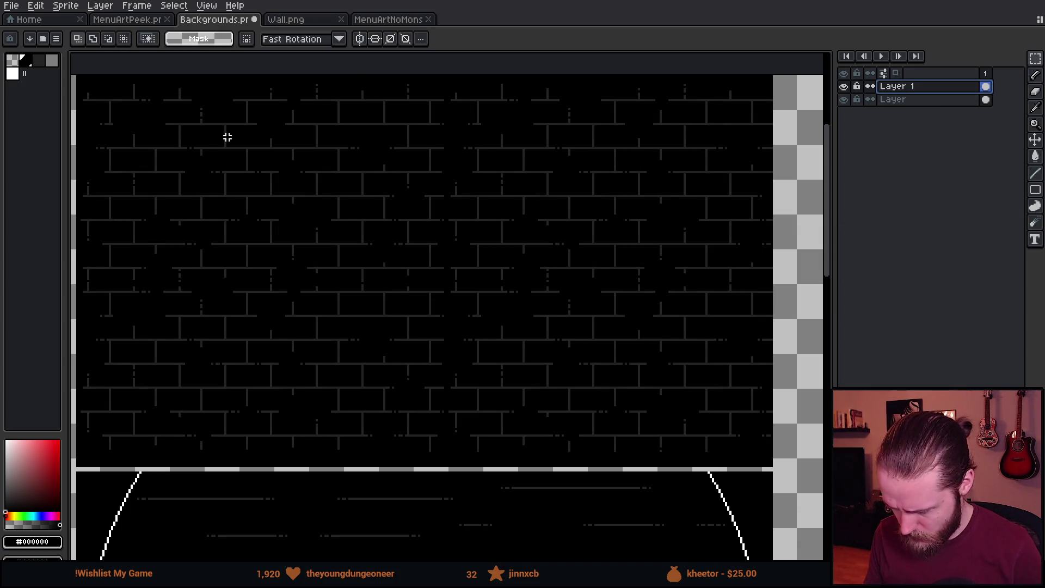
scroll(226, 135, up, 5)
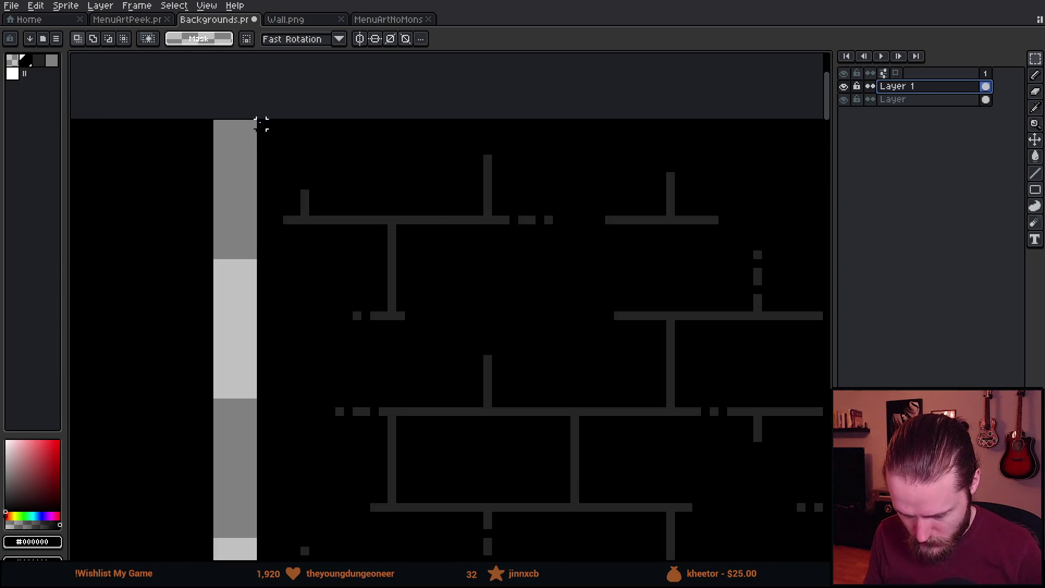
scroll(751, 379, down, 5)
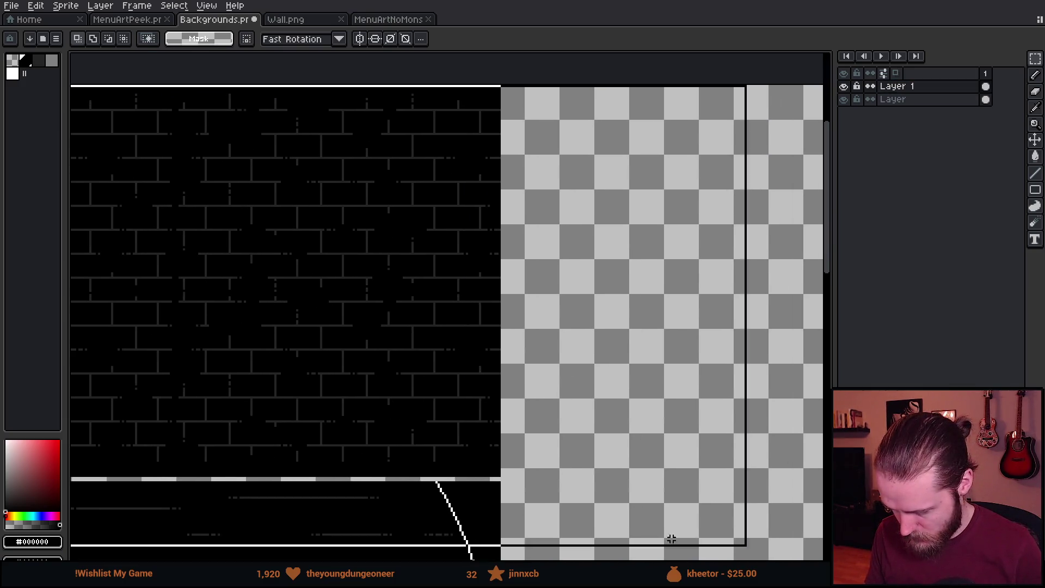
scroll(498, 542, up, 3)
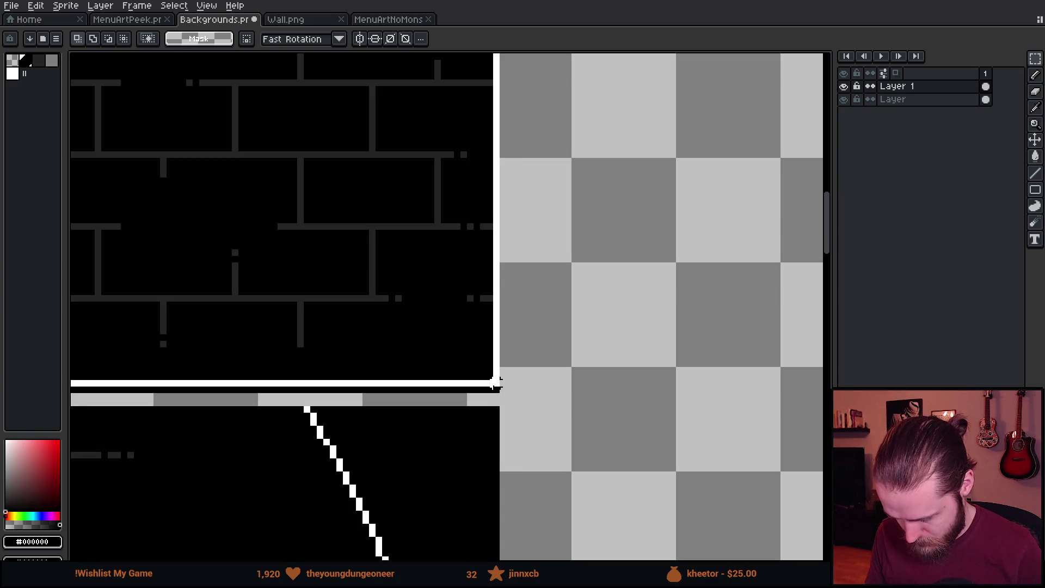
scroll(495, 387, down, 4)
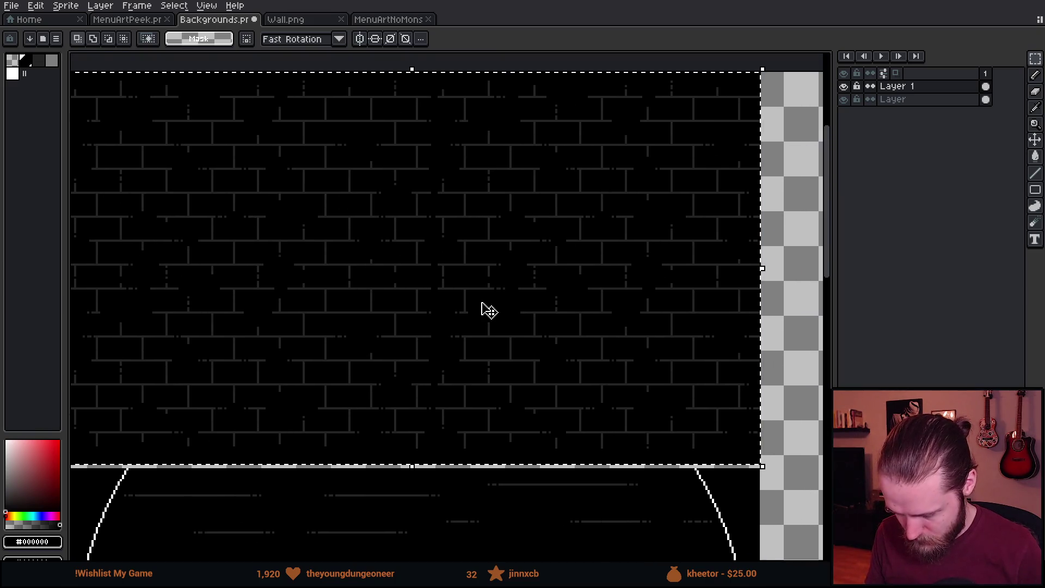
scroll(489, 311, down, 2)
key(shift+n)
scroll(489, 234, up, 2)
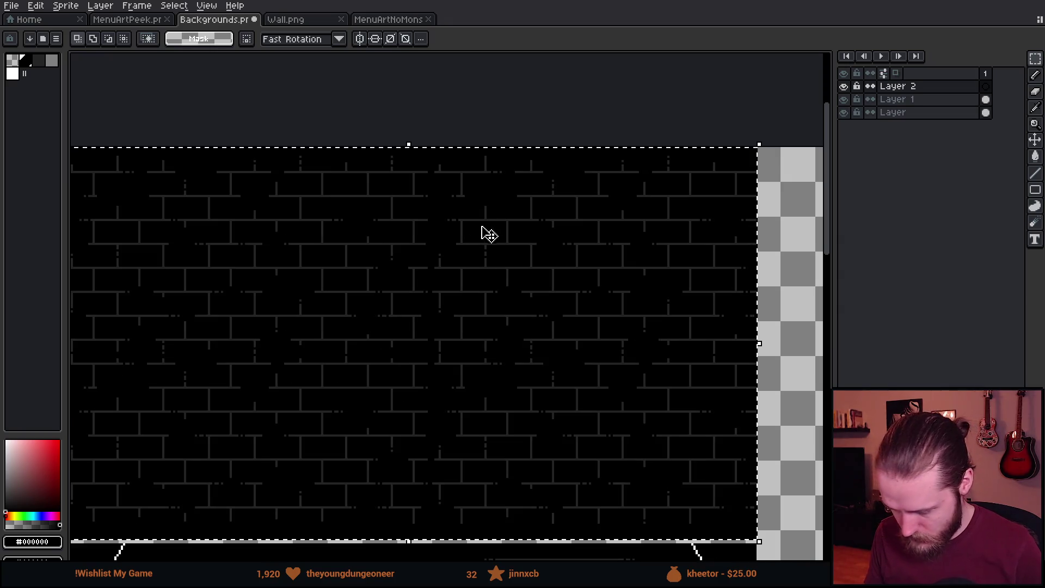
Take the pencil and frame the whole brick wall on the canvas.
key(b)
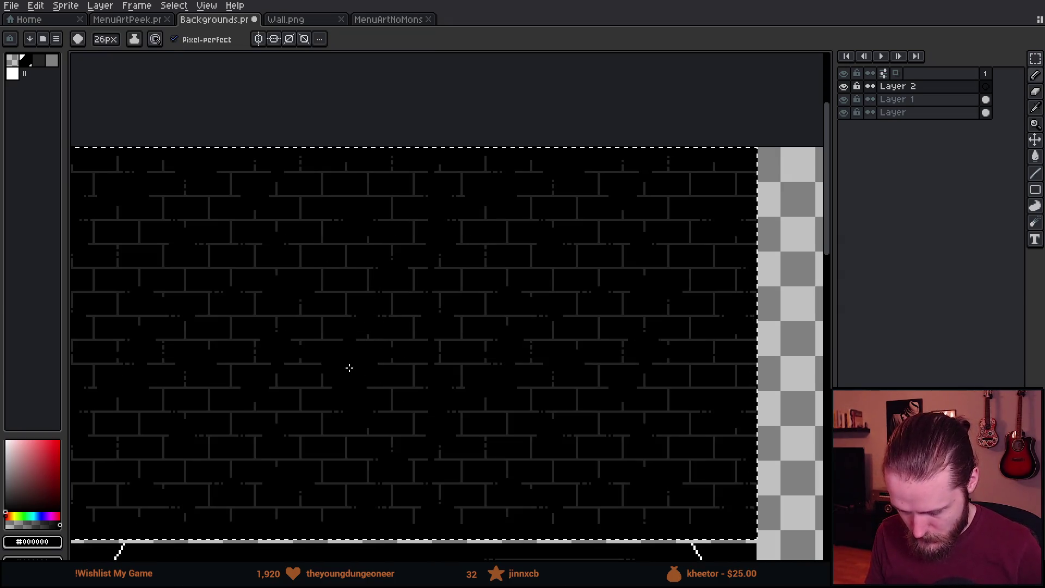
scroll(348, 366, down, 2)
drag(349, 367, 342, 352)
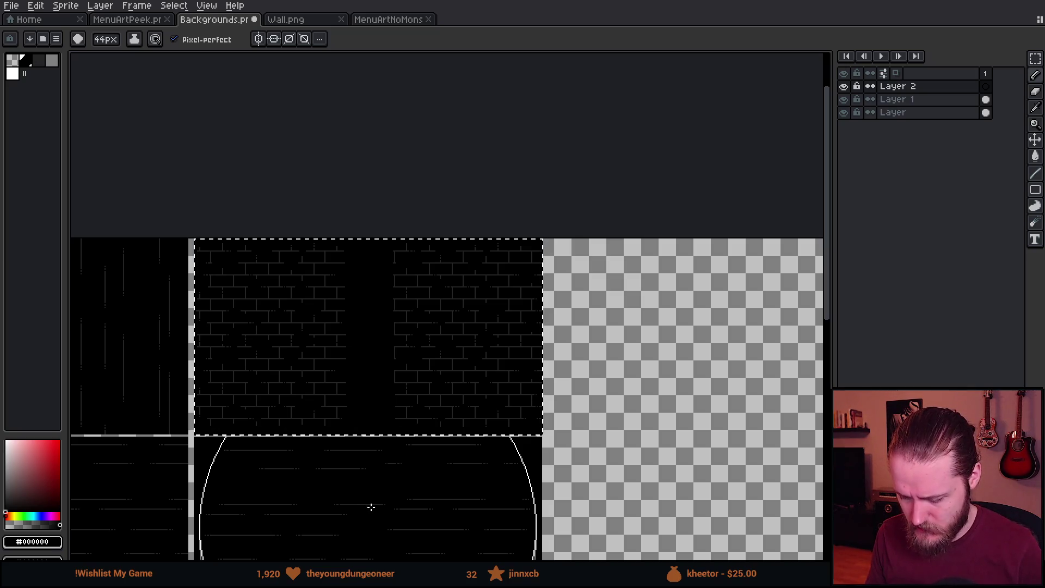
scroll(371, 507, up, 2)
scroll(380, 469, up, 1)
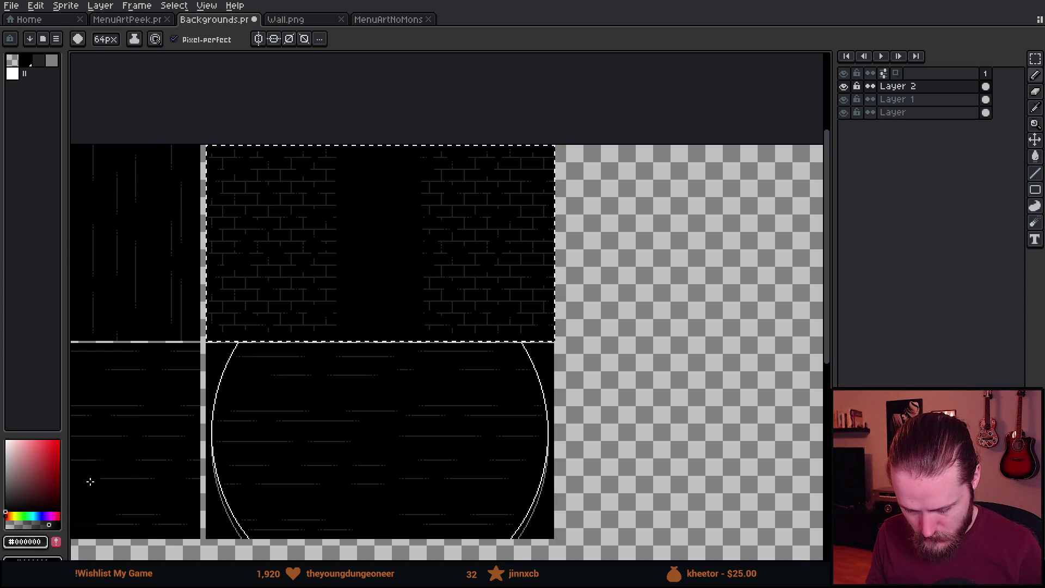
scroll(361, 234, up, 2)
Paint black vertical strokes over the wall's middle on Layer 2 so bricks fade toward the centre, and save.
drag(339, 98, 329, 437)
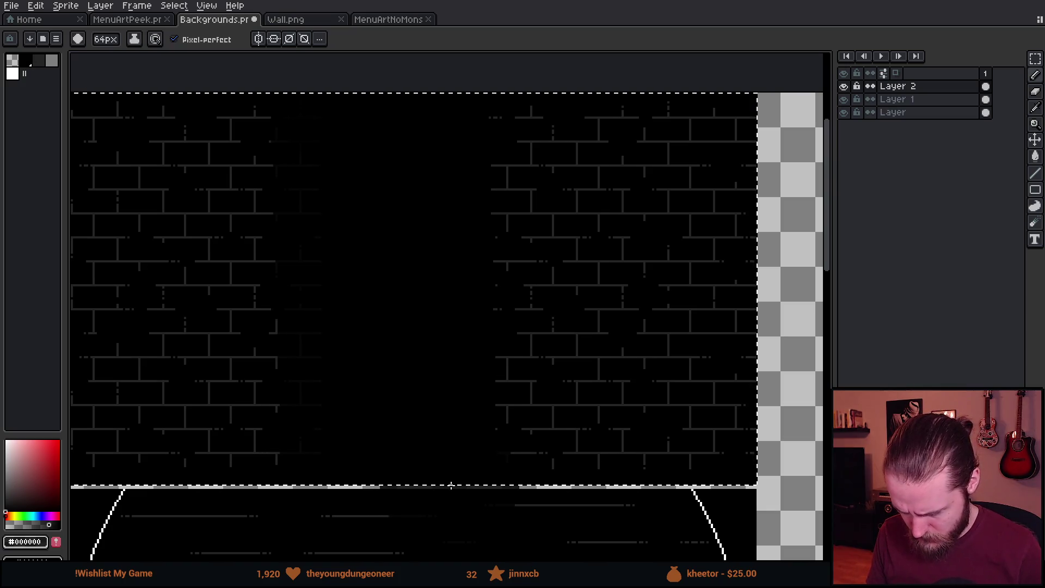
mouse_move(466, 488)
mouse_down()
mouse_move(446, 189)
mouse_move(467, 72)
mouse_up()
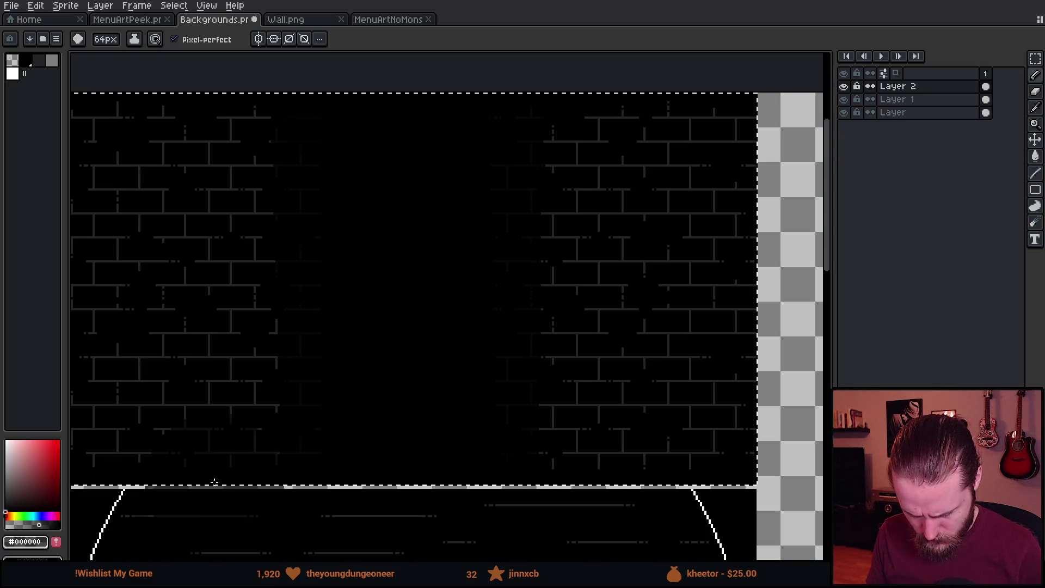
mouse_move(275, 516)
mouse_down()
mouse_move(255, 218)
mouse_move(277, 75)
mouse_up()
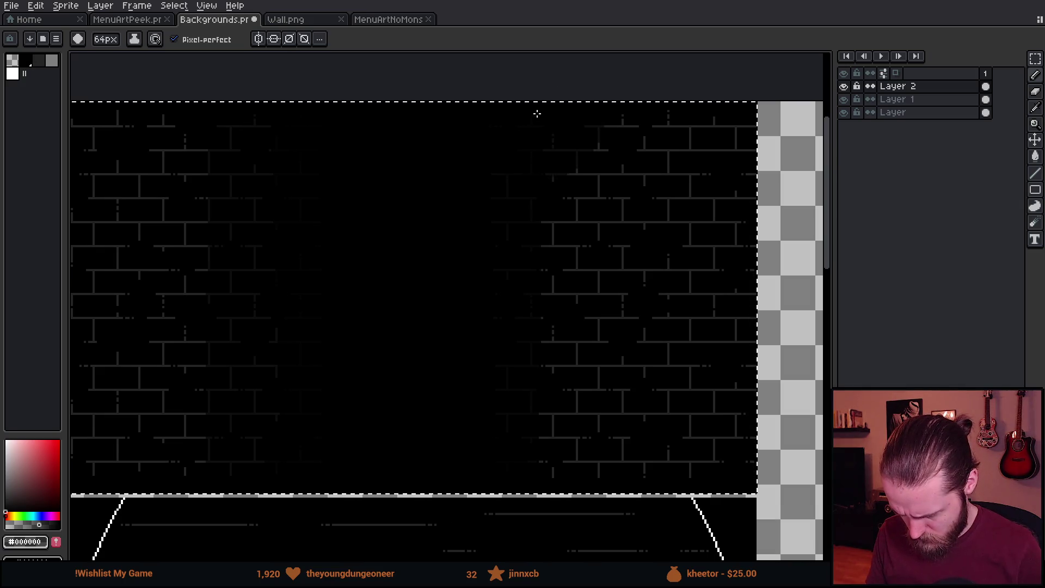
drag(533, 116, 529, 500)
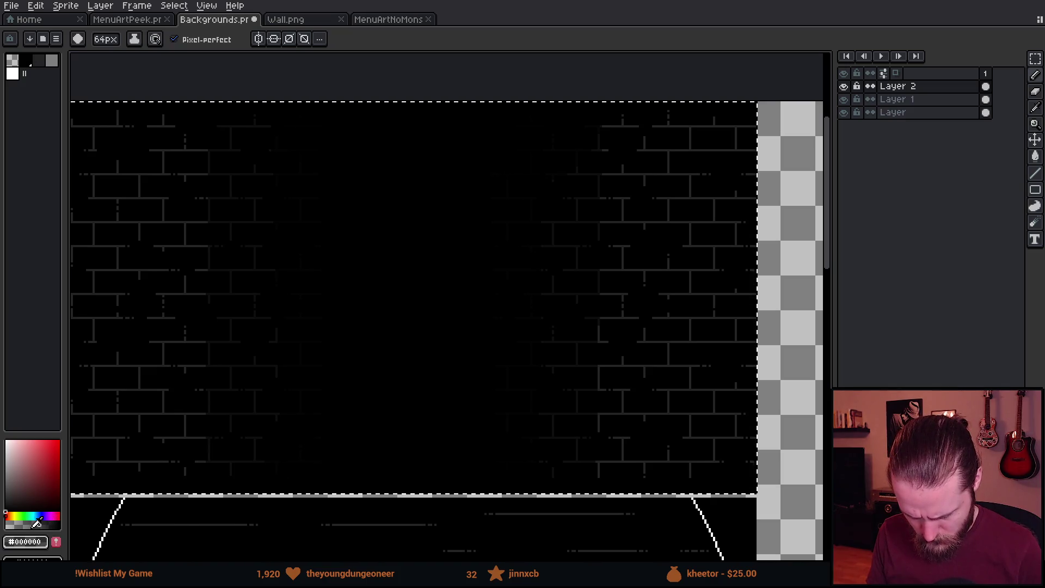
drag(205, 77, 182, 475)
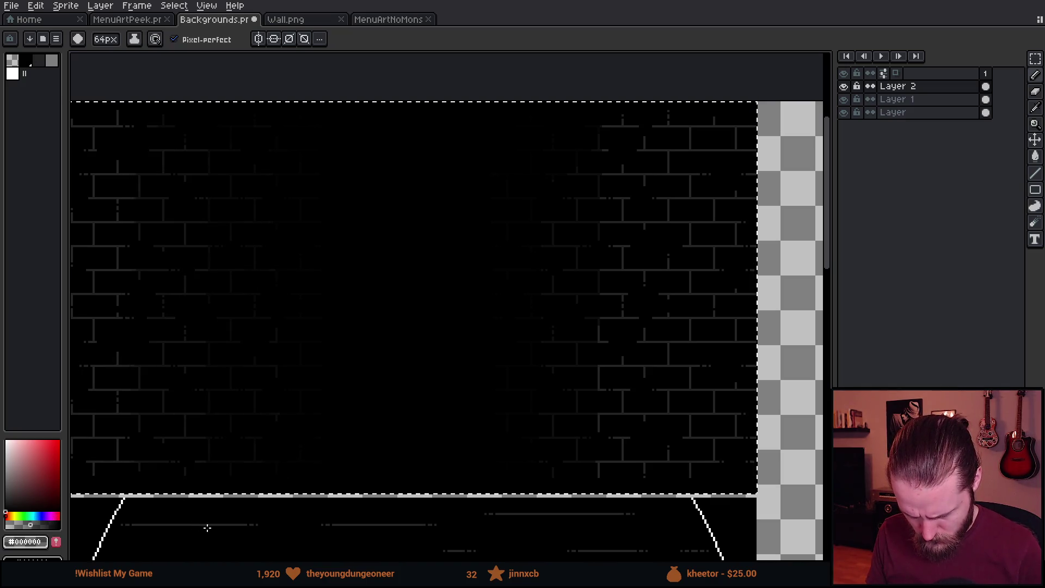
drag(595, 93, 591, 558)
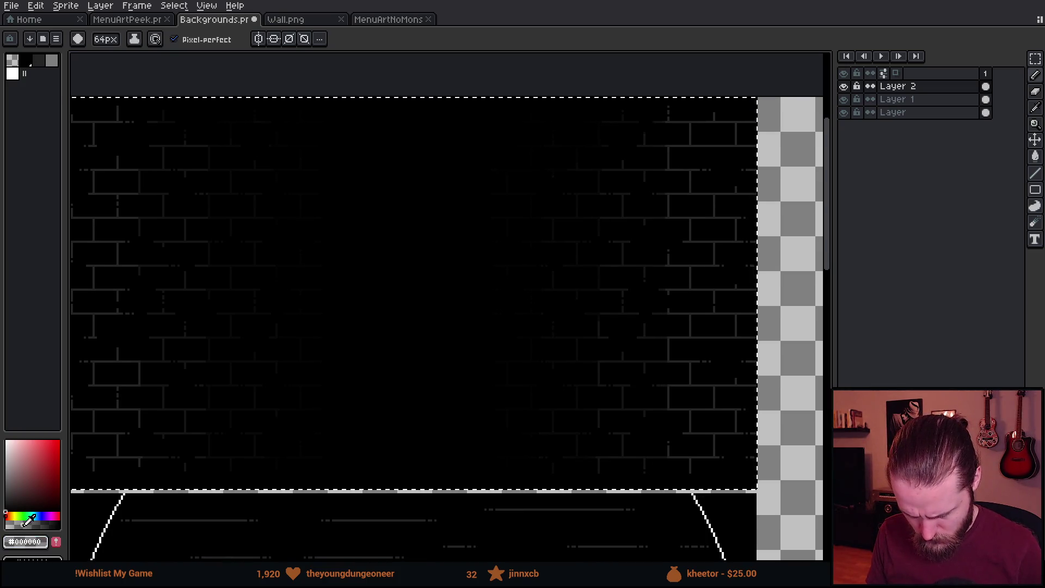
scroll(185, 363, down, 1)
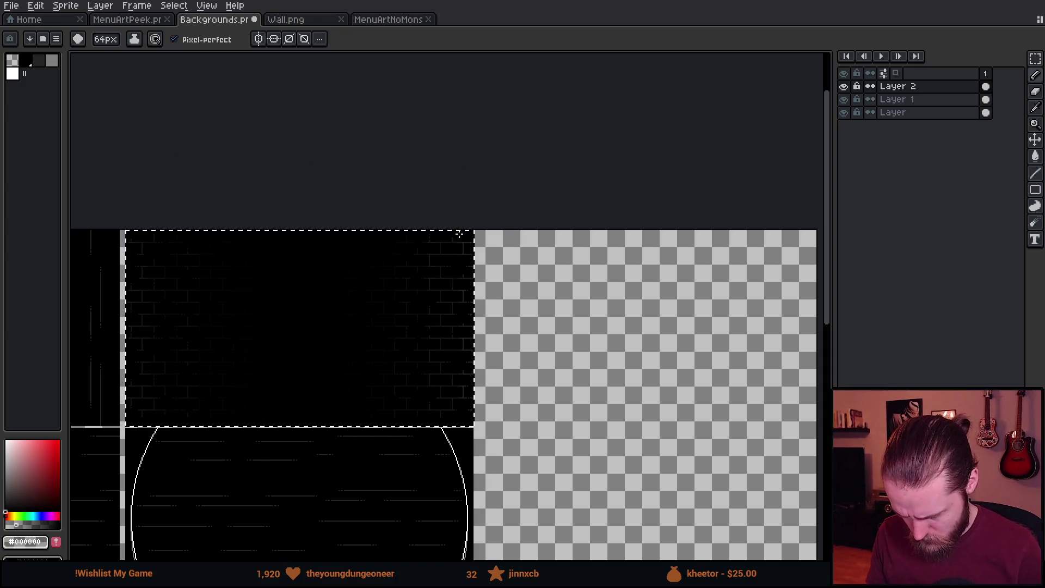
key(ctrl+s)
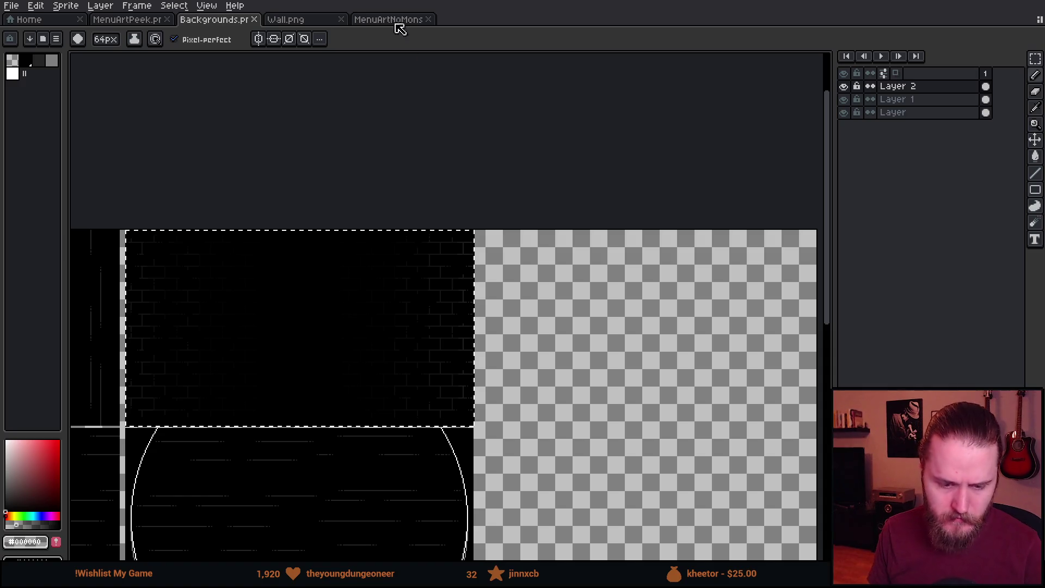
key(alt+Tab)
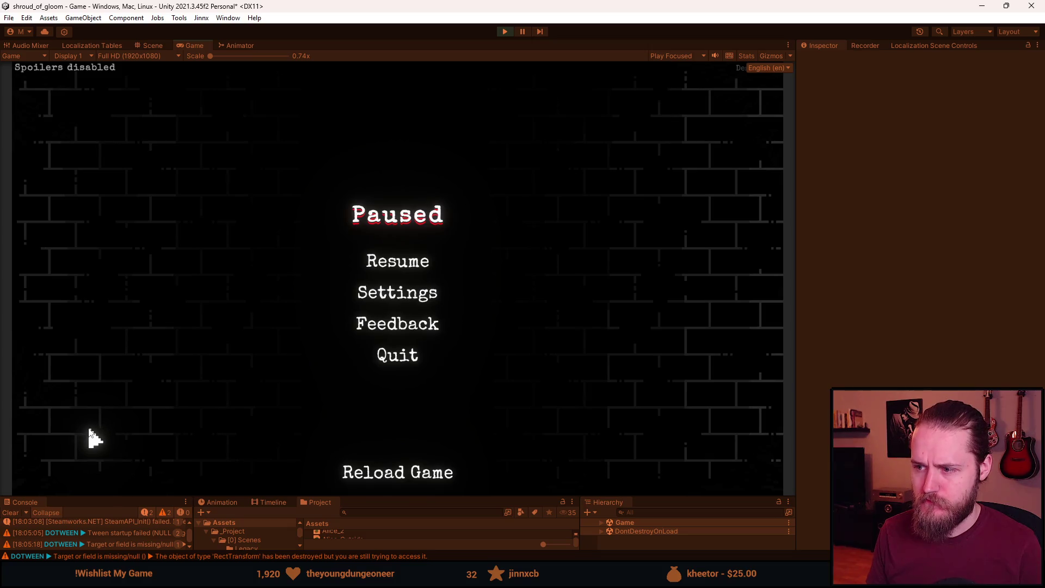
Check the Settings menu over the darkened wall, then return to the Paused menu.
click(381, 297)
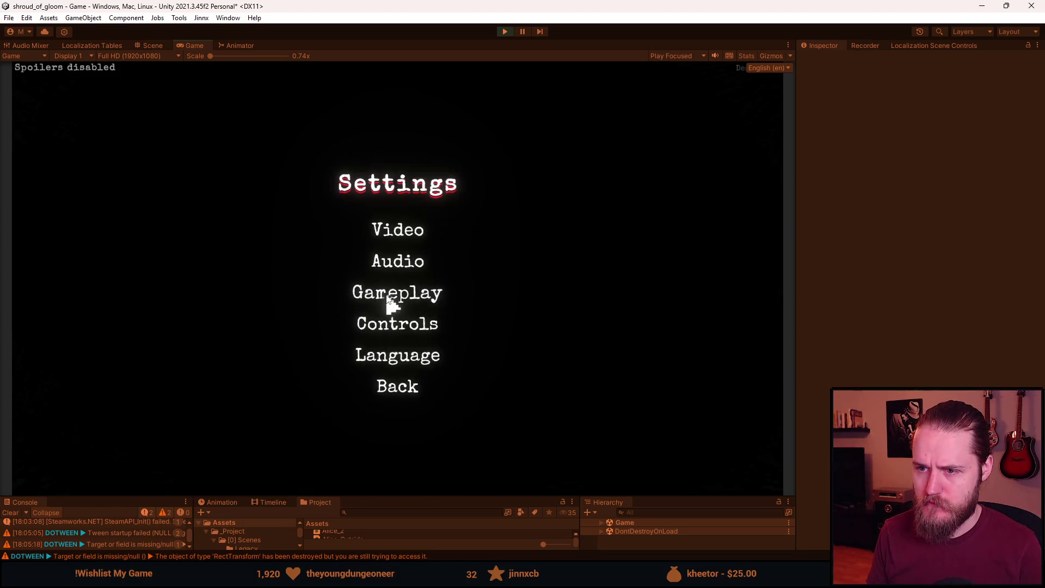
click(400, 388)
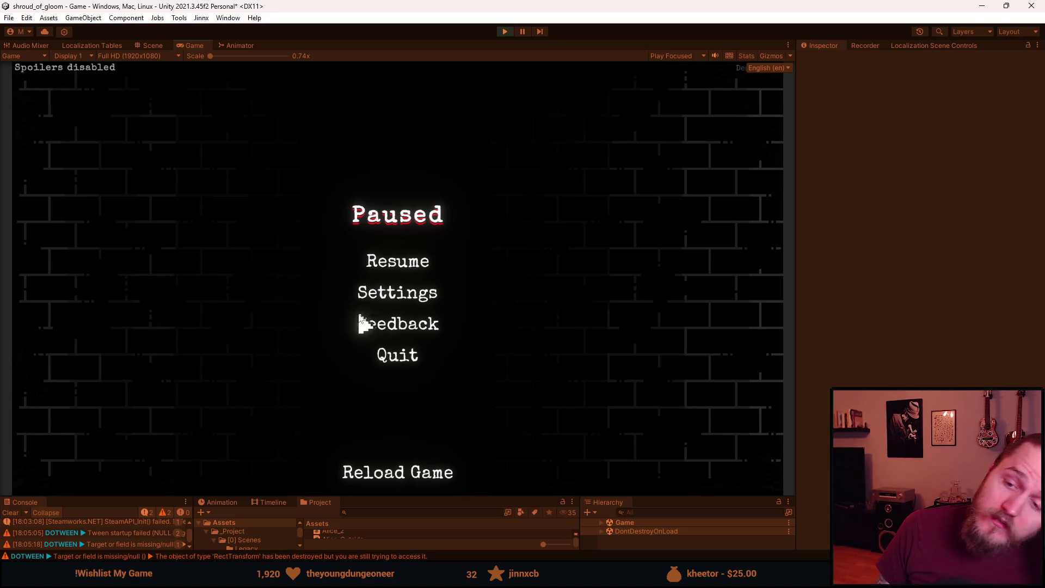
double_click(363, 11)
Re-maximise the Unity window and check the Settings menu once more from the pause menu.
mouse_move(364, 11)
mouse_down()
mouse_move(0, 151)
mouse_move(0, 64)
mouse_move(1044, 47)
mouse_up()
key(super+shift+Left)
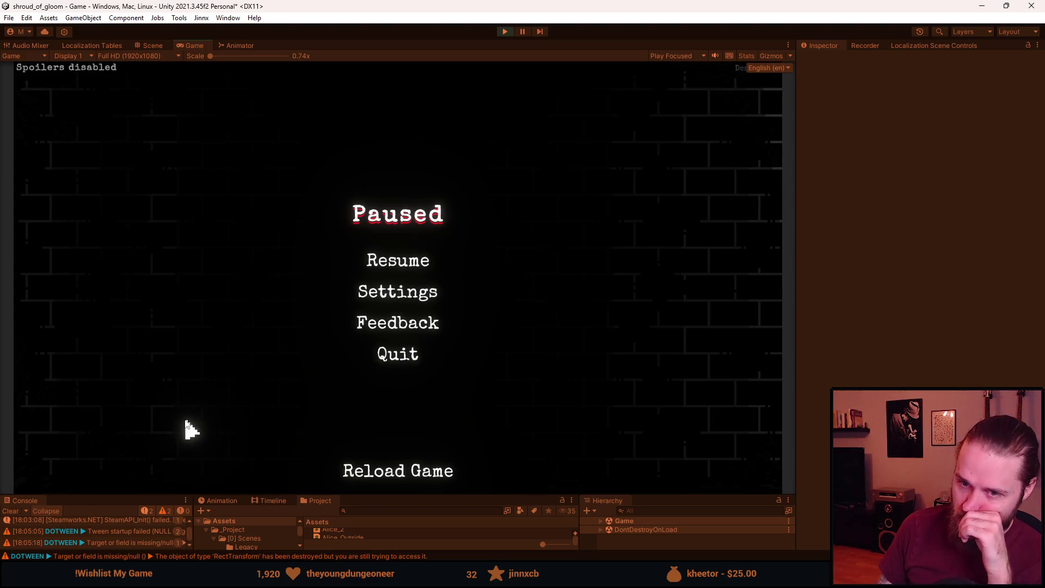
click(384, 294)
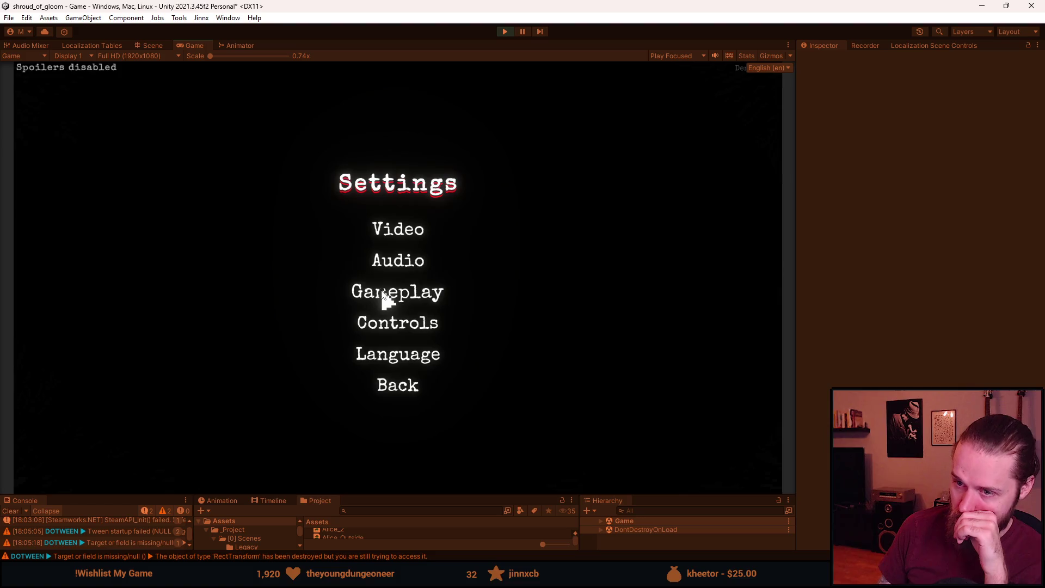
click(404, 388)
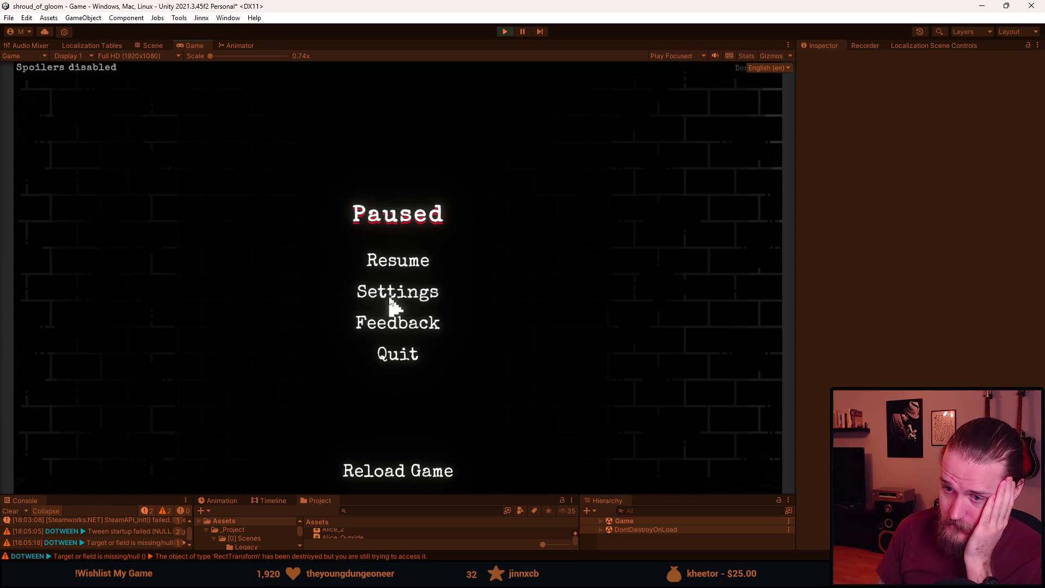
Quit to the Shroud of Gloom main menu and shorten the Game view to enlarge the bottom panels.
click(398, 354)
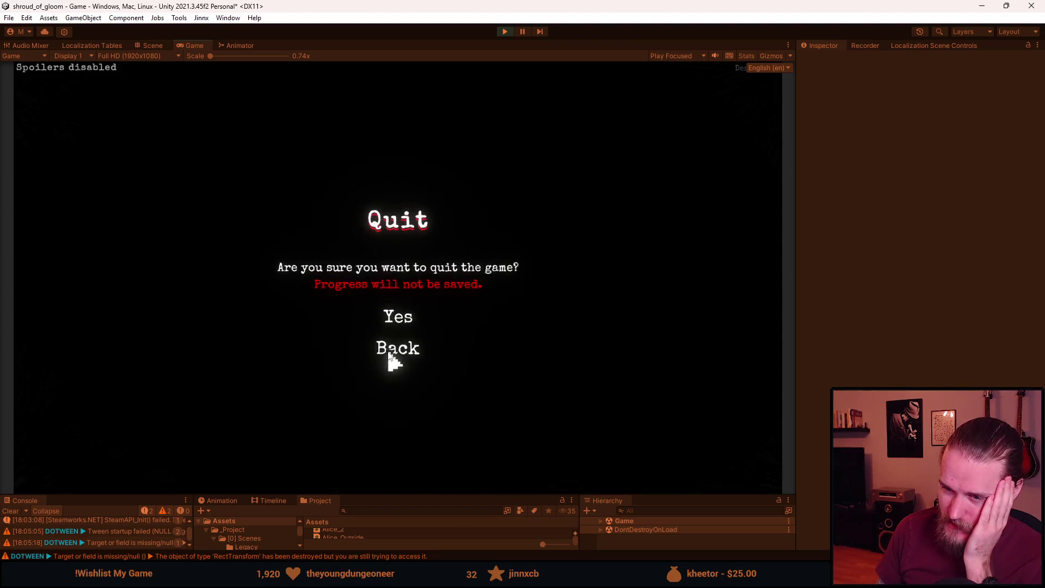
click(406, 325)
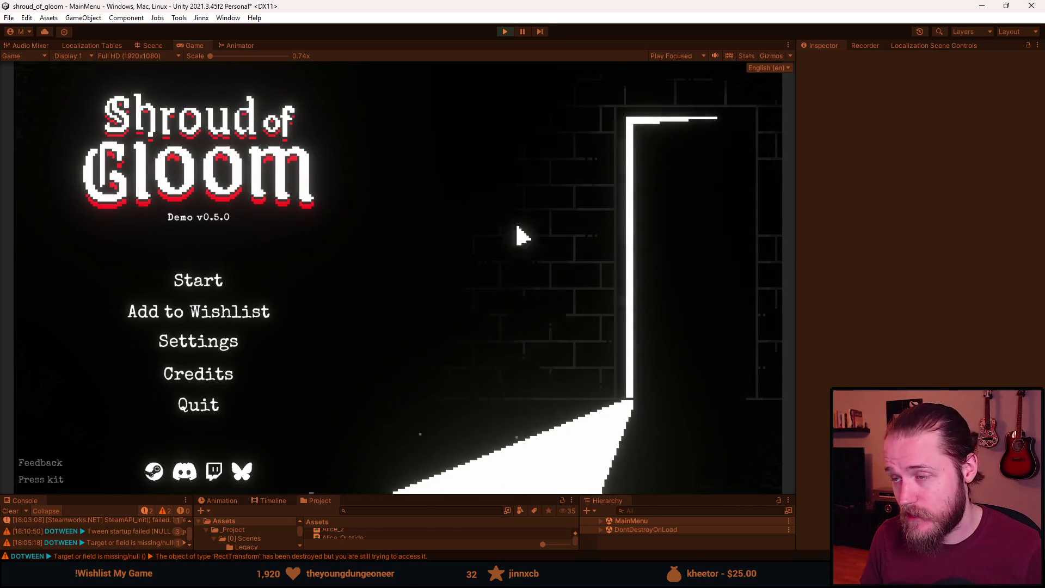
drag(503, 496, 539, 394)
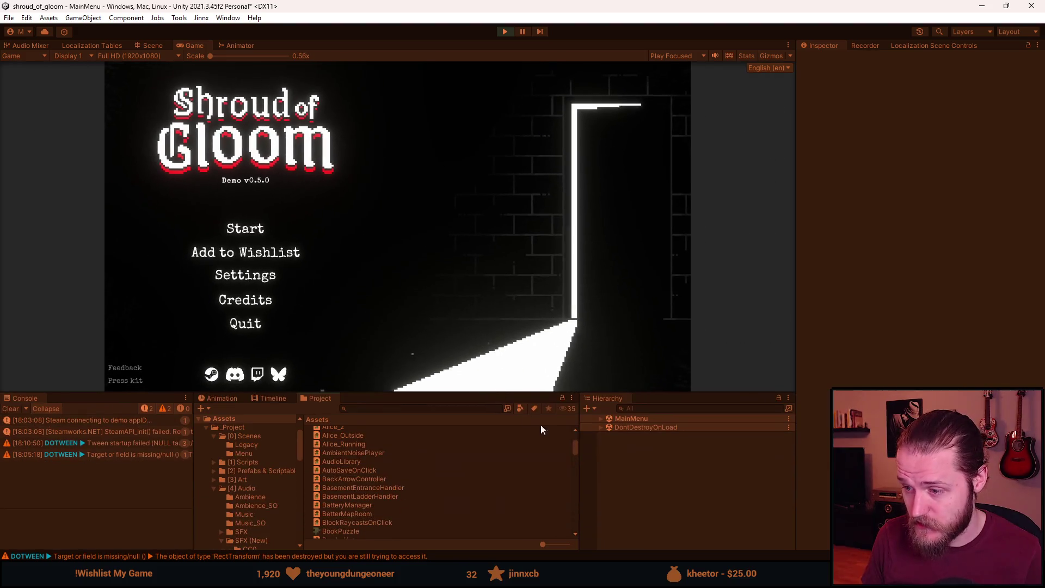
Expand MenuCanvas > Menu > MenuArt > DoorPeek in the Hierarchy and select its Light.
click(602, 419)
click(609, 462)
click(617, 471)
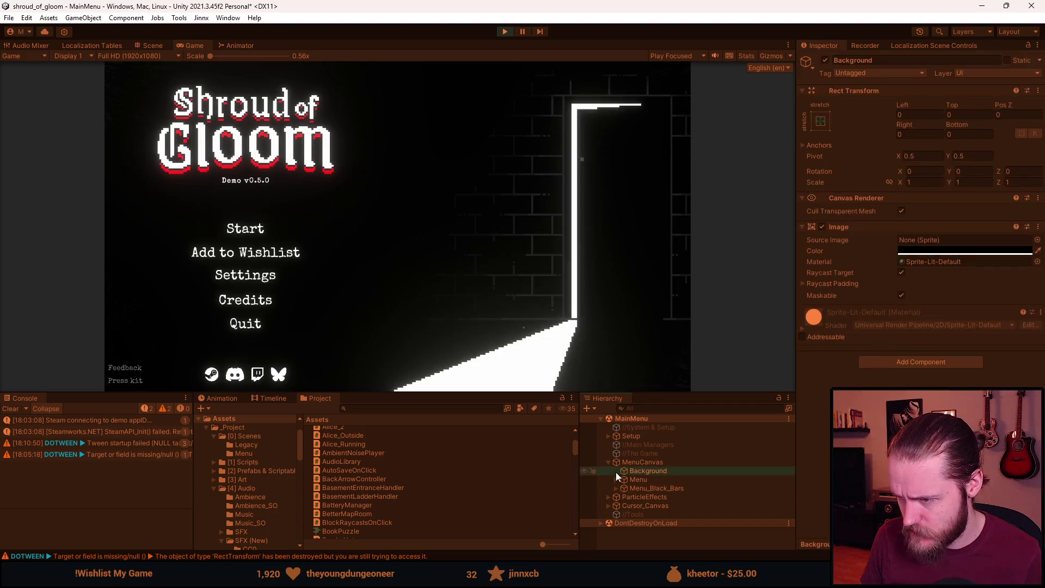
click(616, 480)
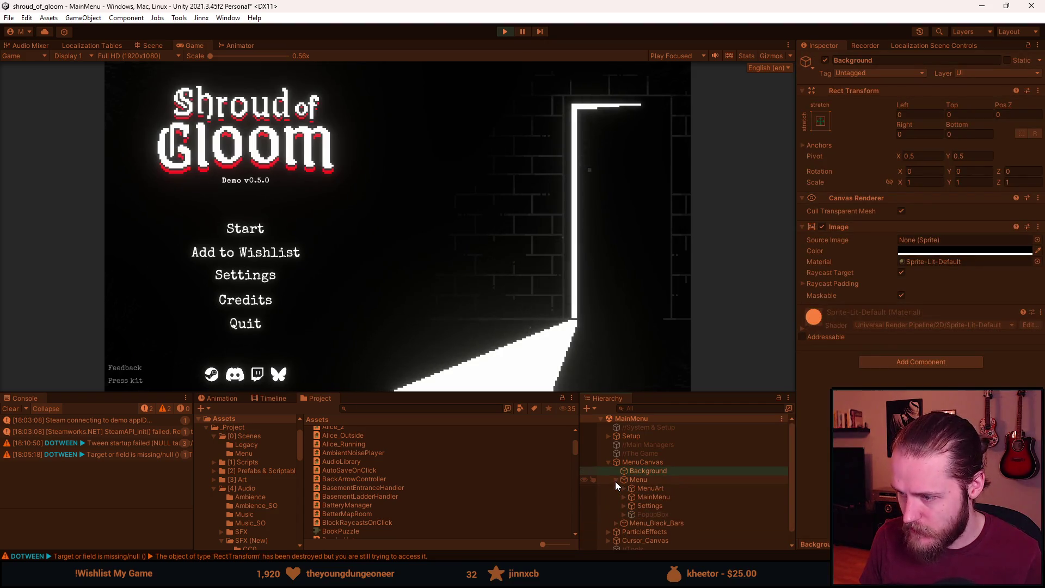
click(629, 489)
click(624, 488)
click(652, 496)
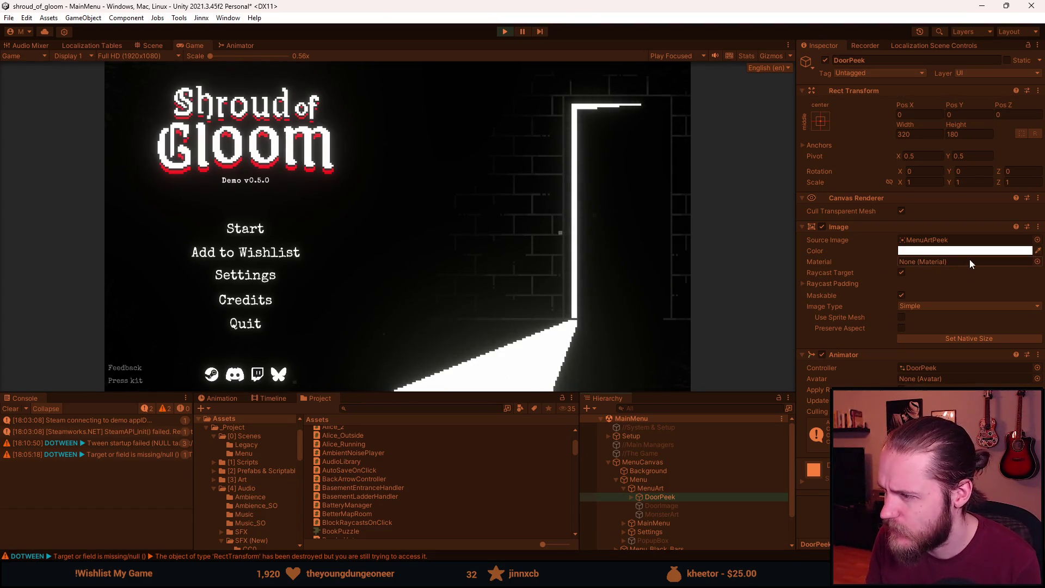
click(632, 497)
click(662, 506)
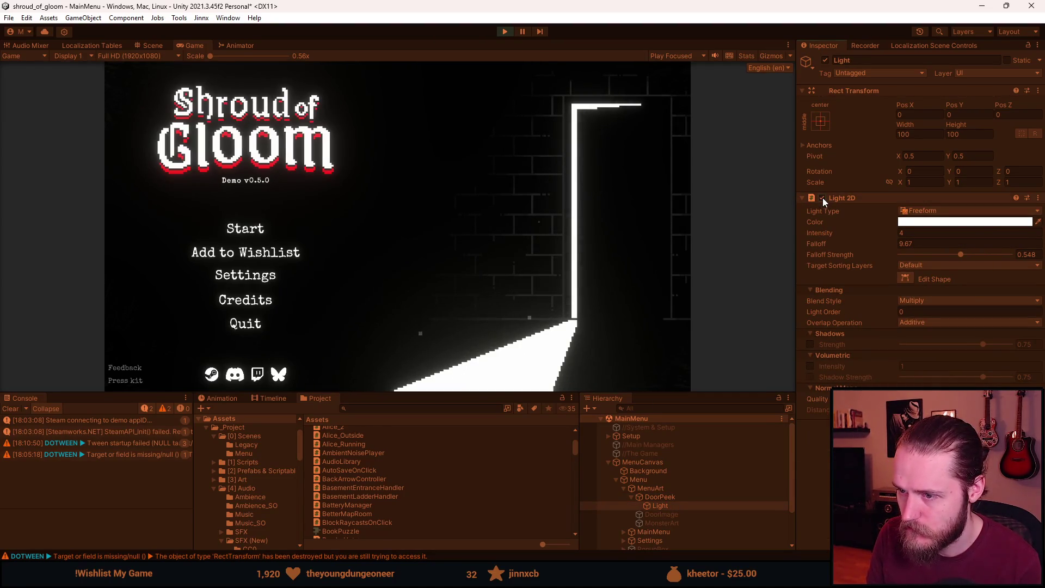
Toggle the door's Light 2D off and on, then view the menu in the Scene view.
click(822, 198)
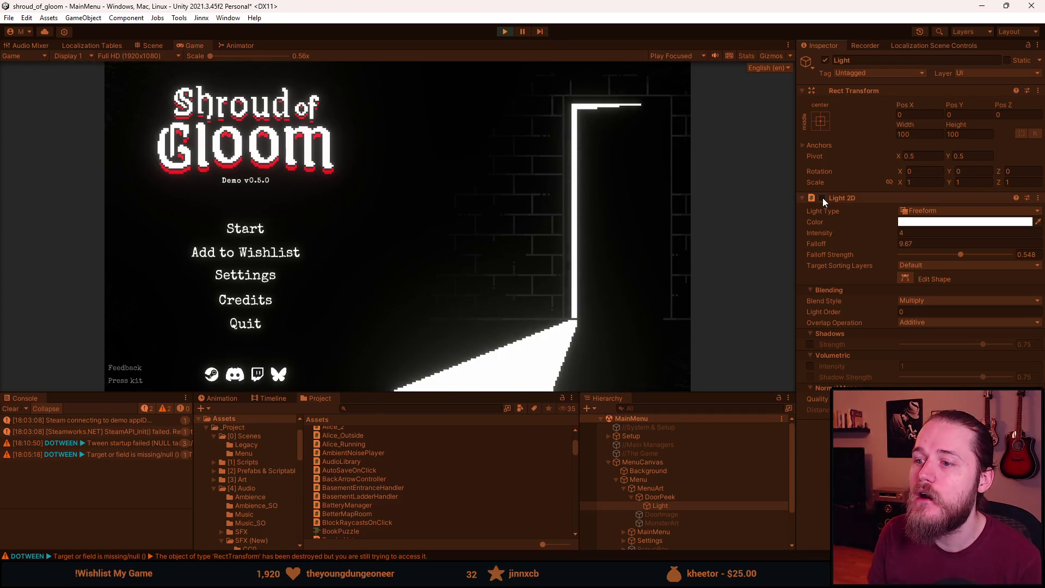
click(822, 198)
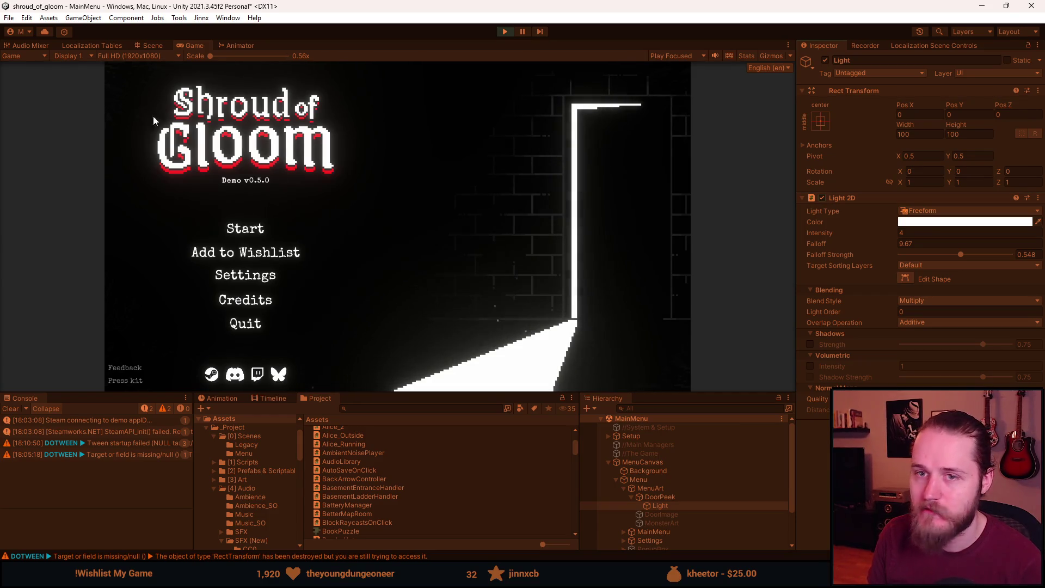
click(153, 45)
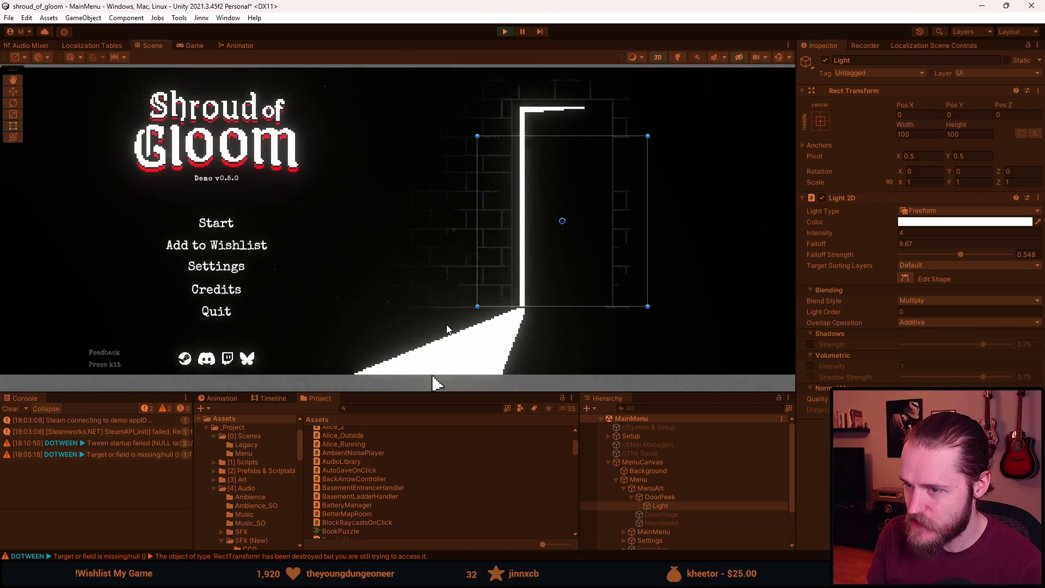
click(676, 496)
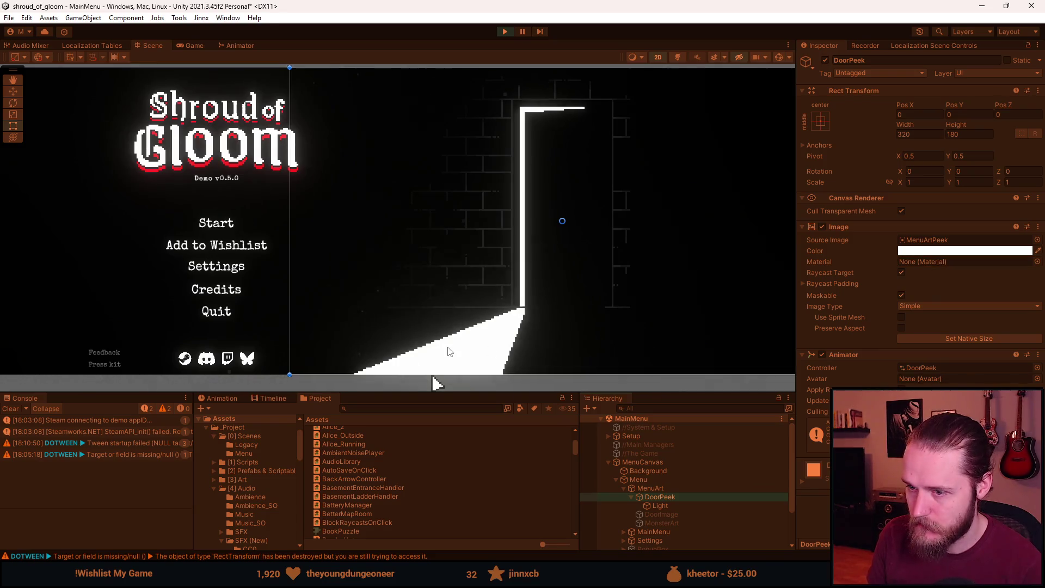
scroll(430, 349, up, 5)
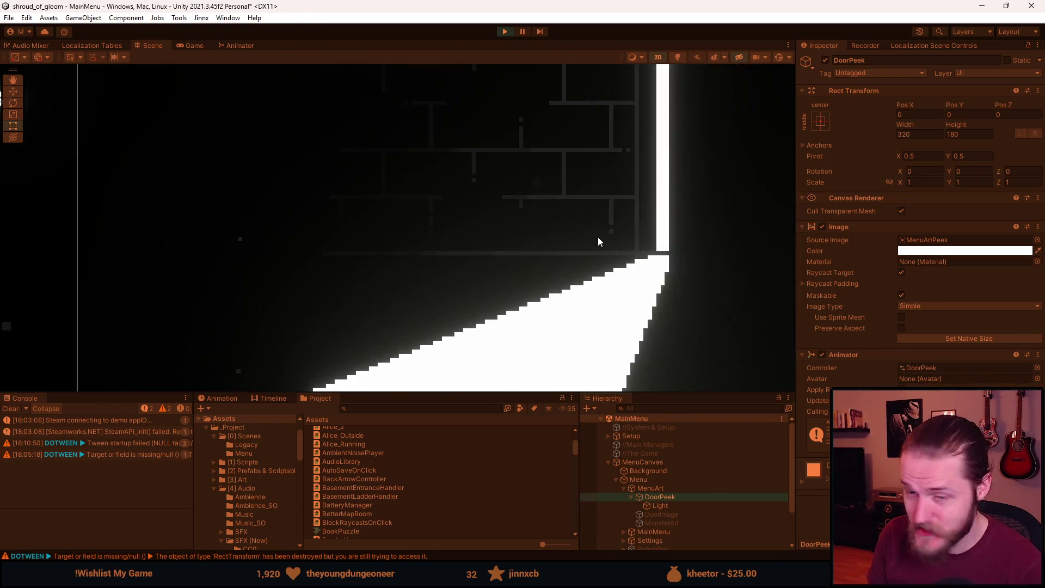
scroll(597, 237, down, 5)
mouse_move(351, 143)
mouse_down()
mouse_move(296, 200)
mouse_move(306, 186)
mouse_up()
scroll(373, 188, down, 1)
click(682, 504)
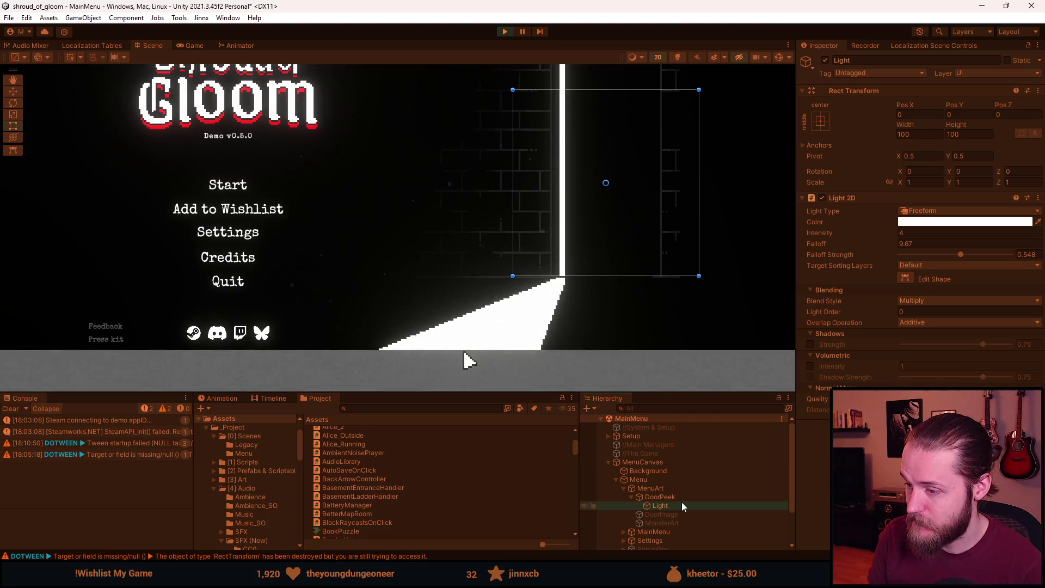
scroll(680, 519, down, 3)
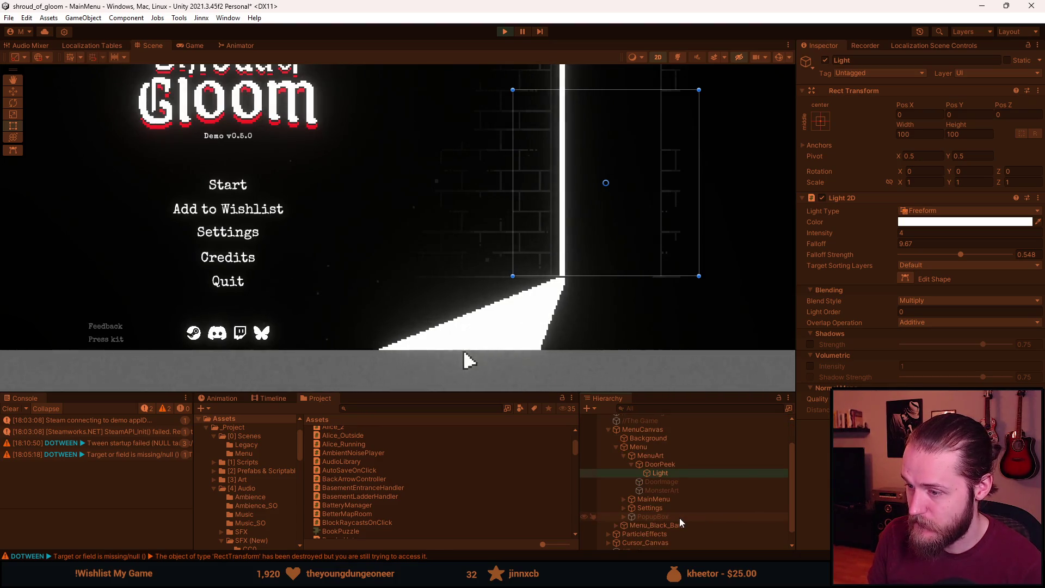
click(652, 437)
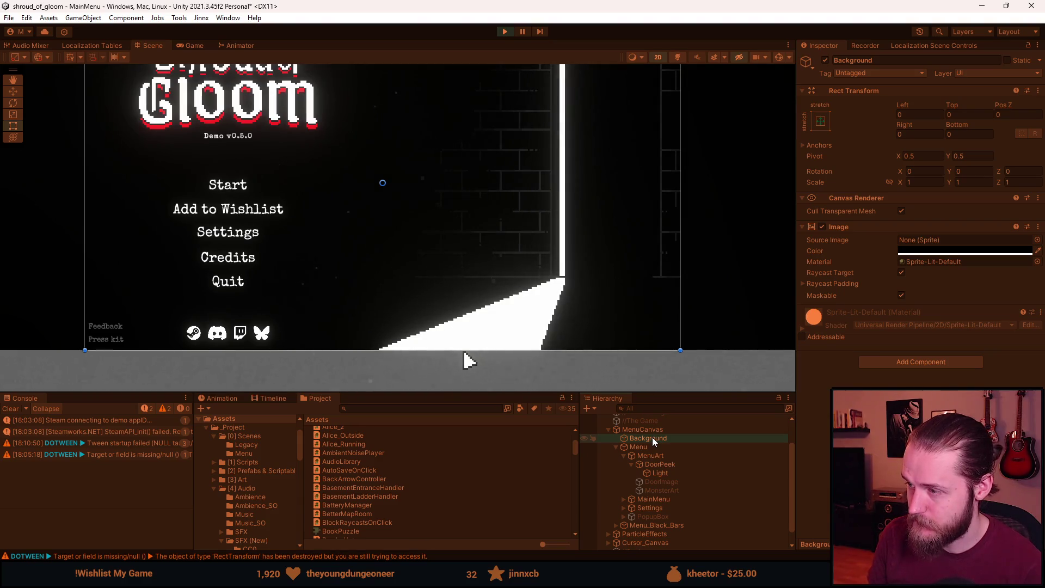
click(822, 227)
click(822, 228)
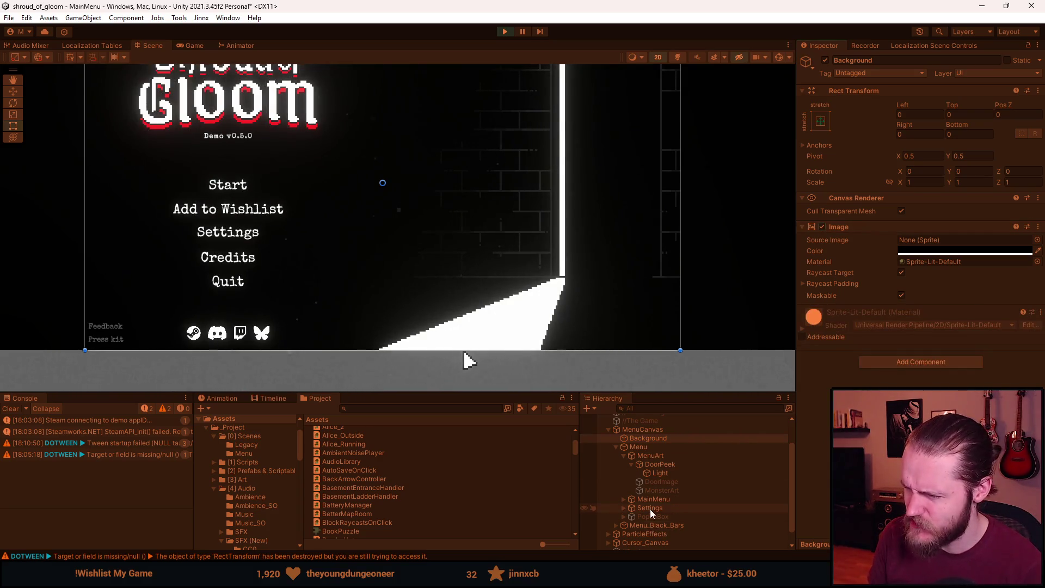
scroll(650, 508, up, 2)
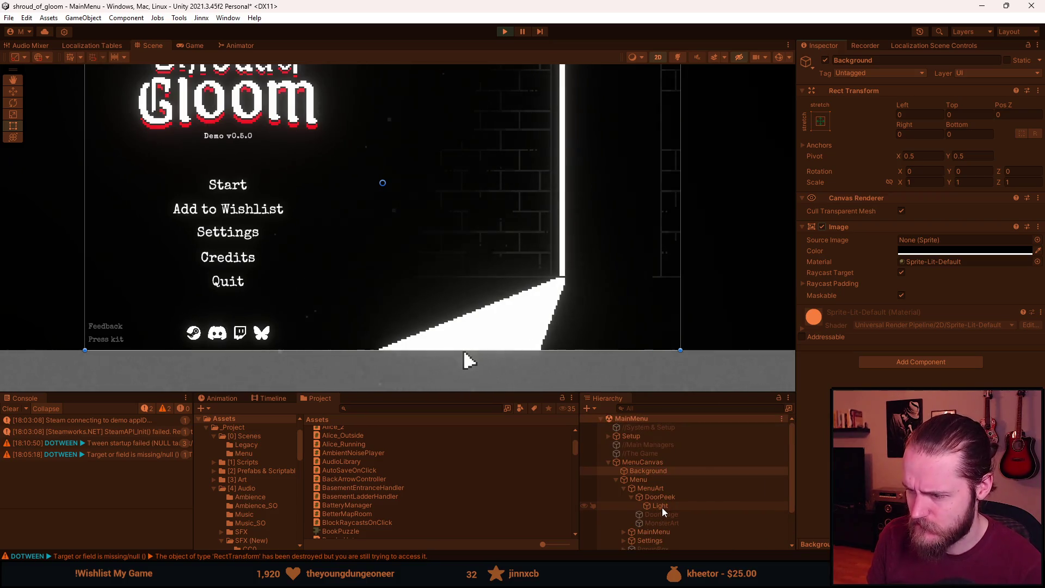
click(665, 497)
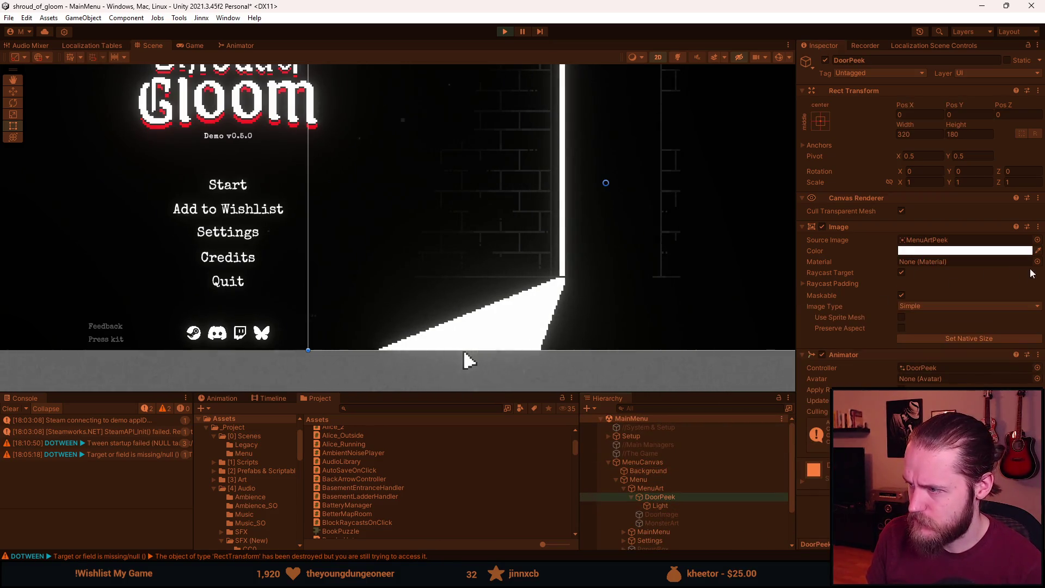
Assign the Sprite-Lit-Default material to the DoorPeek door image.
click(1038, 262)
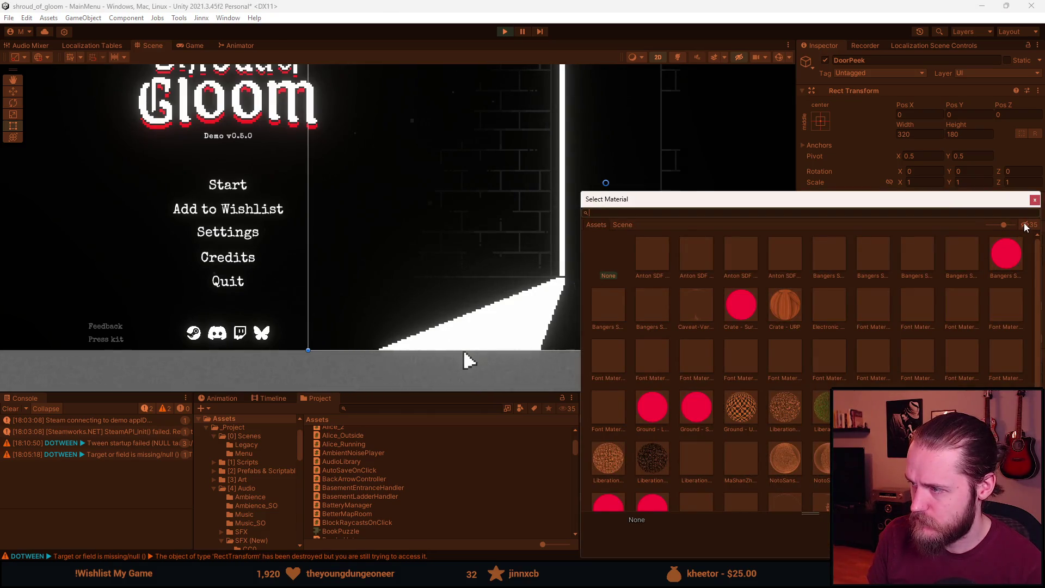
scroll(907, 365, down, 3)
click(973, 383)
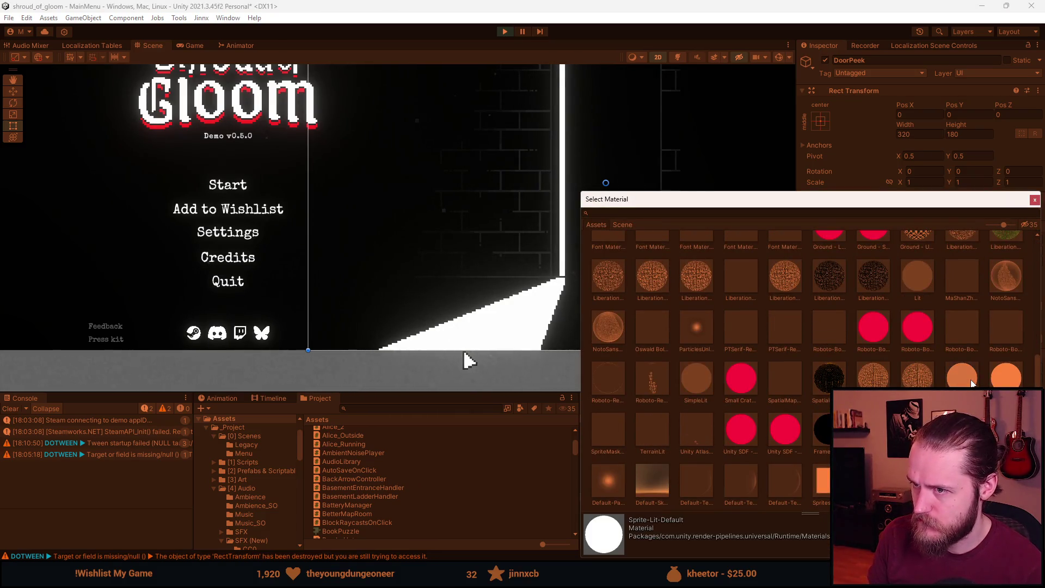
double_click(973, 384)
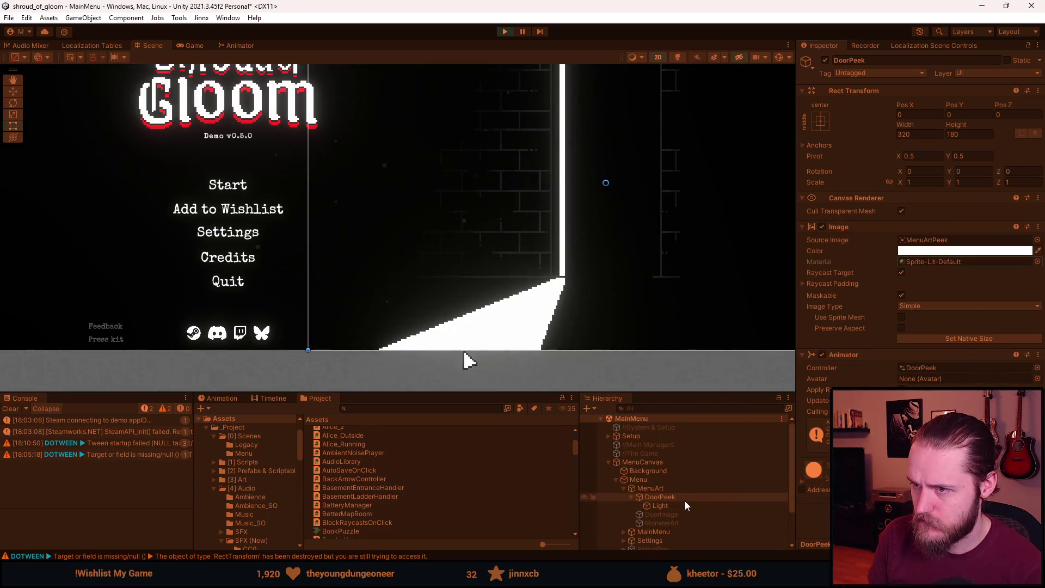
Review the door light, MenuArt and DoorPeek objects, reframe the menu and enable scene lighting.
click(660, 506)
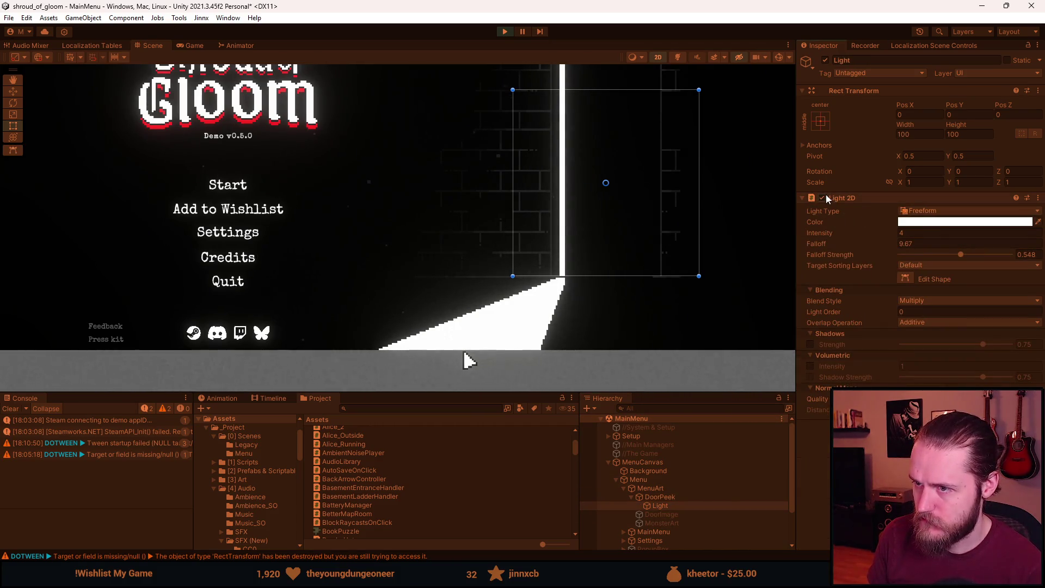
click(697, 487)
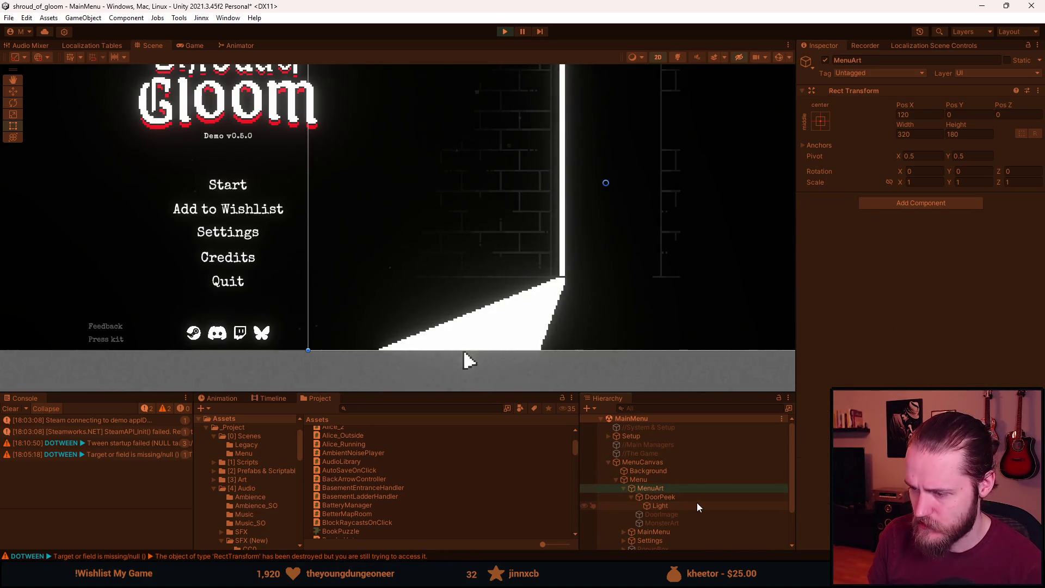
click(698, 498)
drag(651, 276, 564, 311)
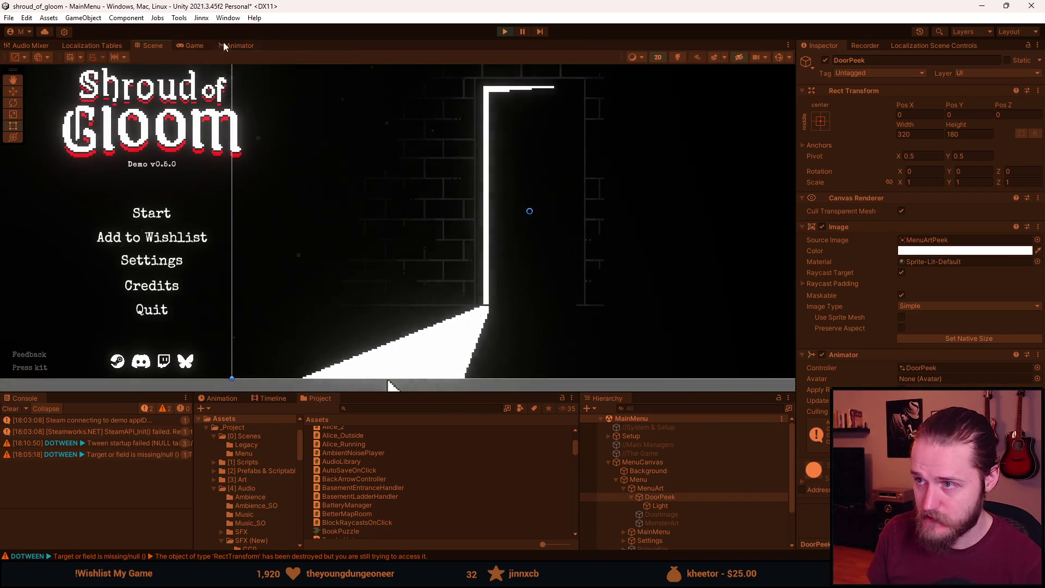
click(679, 59)
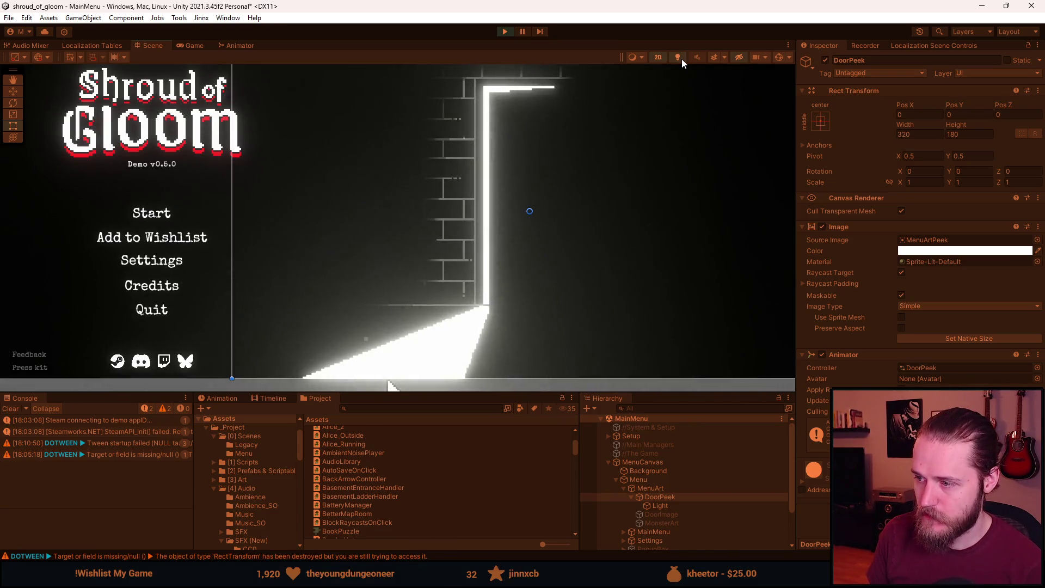
In the Game view, toggle the door light off and on twice to compare its glow.
click(196, 46)
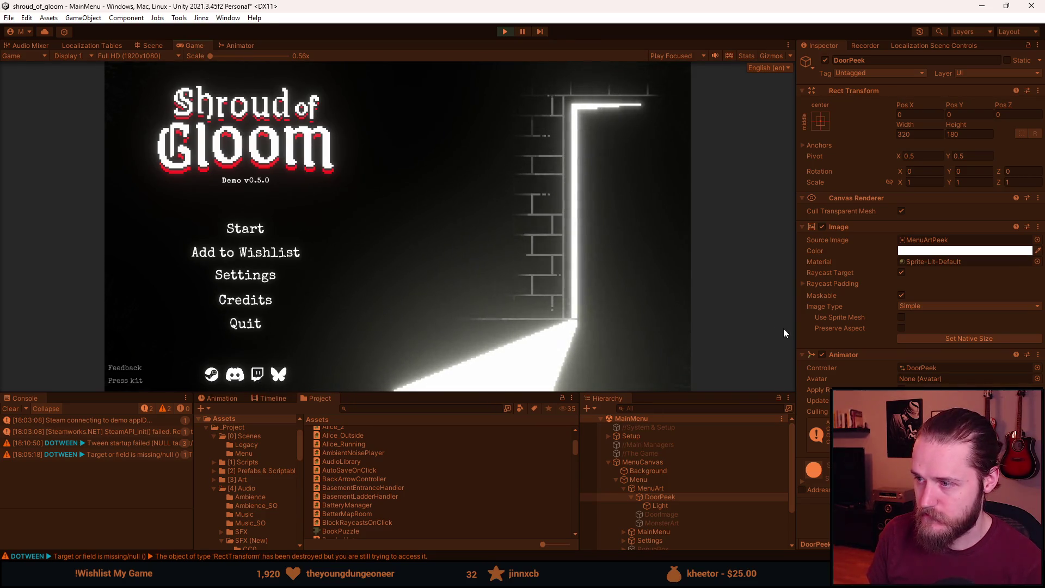
click(674, 505)
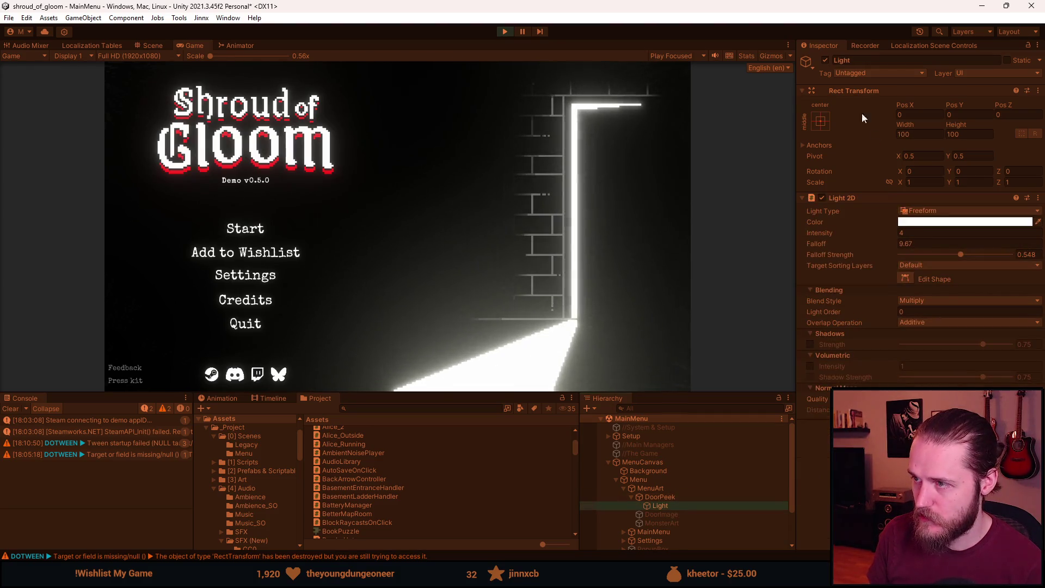
click(825, 60)
click(826, 60)
click(825, 61)
click(825, 60)
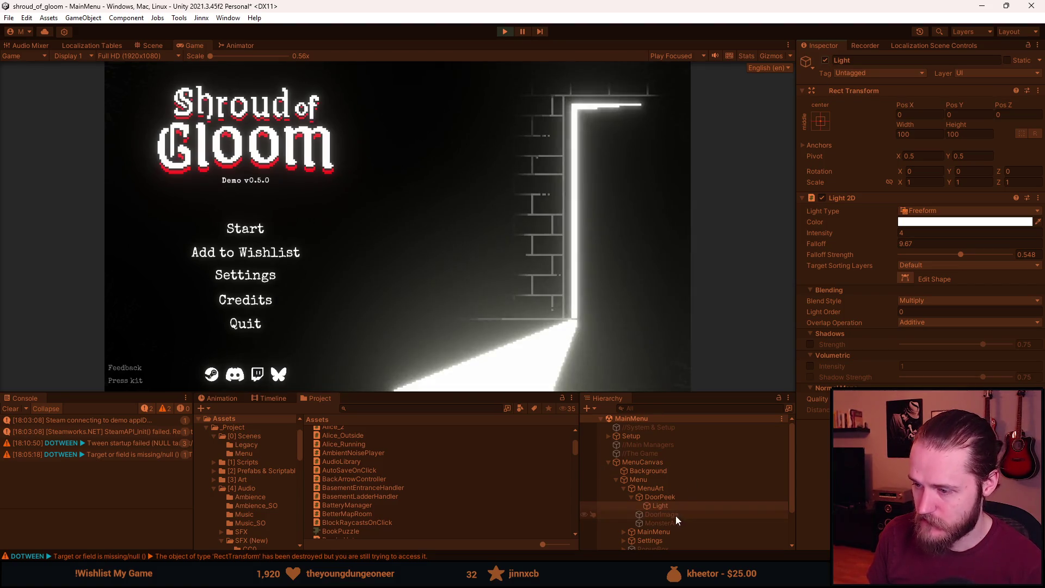
Lower the door Light 2D intensity from 4 to 1.17.
click(673, 498)
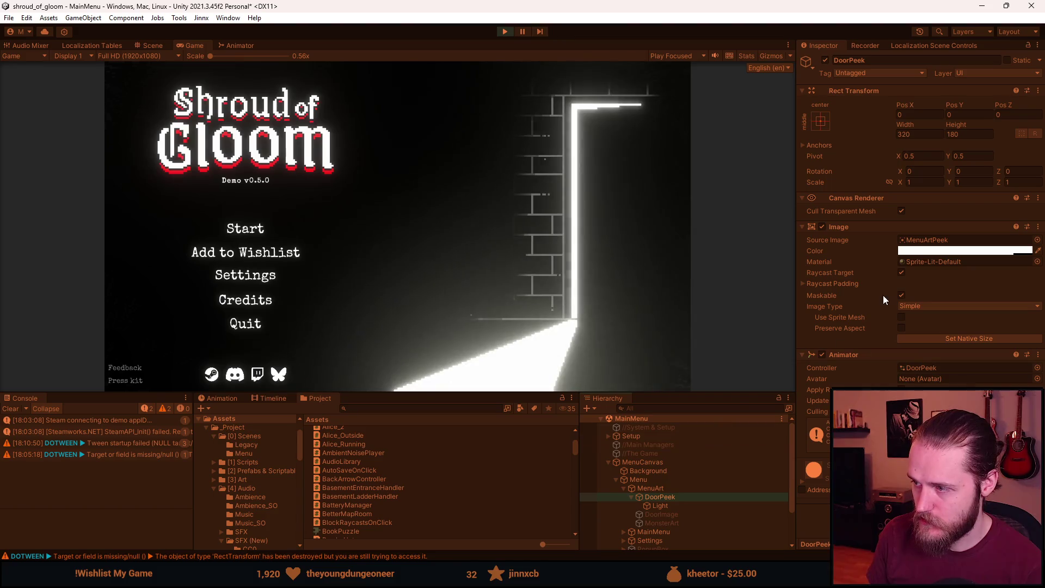
click(687, 504)
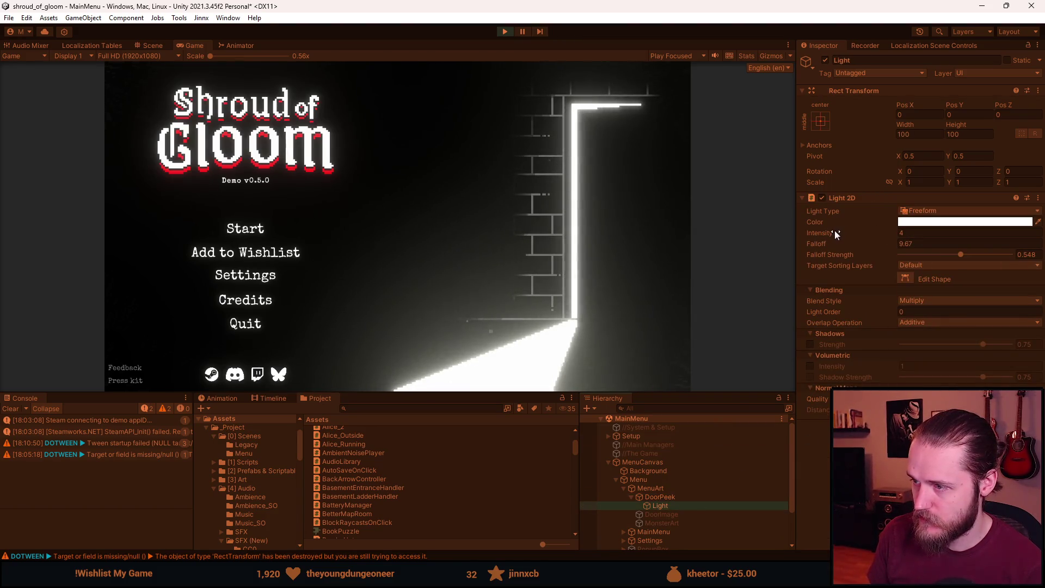
mouse_move(834, 230)
mouse_down()
mouse_move(775, 237)
mouse_move(783, 244)
mouse_up()
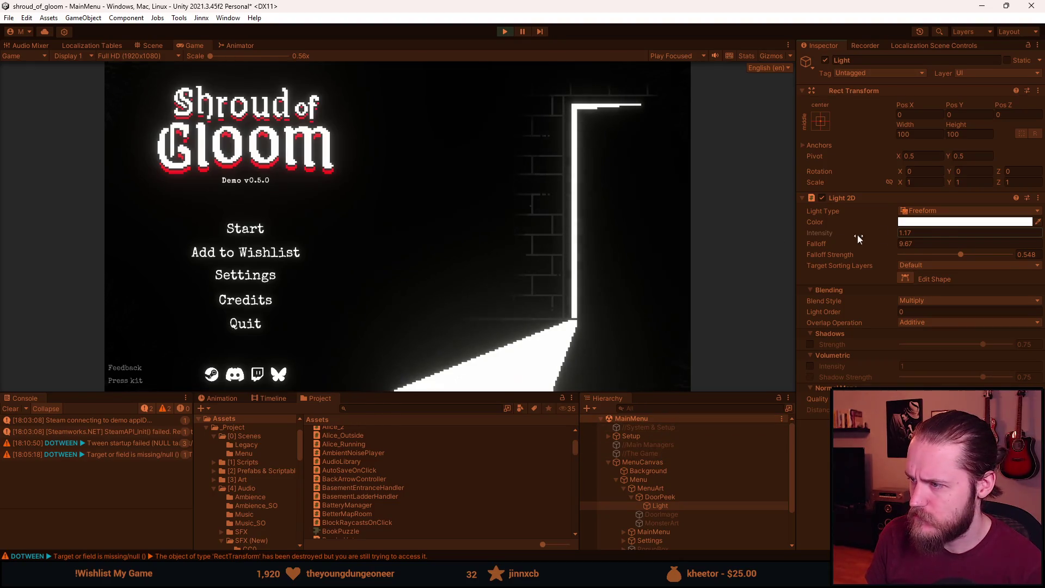
click(906, 278)
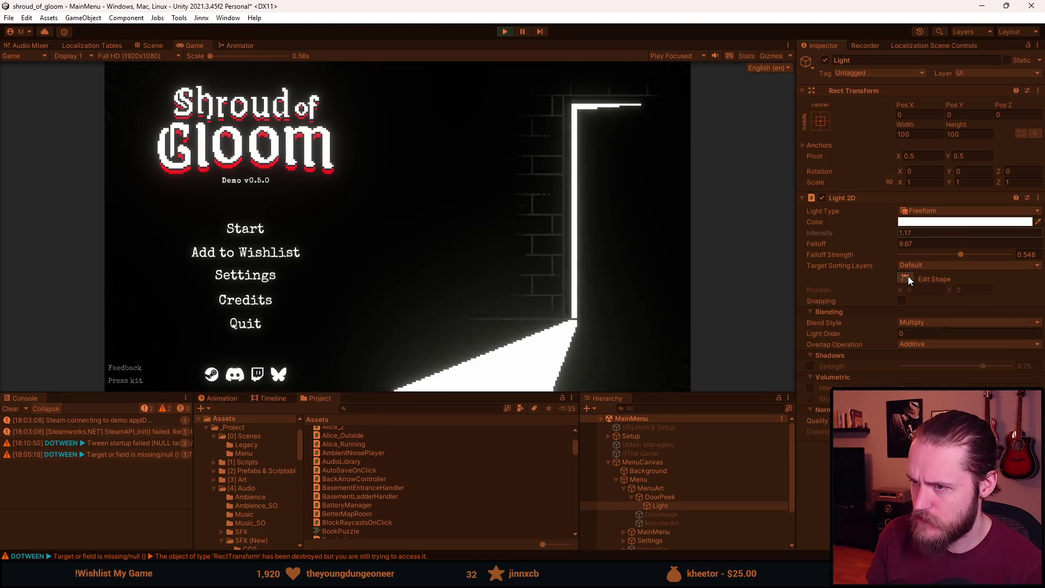
Return to the Scene view, pan to show the full door-light shape, and select DoorPeek.
click(155, 46)
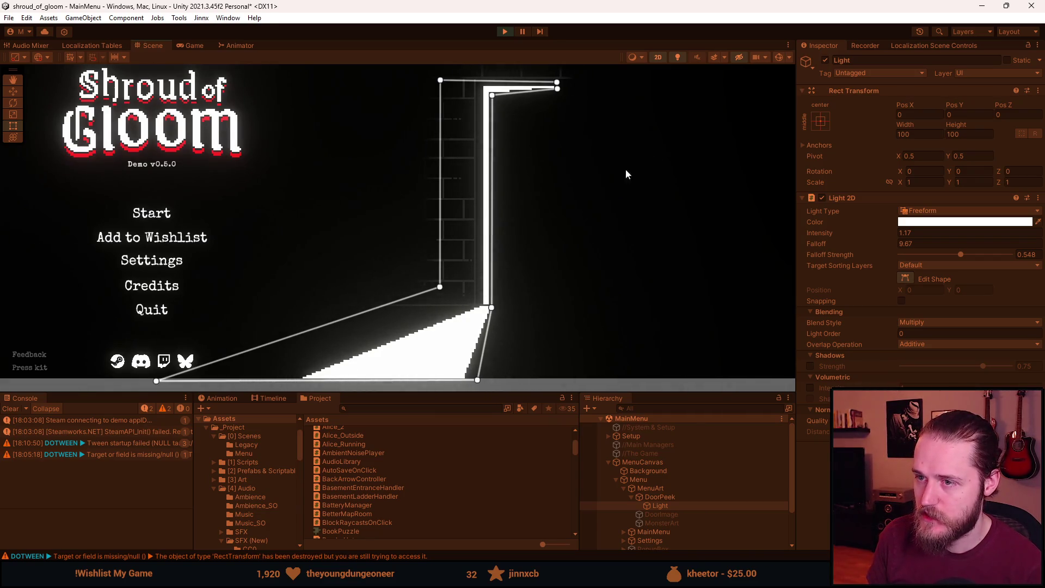
drag(468, 239, 497, 243)
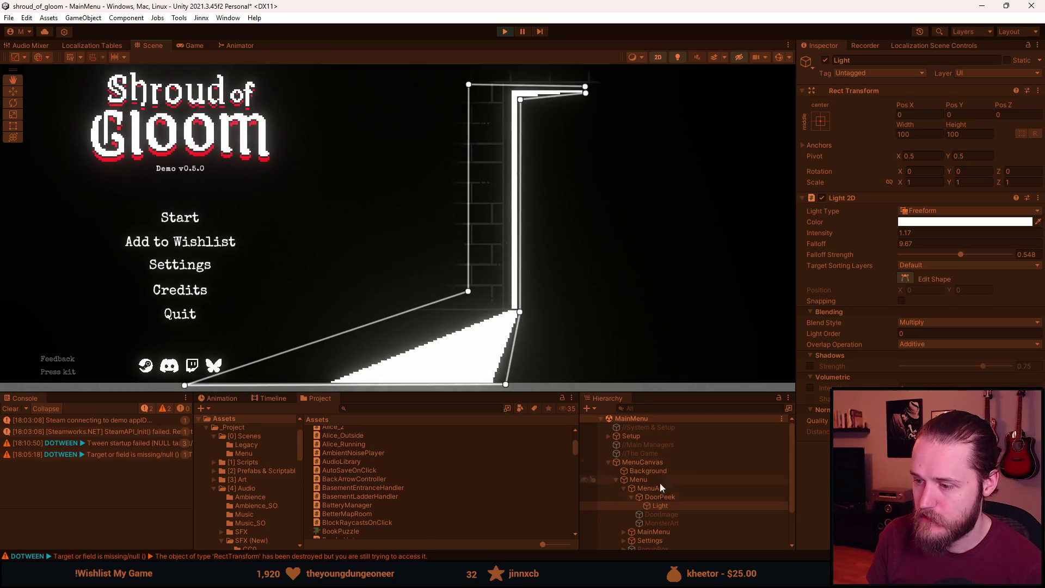
click(675, 500)
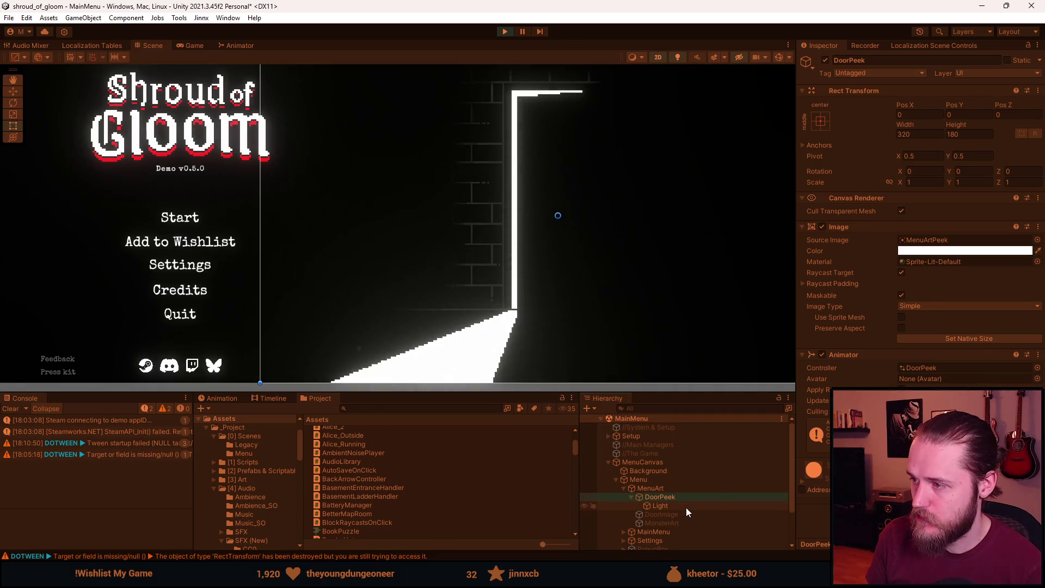
Widen the door light's falloff to 67.27, keeping Additive as the overlap operation.
click(686, 506)
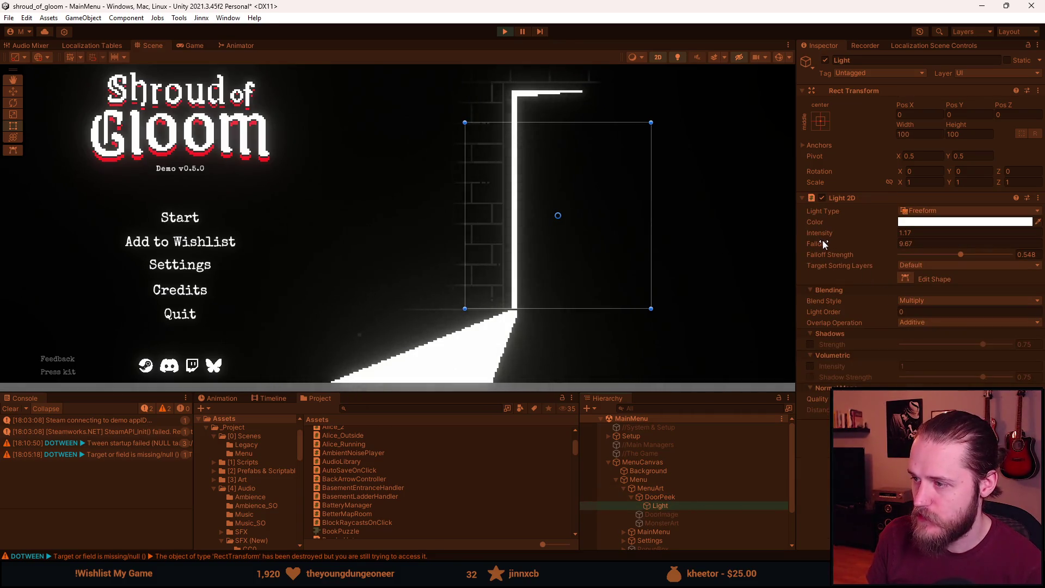
mouse_move(813, 247)
mouse_down()
mouse_move(672, 276)
mouse_move(863, 270)
mouse_move(32, 278)
mouse_move(525, 287)
mouse_move(10, 330)
mouse_move(297, 326)
mouse_move(15, 365)
mouse_move(959, 365)
mouse_move(210, 357)
mouse_move(255, 355)
mouse_move(244, 355)
mouse_up()
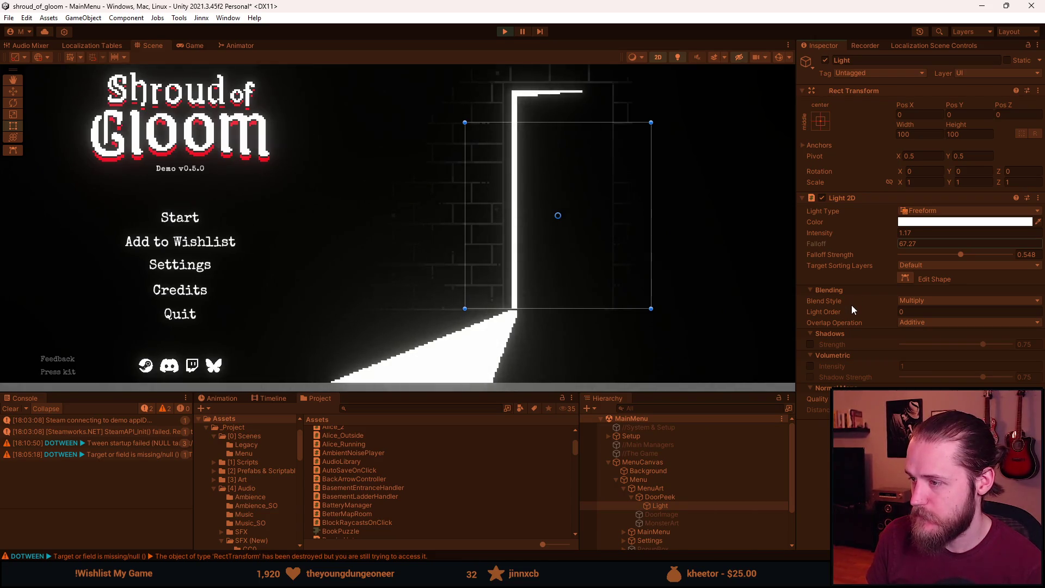
click(950, 302)
click(953, 309)
click(923, 324)
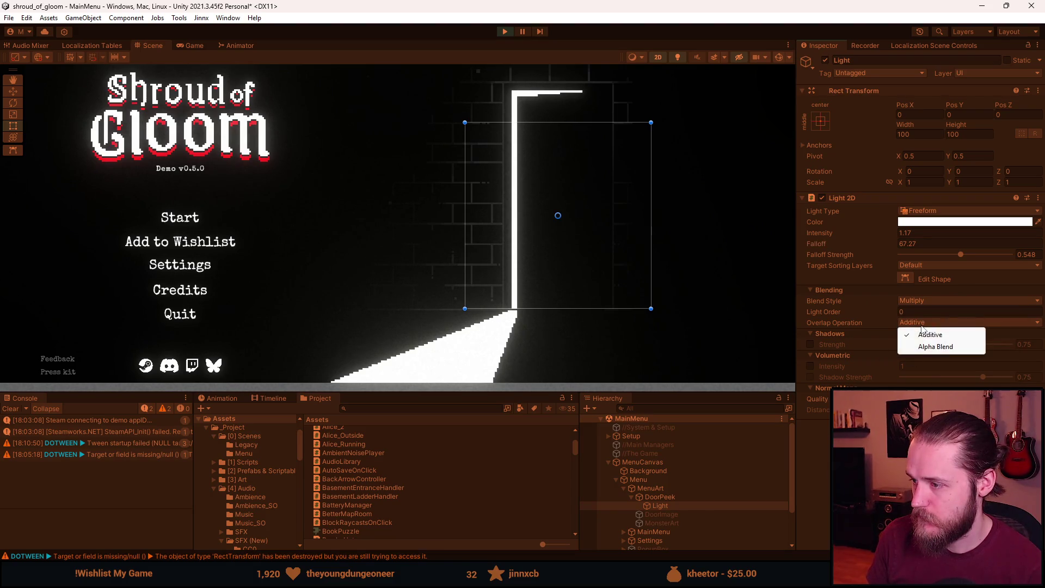
click(922, 323)
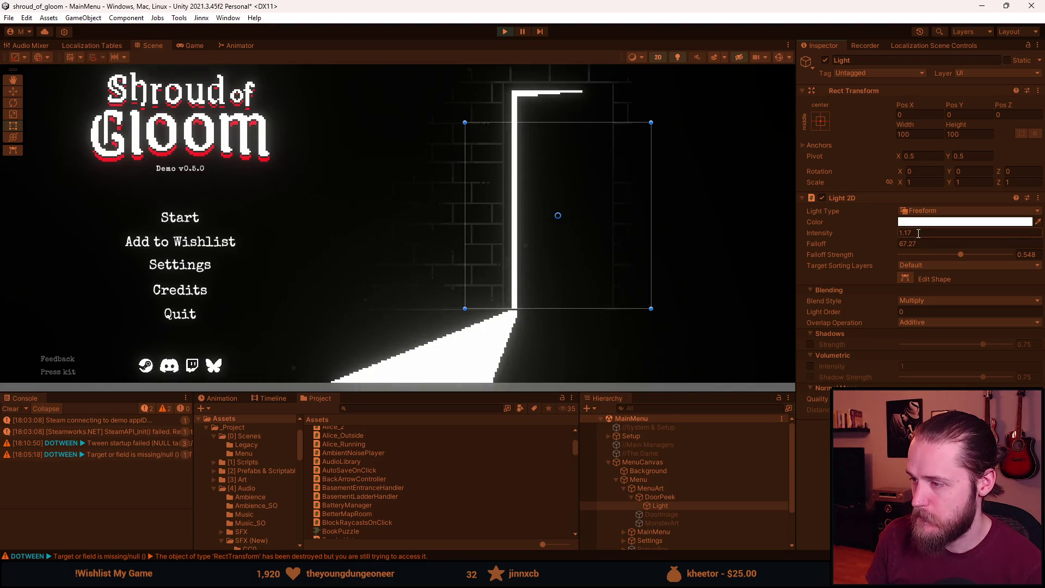
click(194, 45)
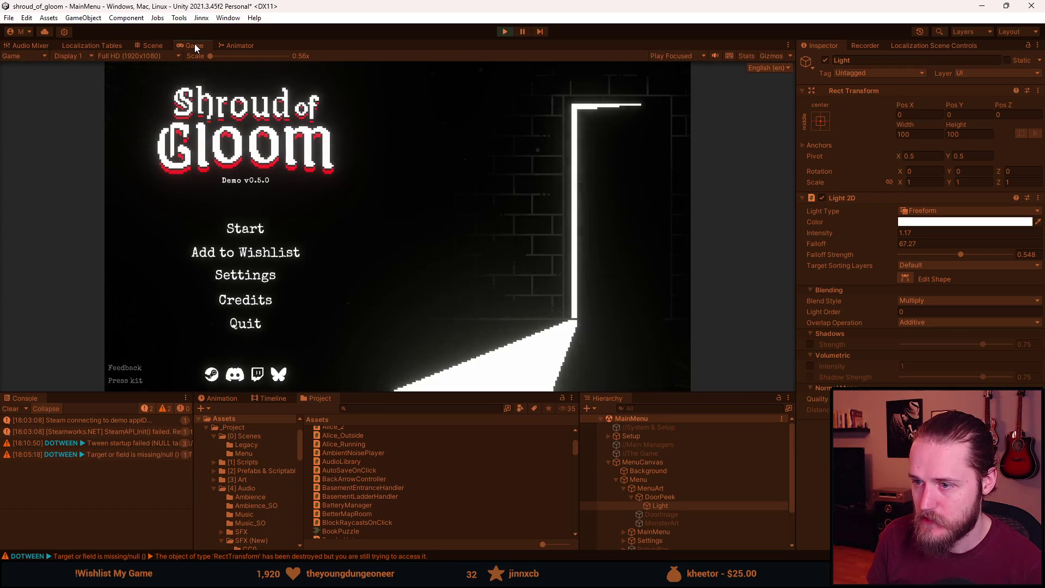
In the running game, visit Settings and back, then Start and load Slot 1.
click(270, 280)
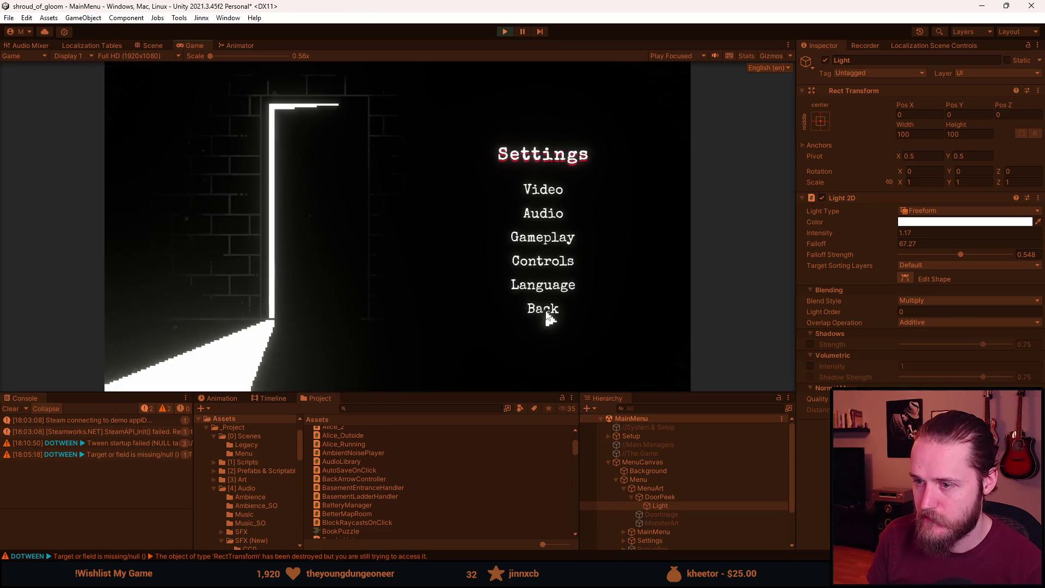
click(544, 309)
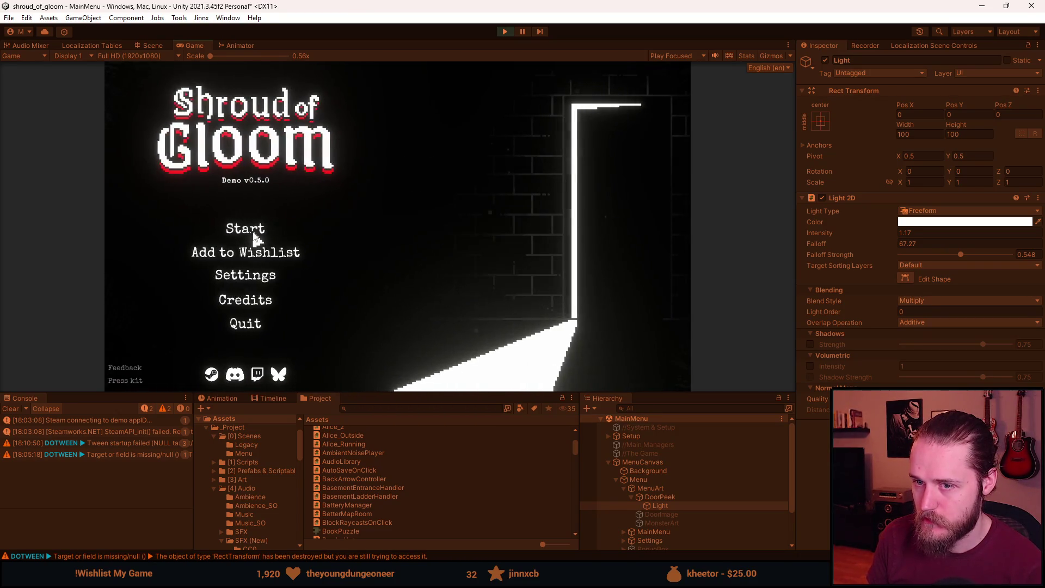
click(254, 234)
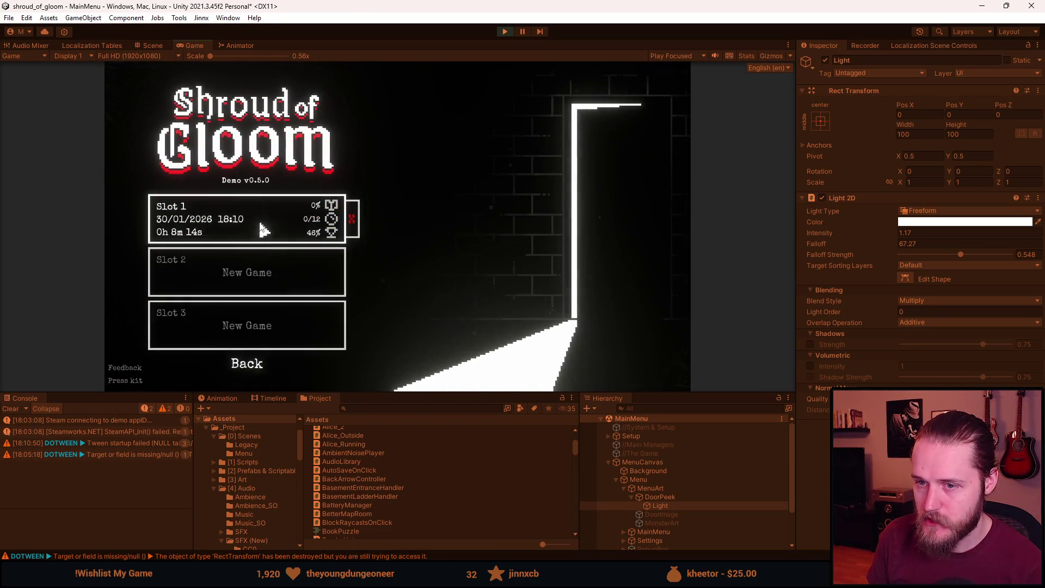
click(259, 224)
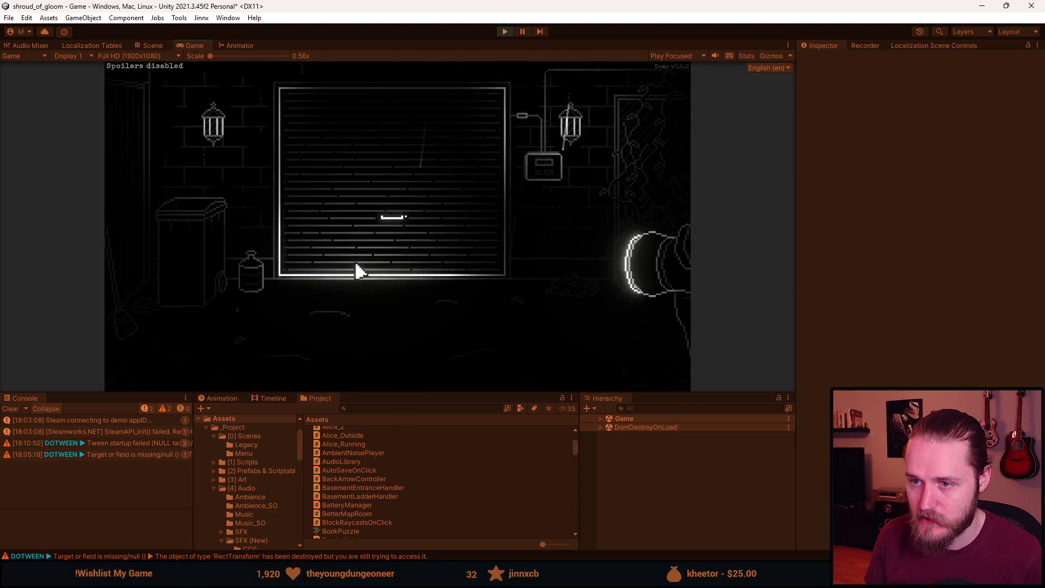
Pause the level with Escape and quit to the main menu via Quit > Yes.
key(Escape)
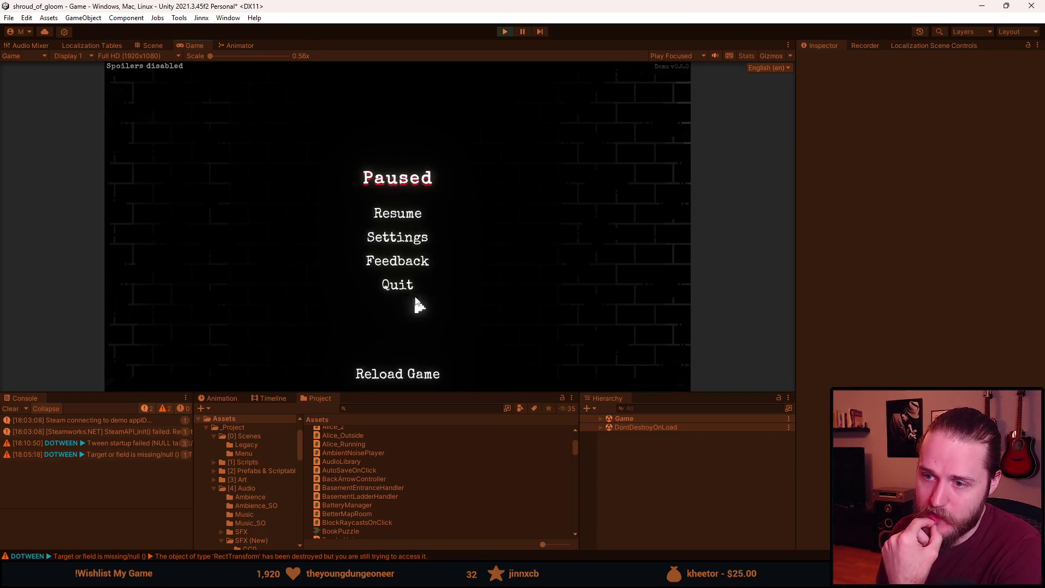
click(399, 287)
click(395, 258)
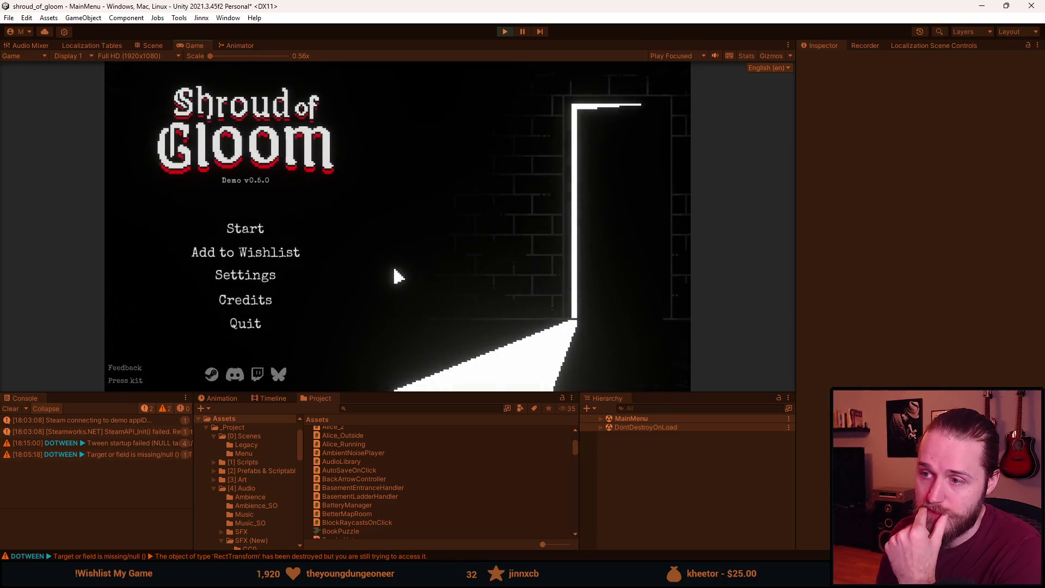
Load Slot 1 again, enlarge the Game view, then pause and quit back to the main menu.
click(252, 234)
click(254, 235)
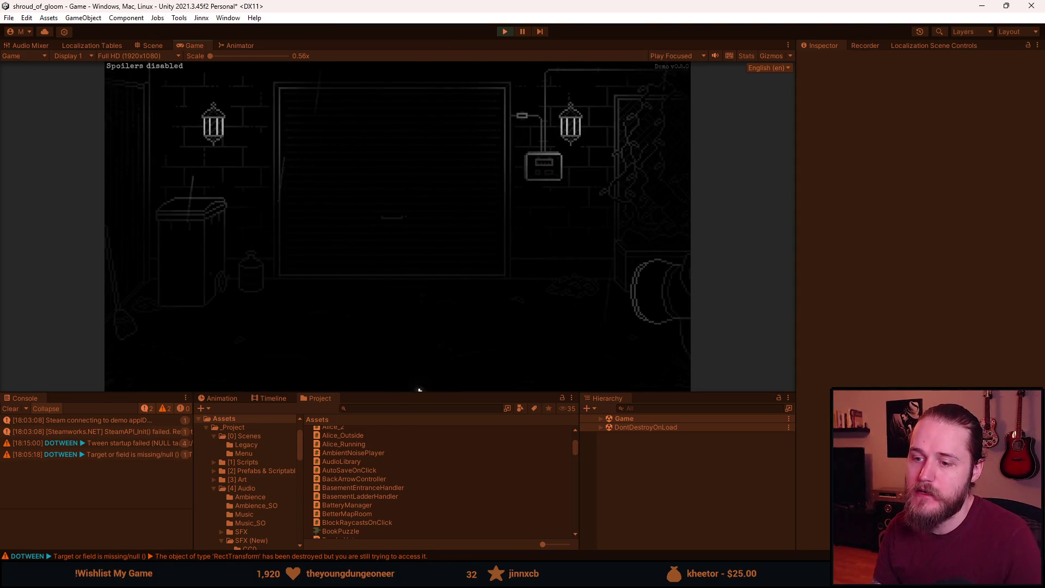
key(Escape)
drag(419, 393, 419, 497)
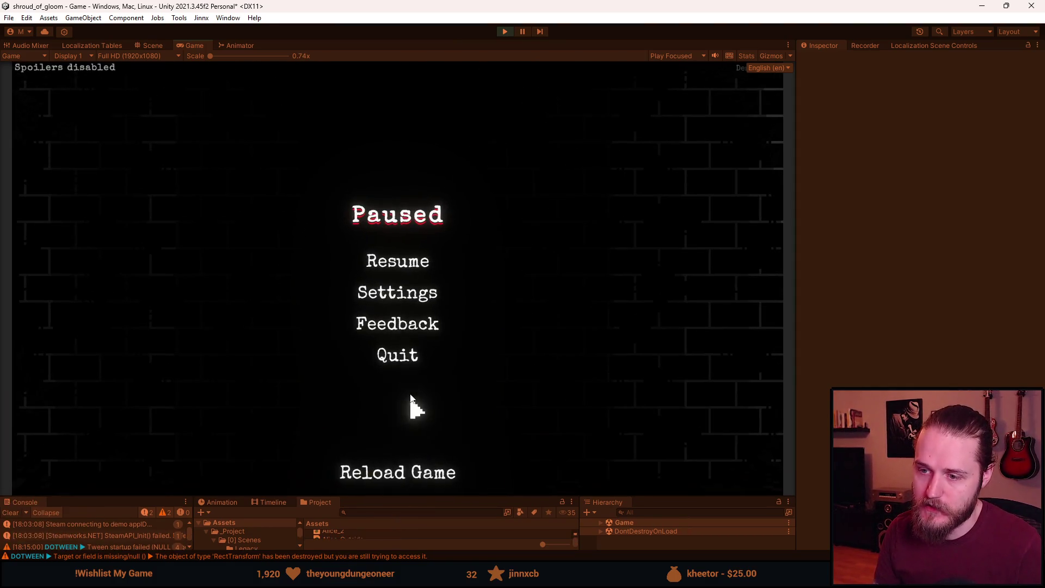
click(402, 360)
click(401, 321)
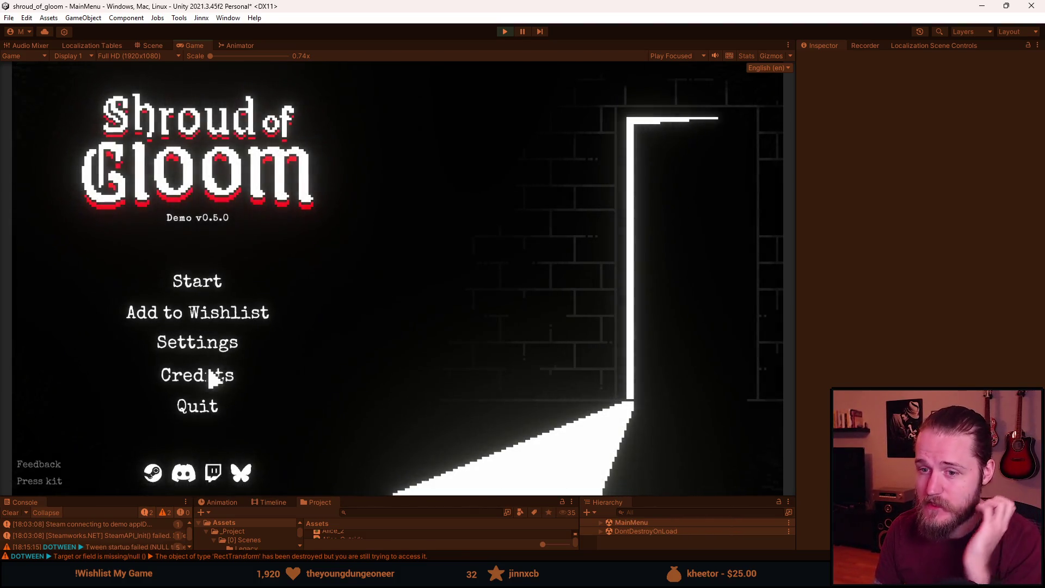
click(210, 373)
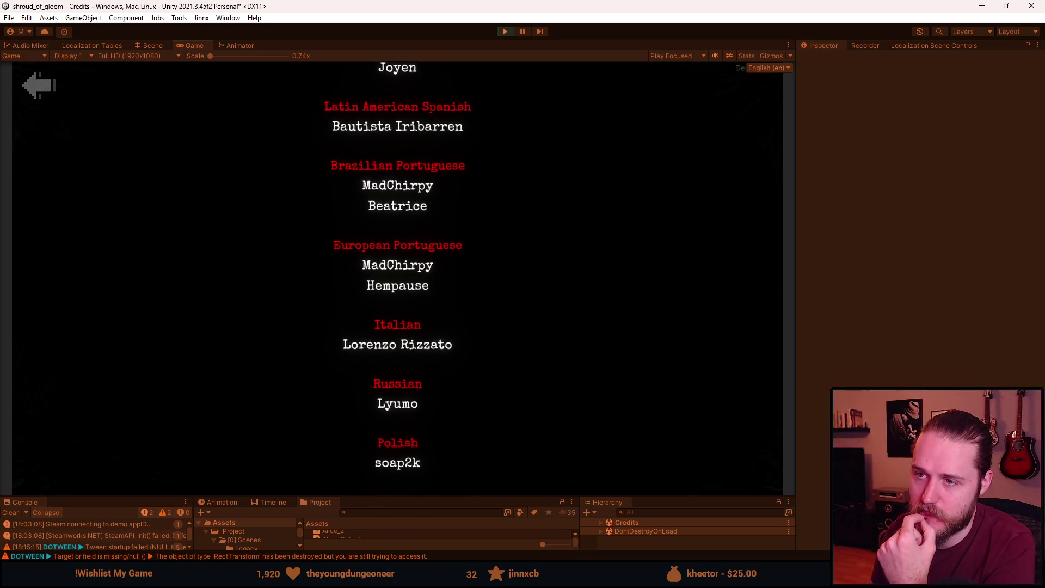
click(38, 89)
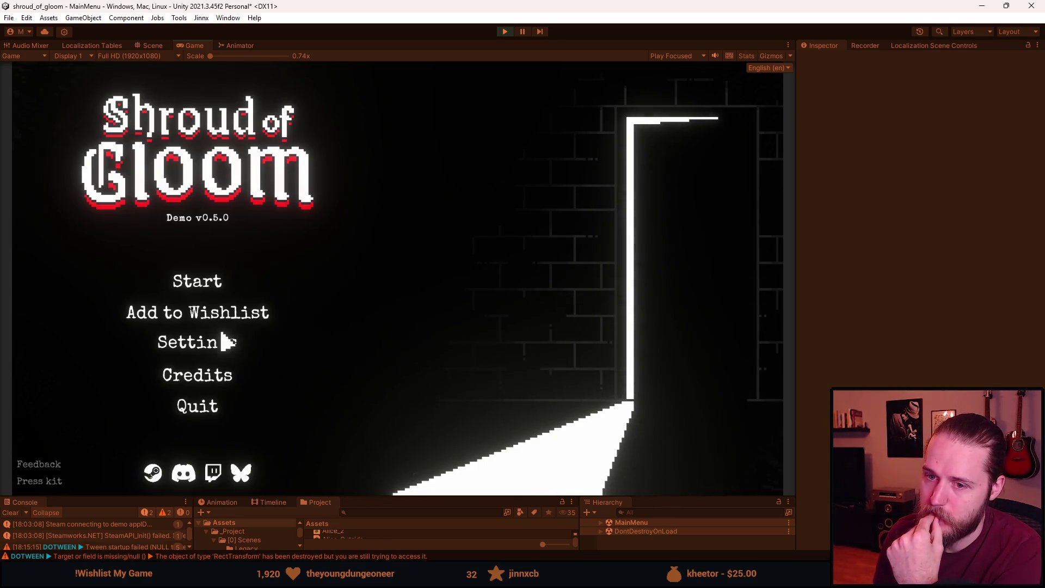
click(212, 350)
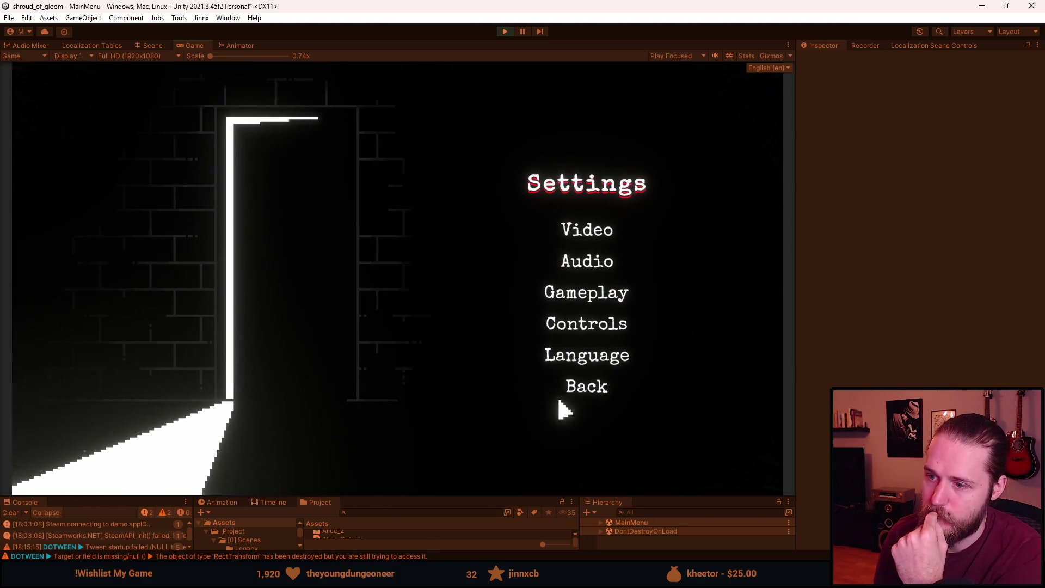
Leave Settings for the main menu, then pause the loaded game and quit via Quit > Yes.
click(593, 388)
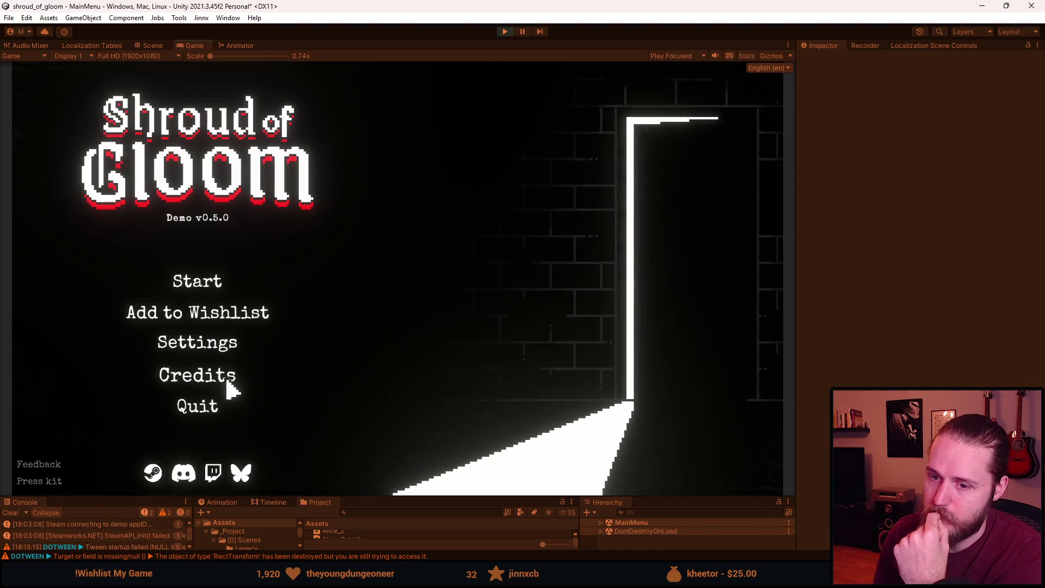
click(227, 383)
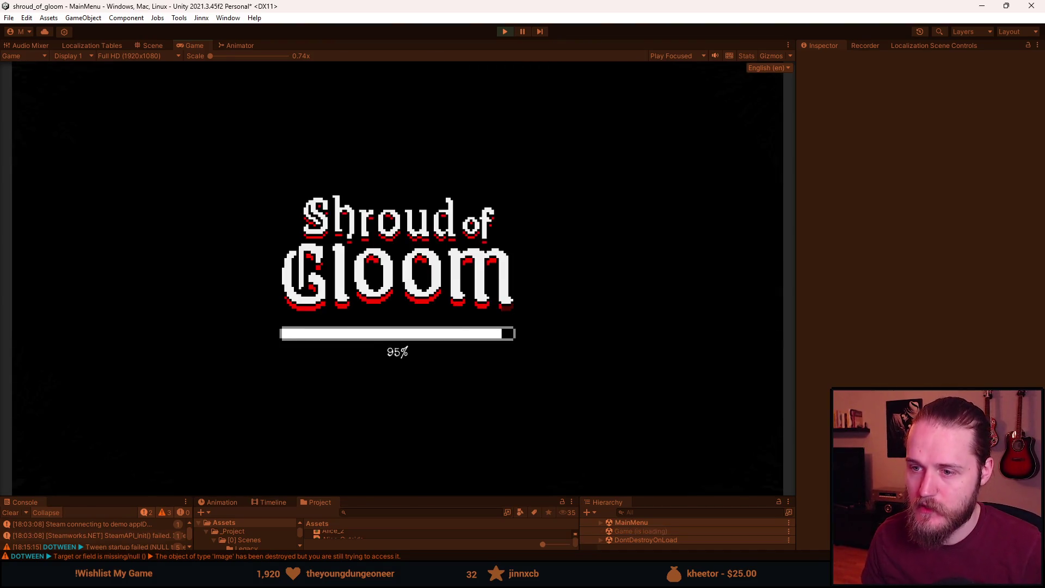
key(Escape)
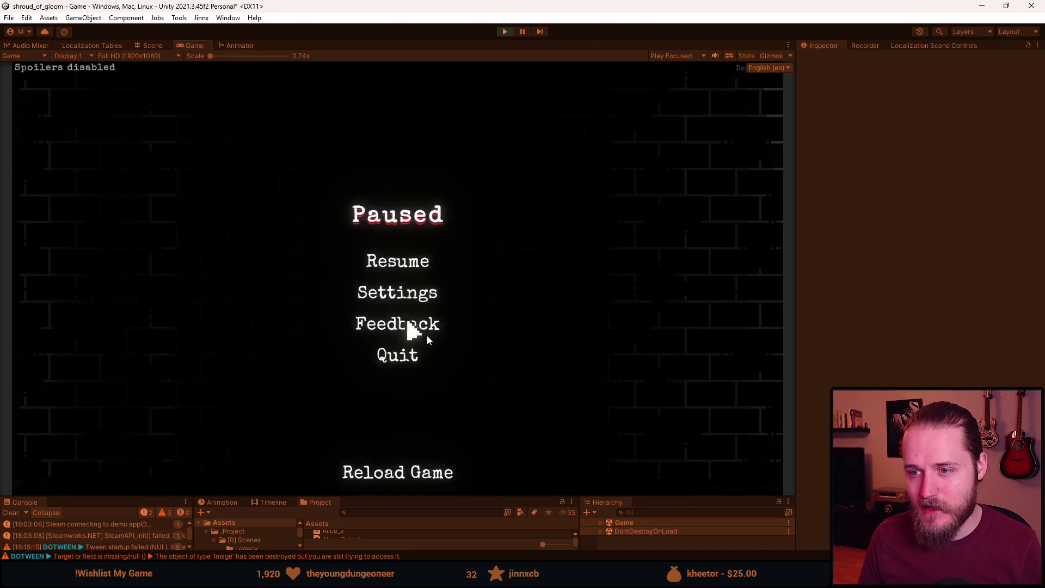
click(418, 359)
click(403, 319)
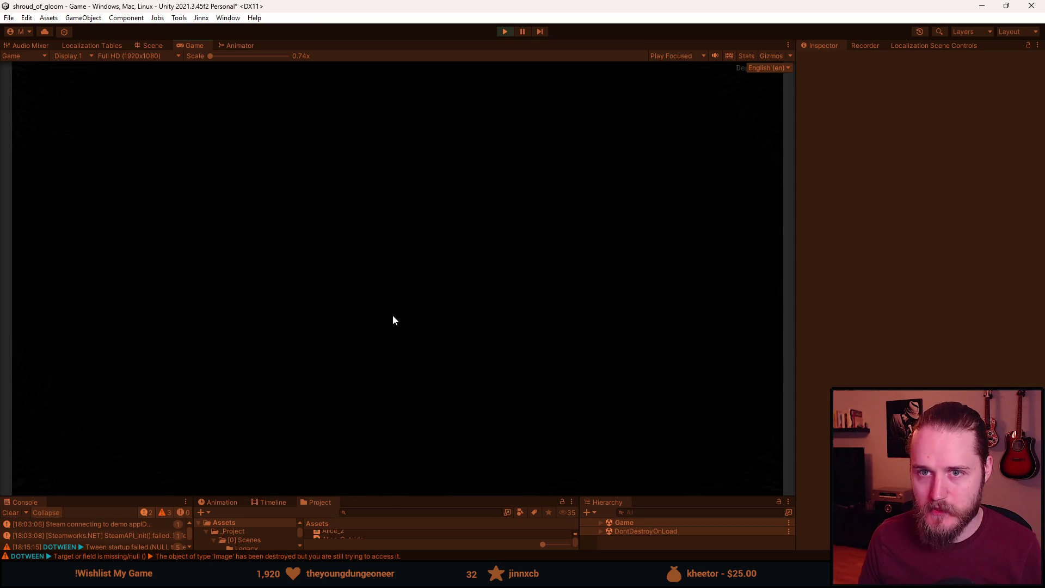
Open and leave the credits screen three times, with a Settings visit in between.
click(209, 370)
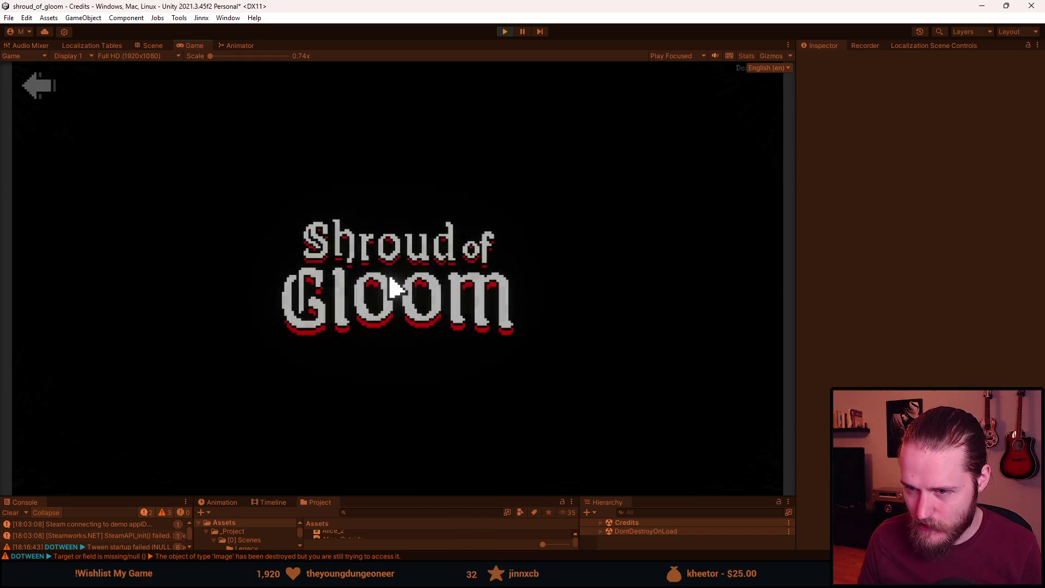
click(32, 94)
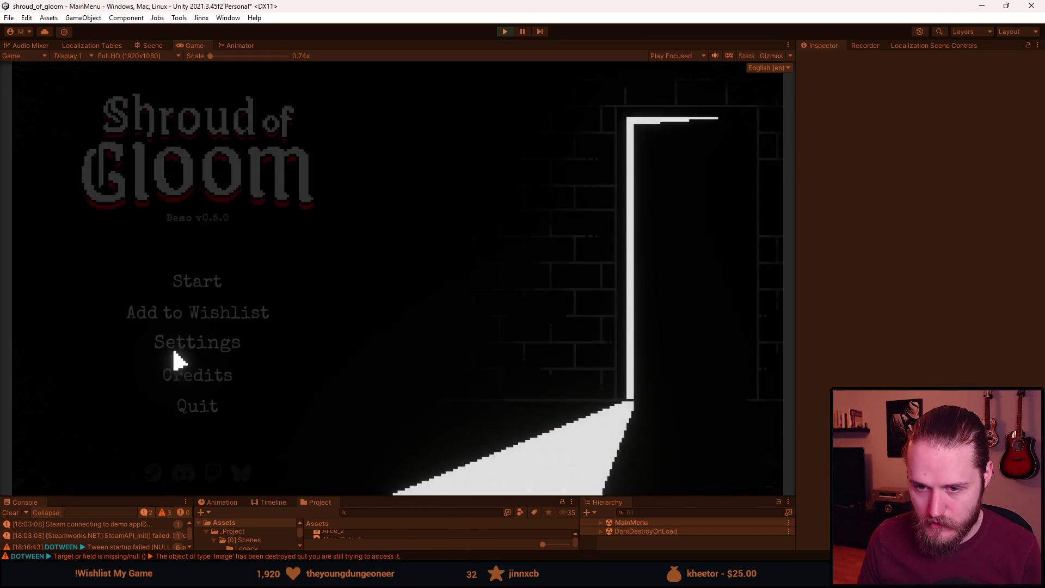
click(196, 370)
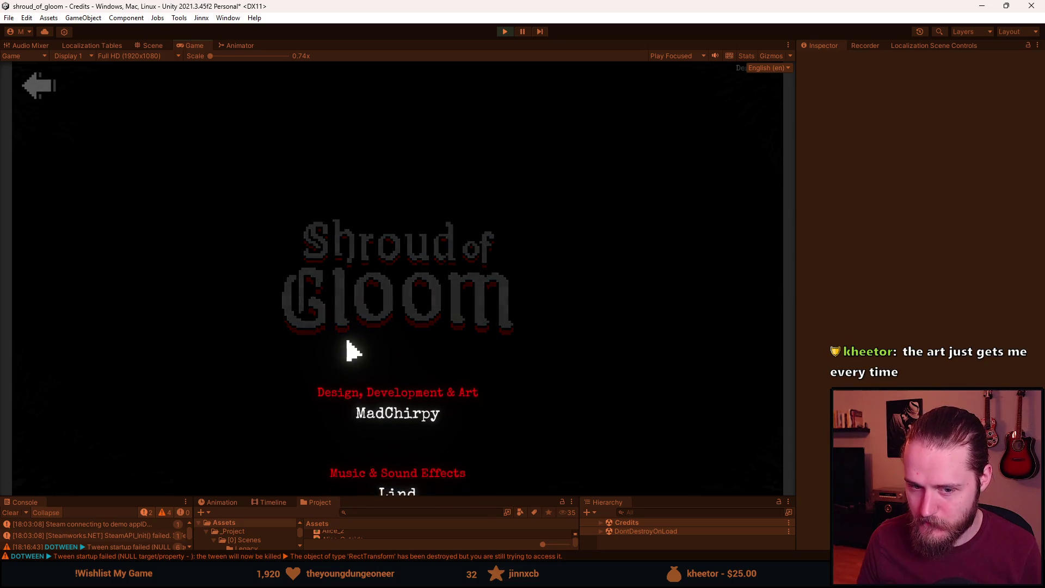
click(41, 86)
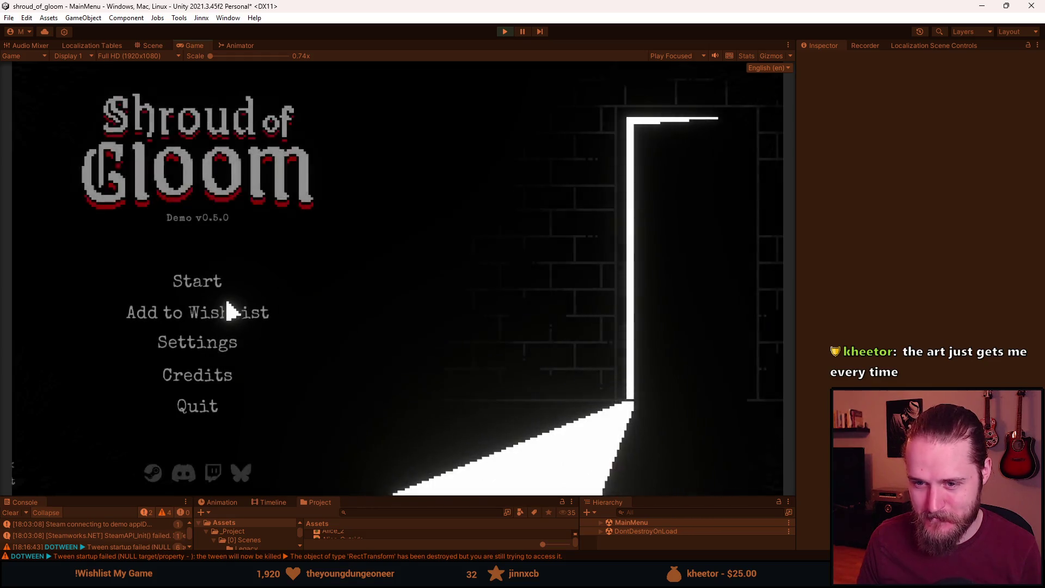
click(240, 354)
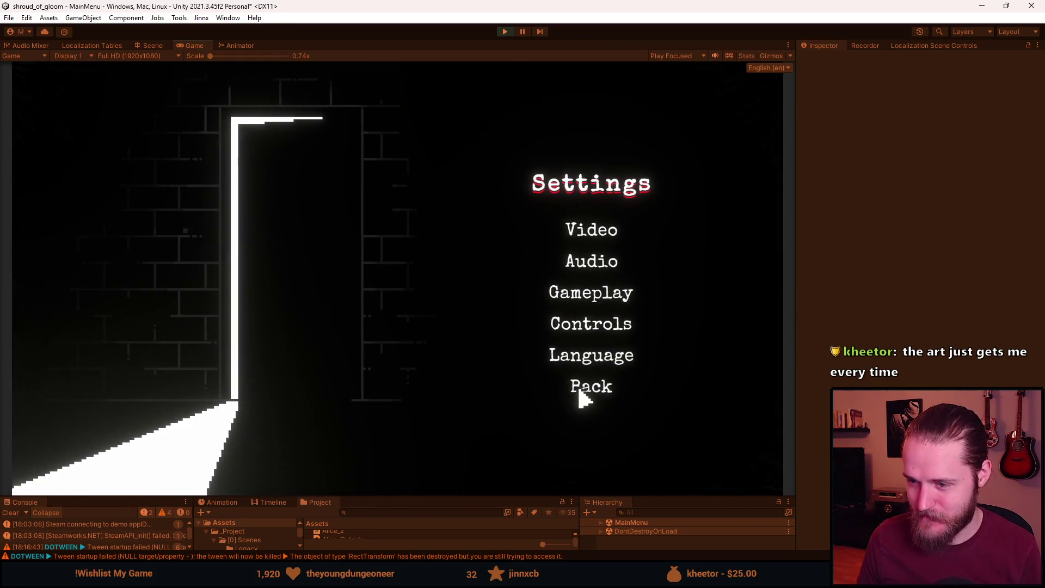
click(579, 394)
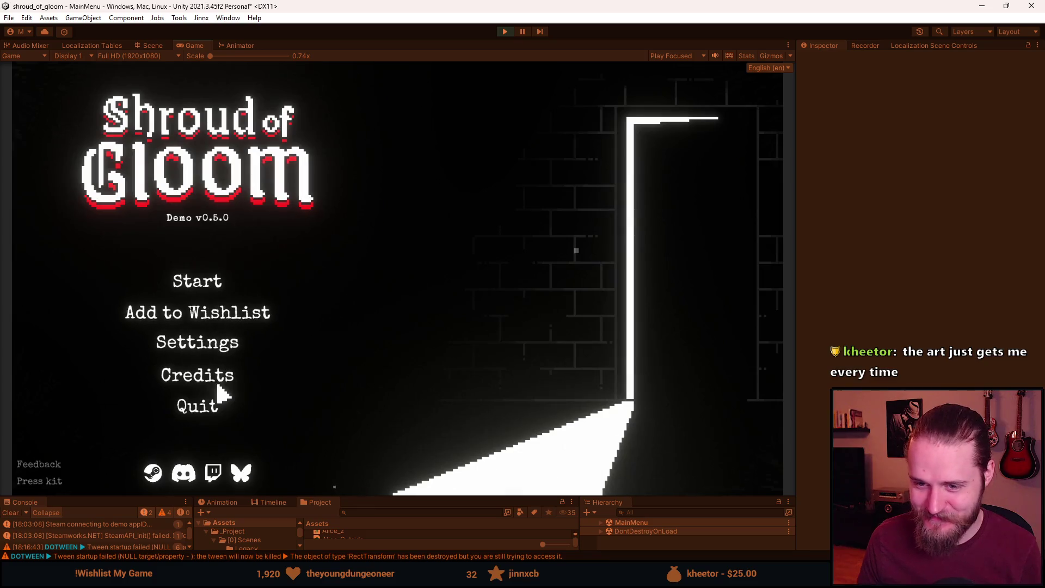
click(216, 377)
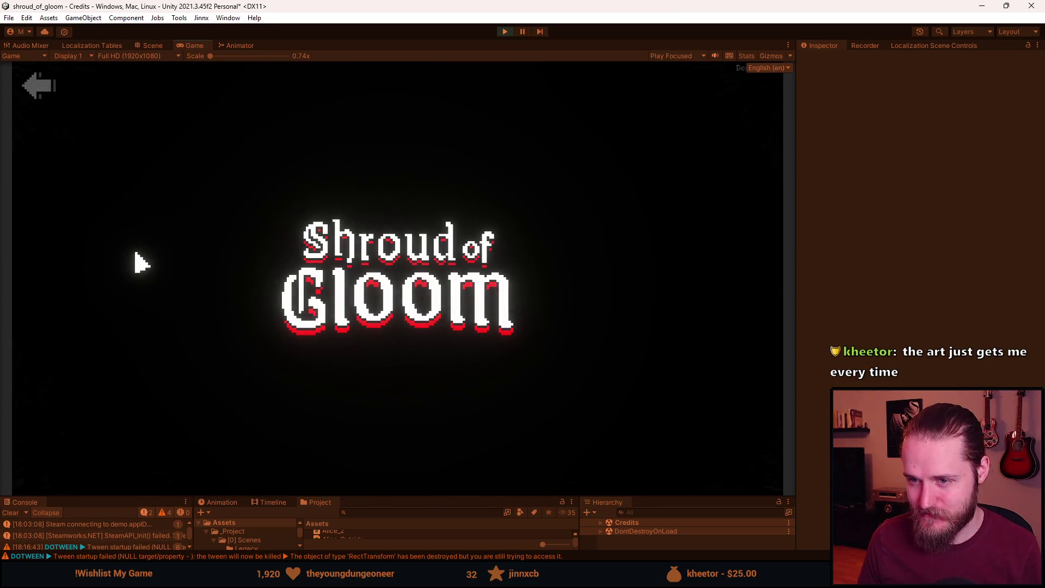
click(44, 98)
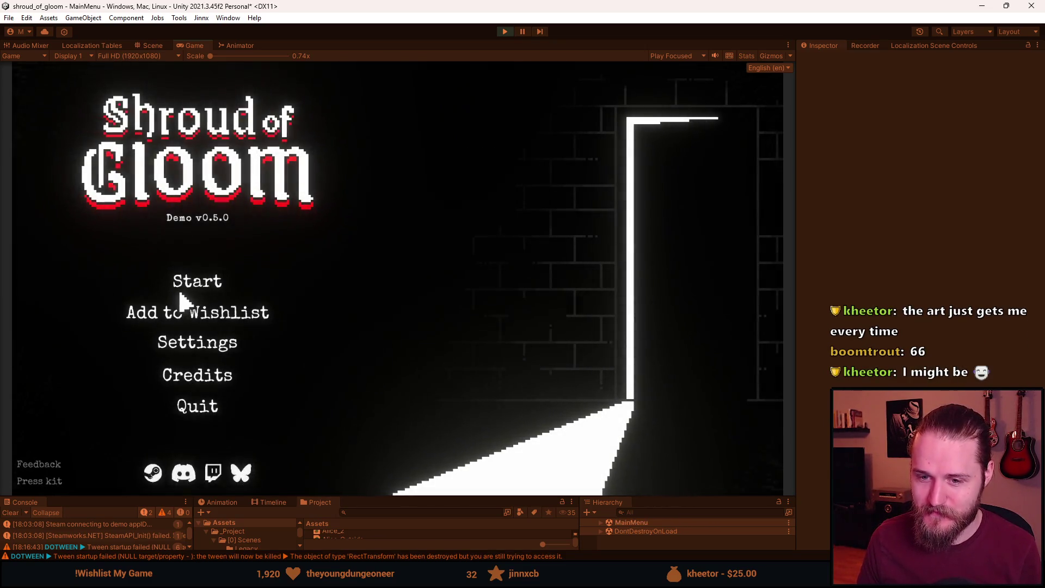
Check the Settings menu twice more, returning to the main menu, then exit Play mode.
click(211, 353)
click(573, 389)
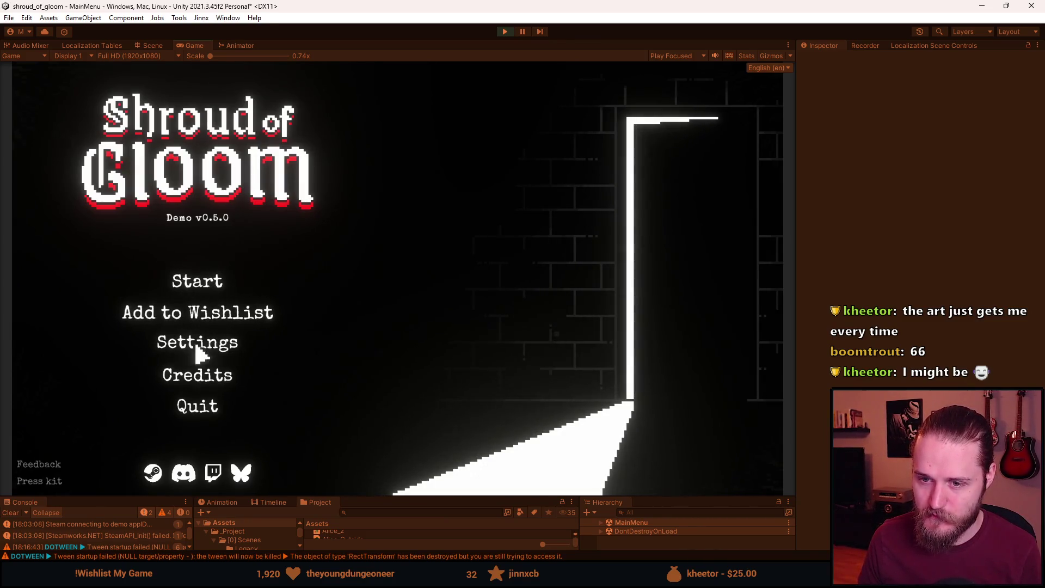
click(137, 350)
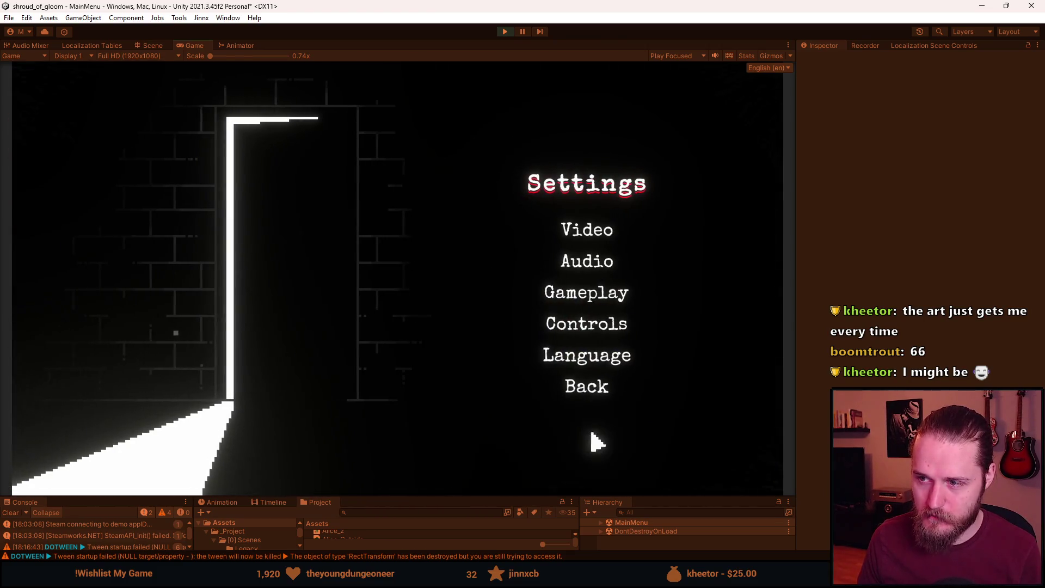
click(588, 389)
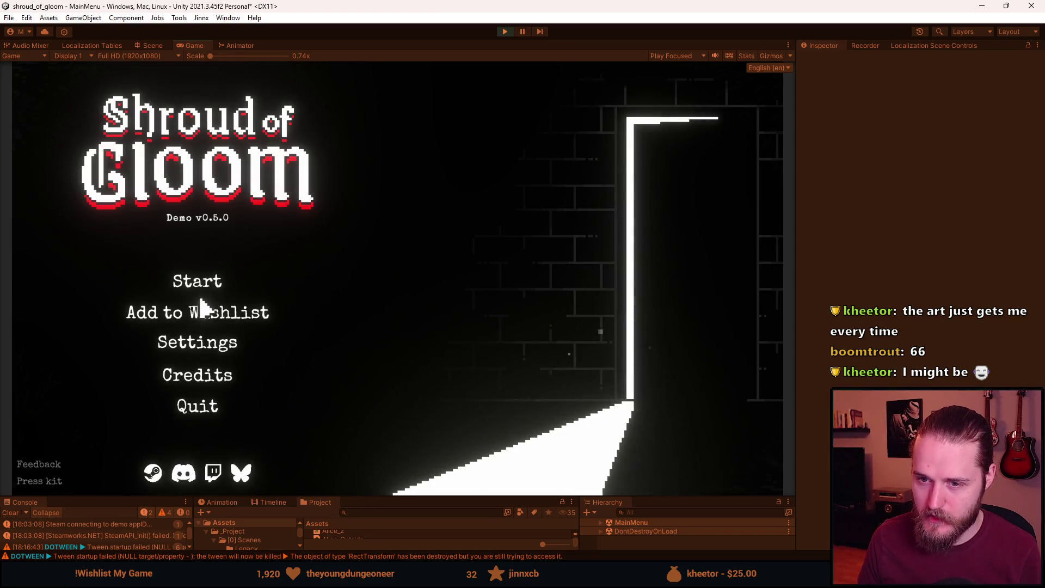
click(505, 31)
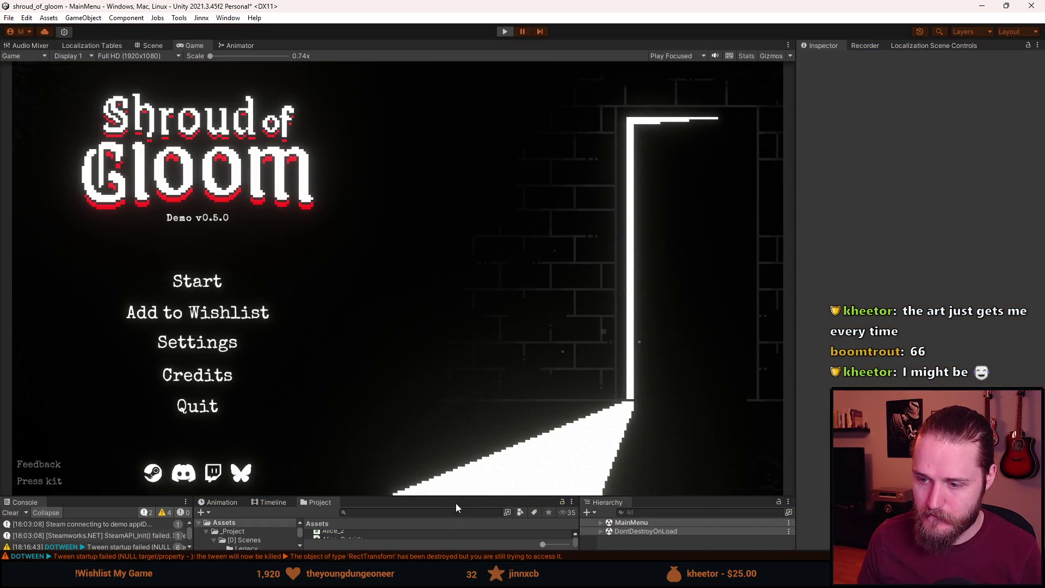
Enlarge the bottom panels, scroll the Hierarchy and select the Menus parent object.
drag(462, 496, 465, 367)
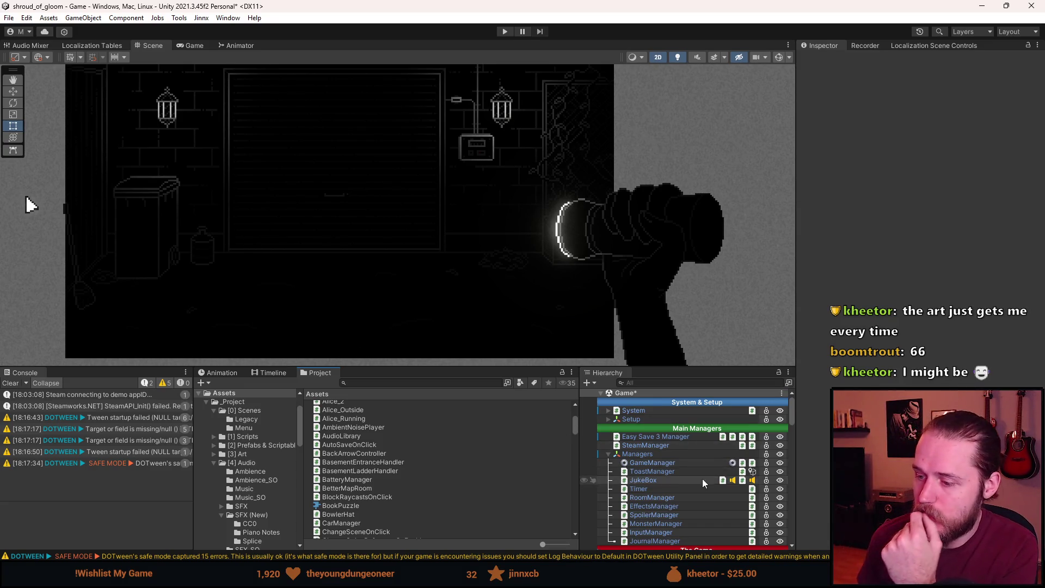
scroll(702, 490, down, 2)
scroll(701, 500, down, 4)
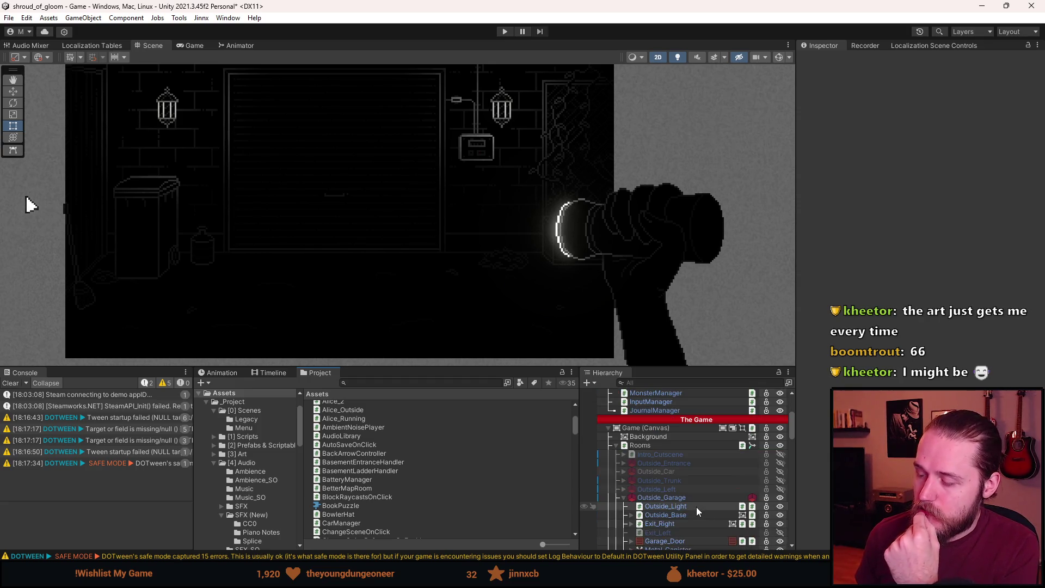
scroll(697, 507, down, 1)
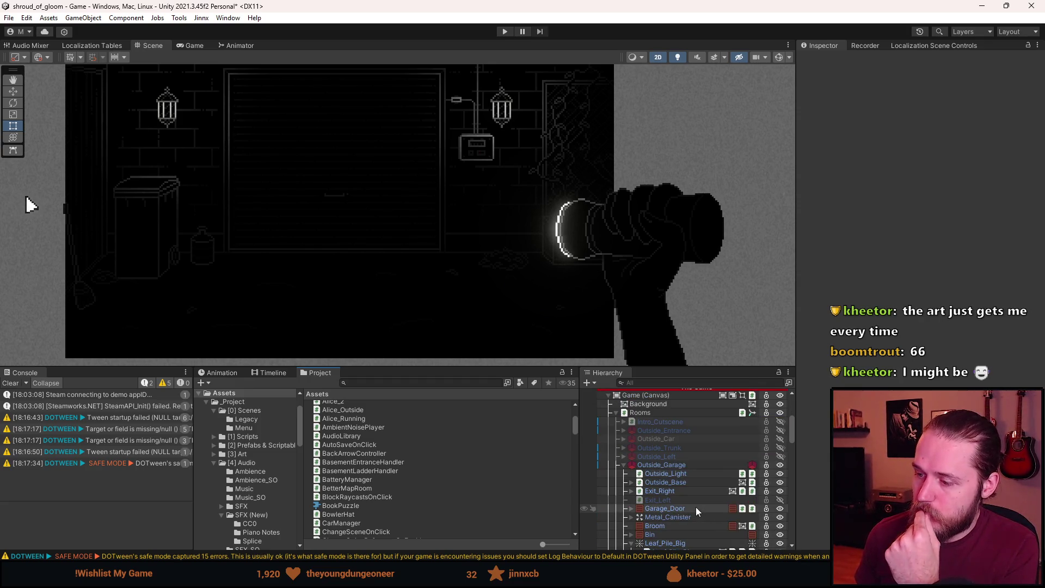
scroll(695, 507, down, 1)
scroll(668, 473, down, 4)
scroll(668, 473, down, 5)
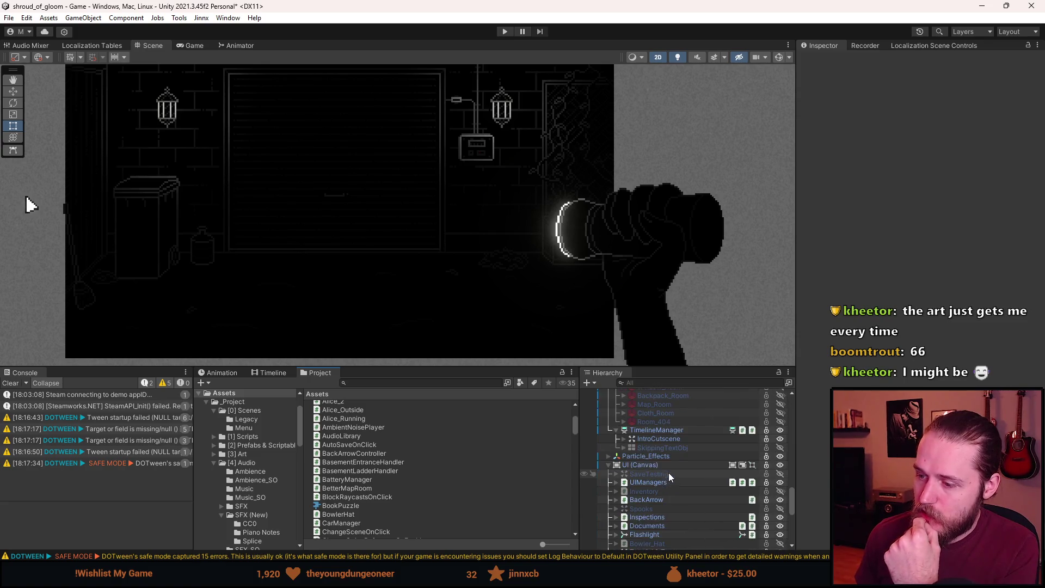
click(678, 504)
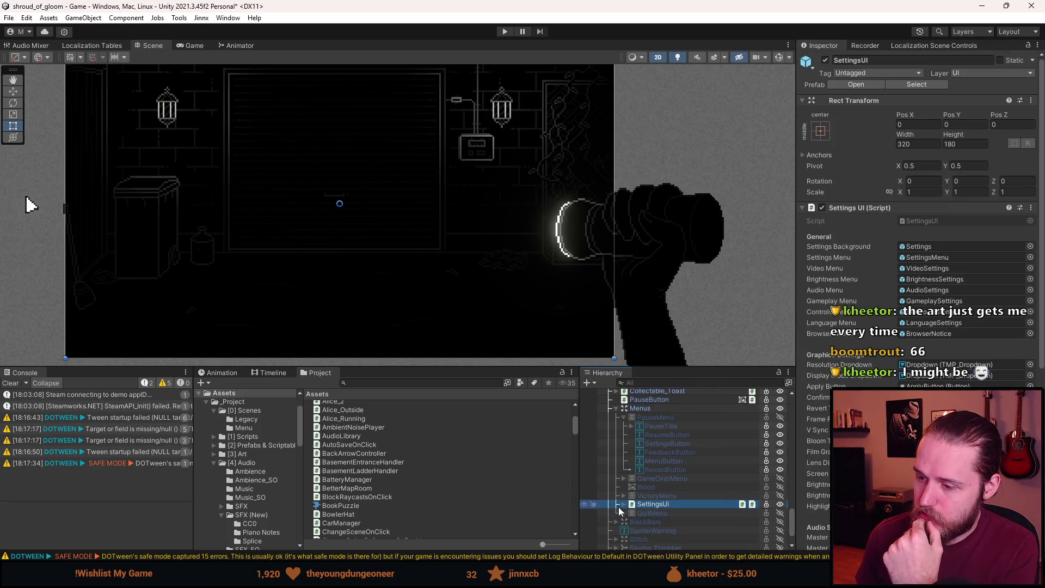
click(655, 407)
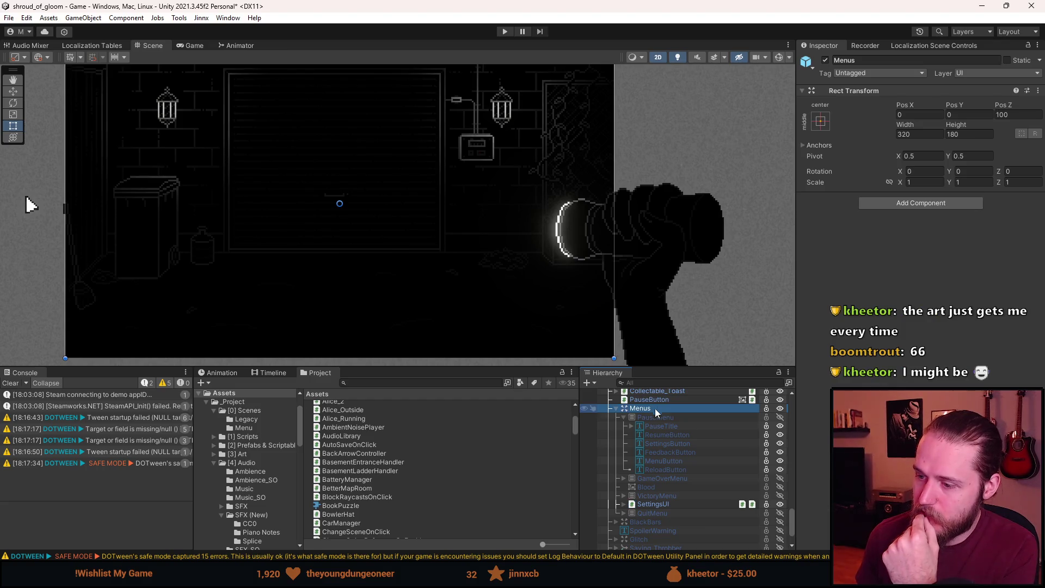
scroll(443, 294, down, 2)
drag(445, 282, 449, 245)
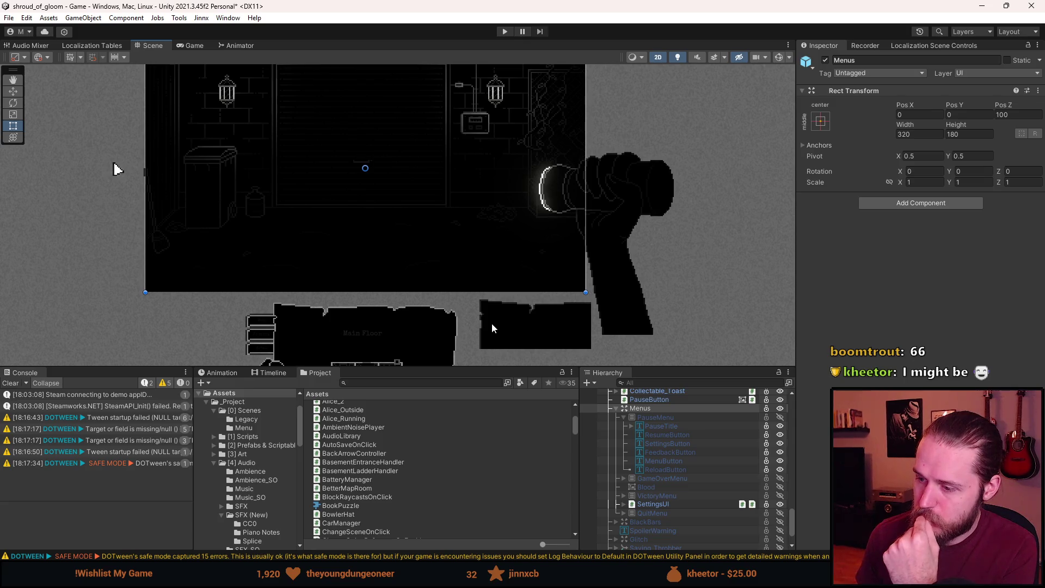
click(652, 482)
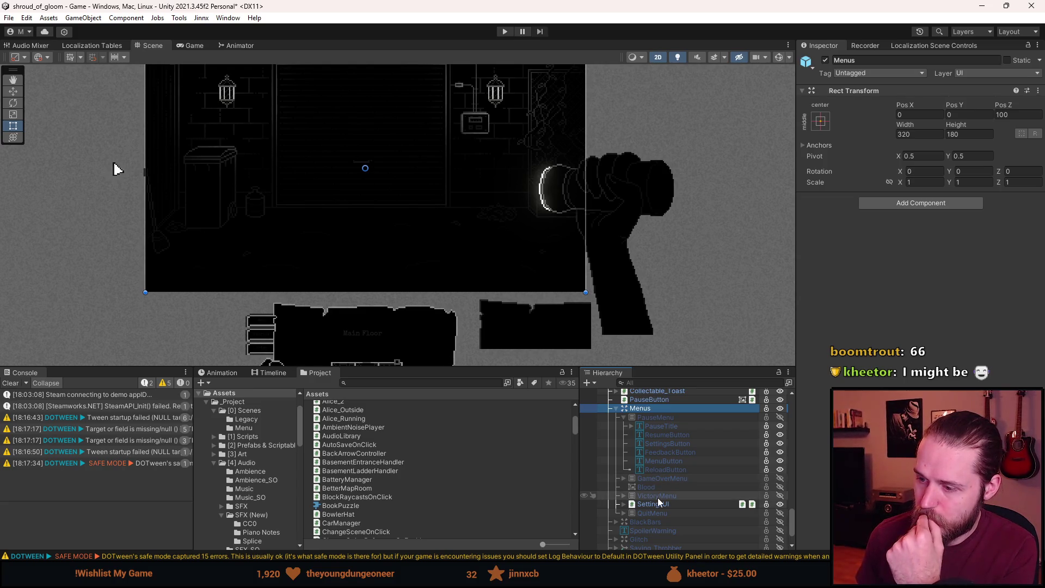
Toggle PauseMenu on and off, then activate QuitMenu so its quit confirmation shows.
click(655, 416)
click(655, 416)
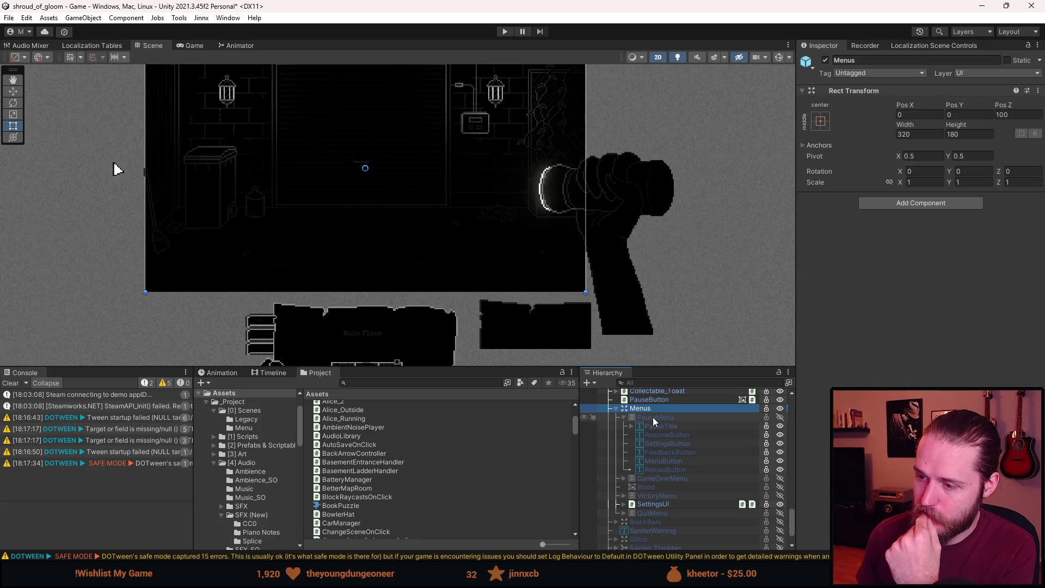
key(a)
key(a)
key(a)
key(a)
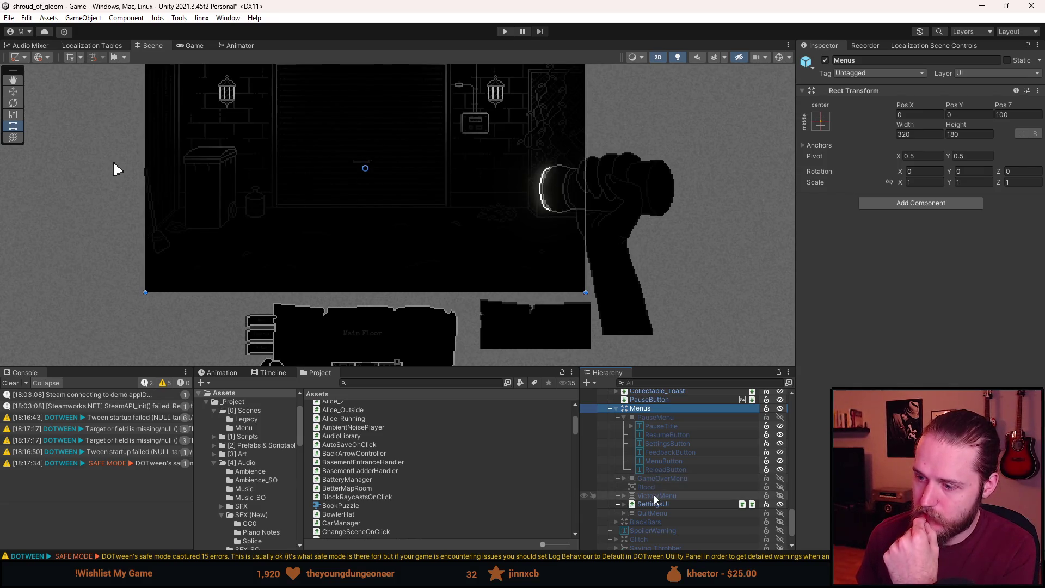
key(a)
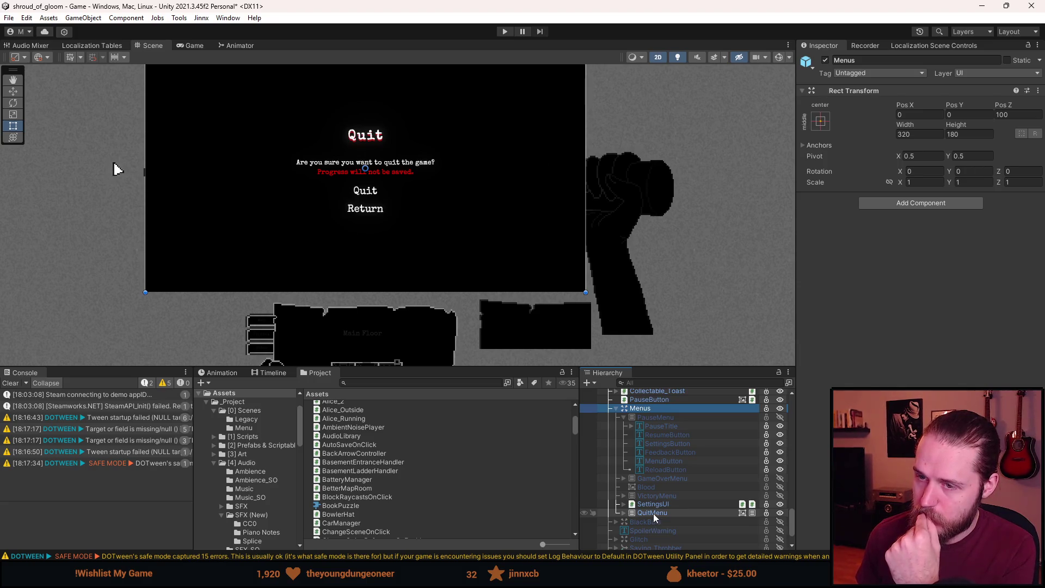
Deactivate QuitMenu with Alt+Shift+A, then toggle PauseMenu and GameOverMenu visibility.
click(648, 513)
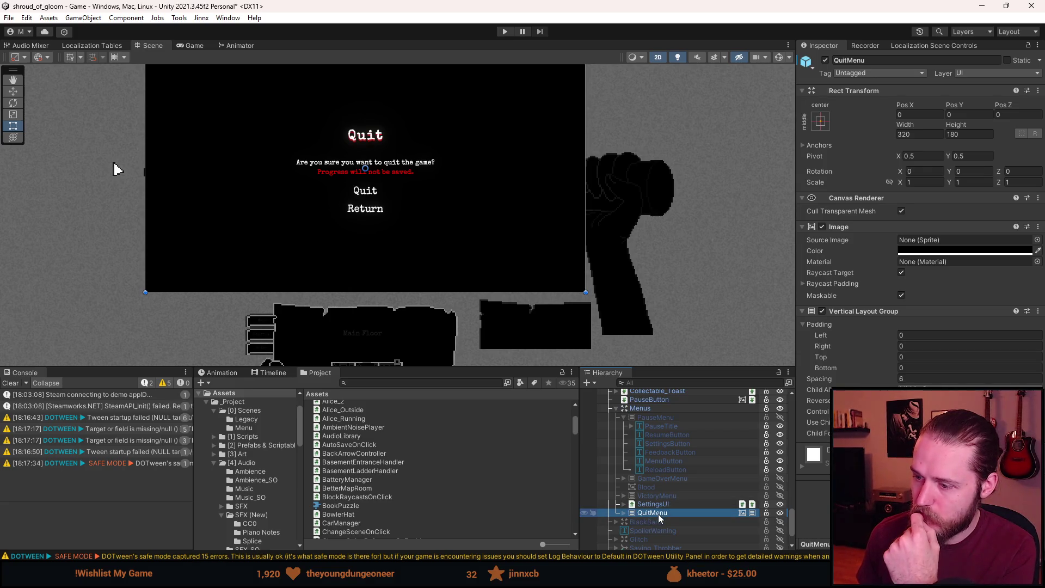
key(alt+shift+a)
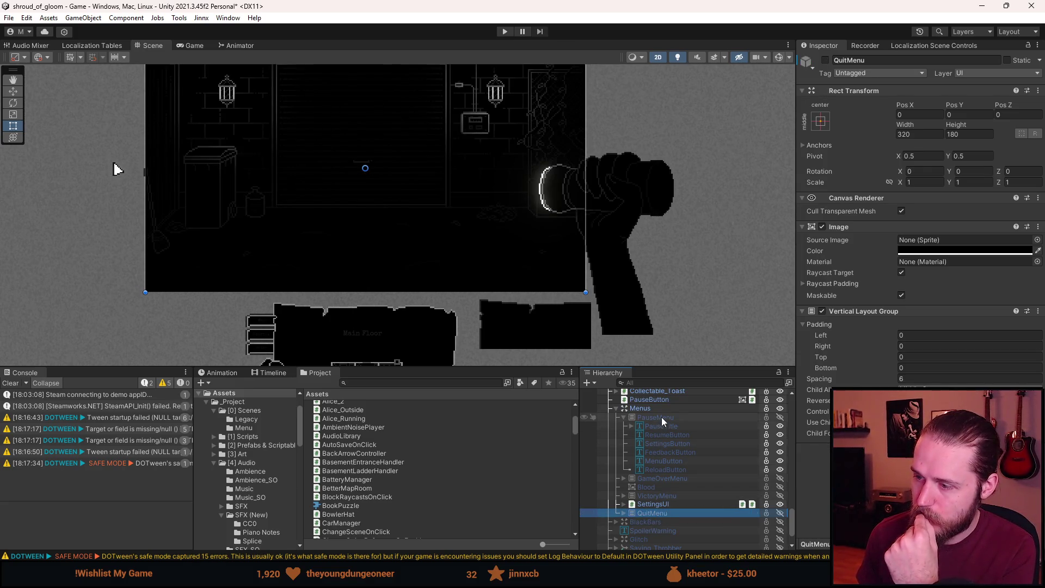
click(662, 417)
key(alt+shift+a)
key(alt+shift+a)
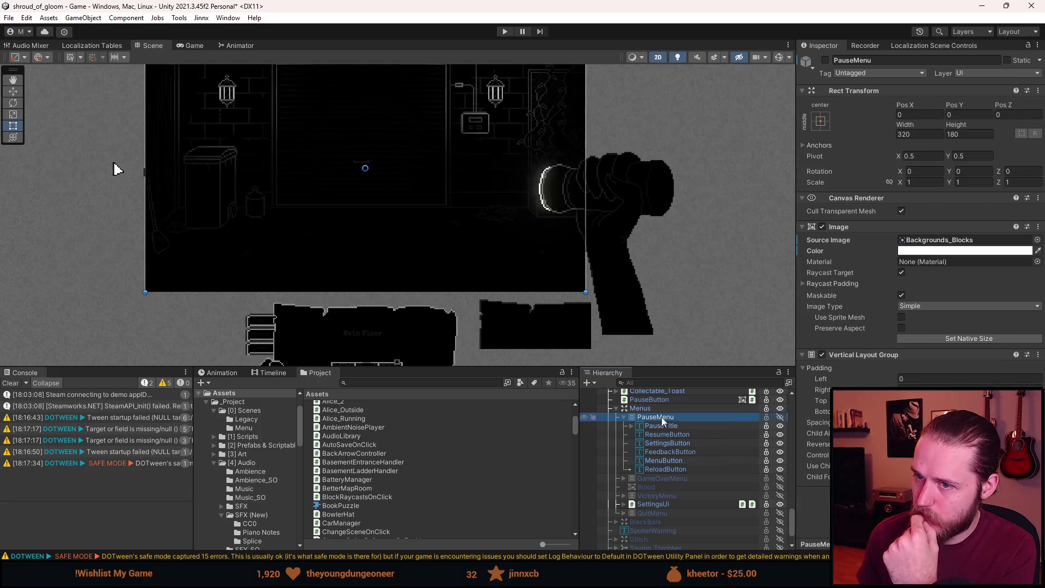
click(665, 478)
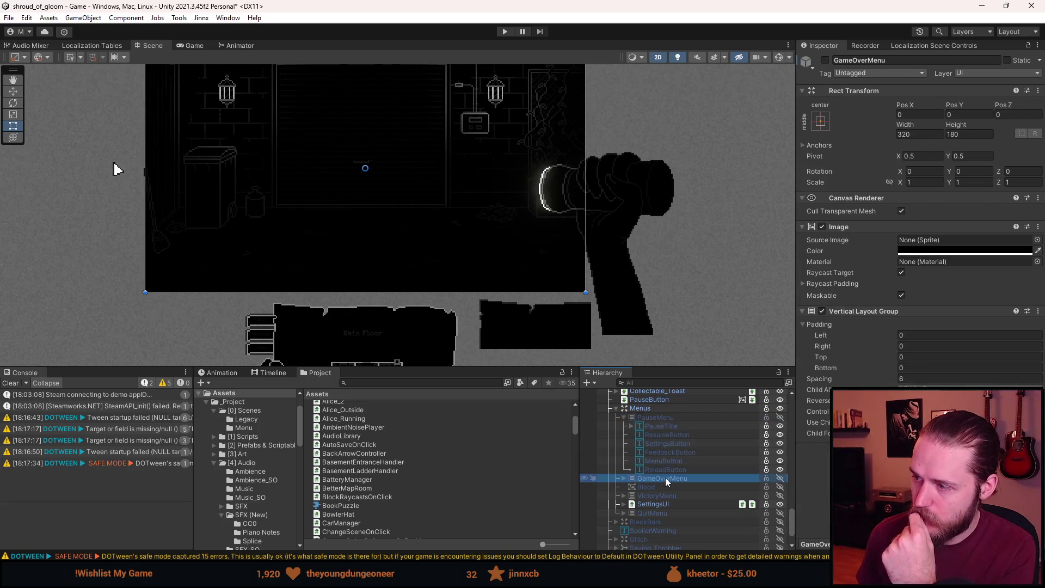
key(alt+shift+a)
key(alt+shift+a)
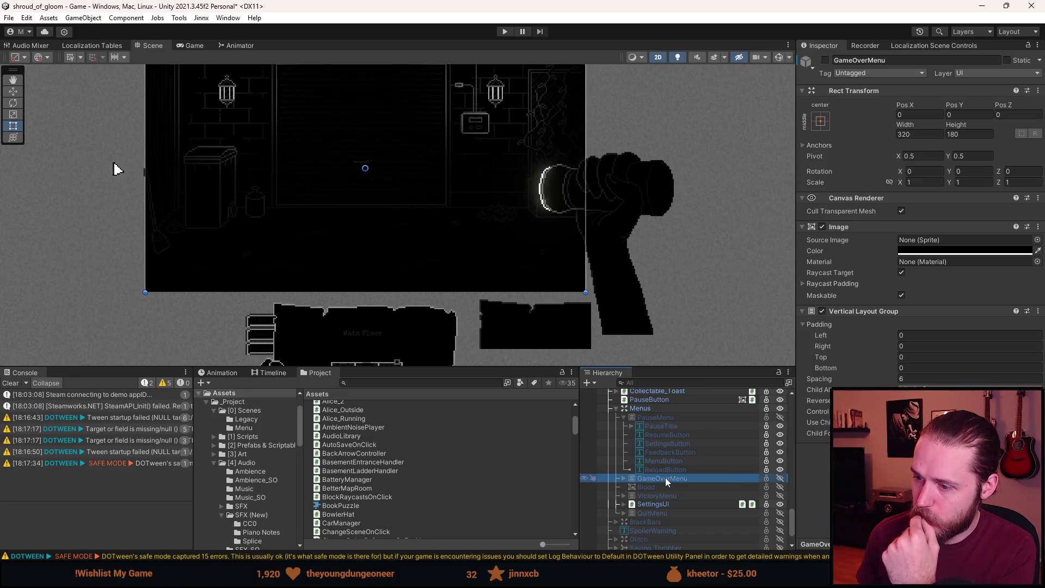
Show the SettingsUI/Settings menu in the scene, then hide it again.
click(623, 505)
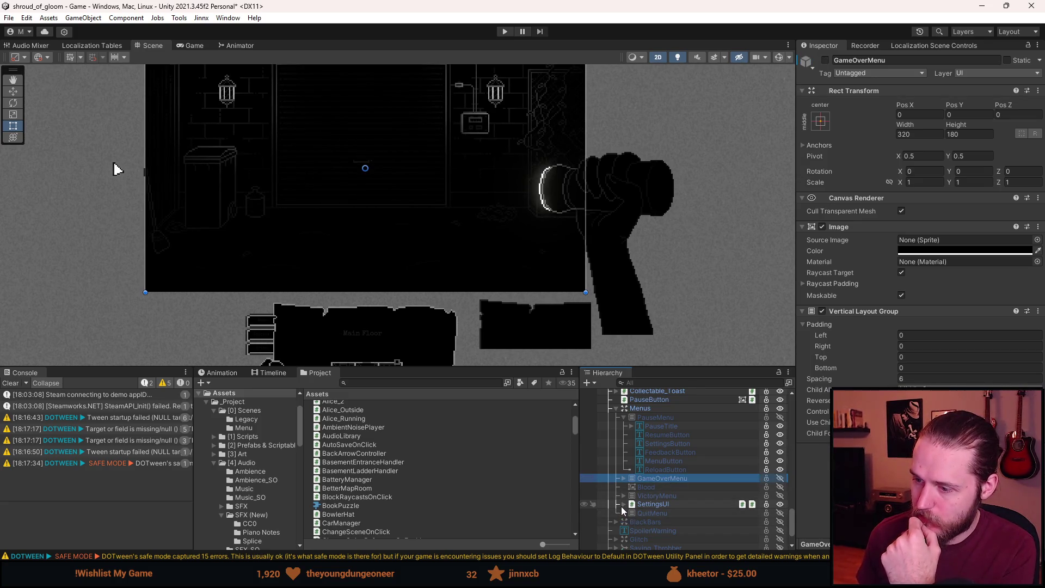
click(655, 504)
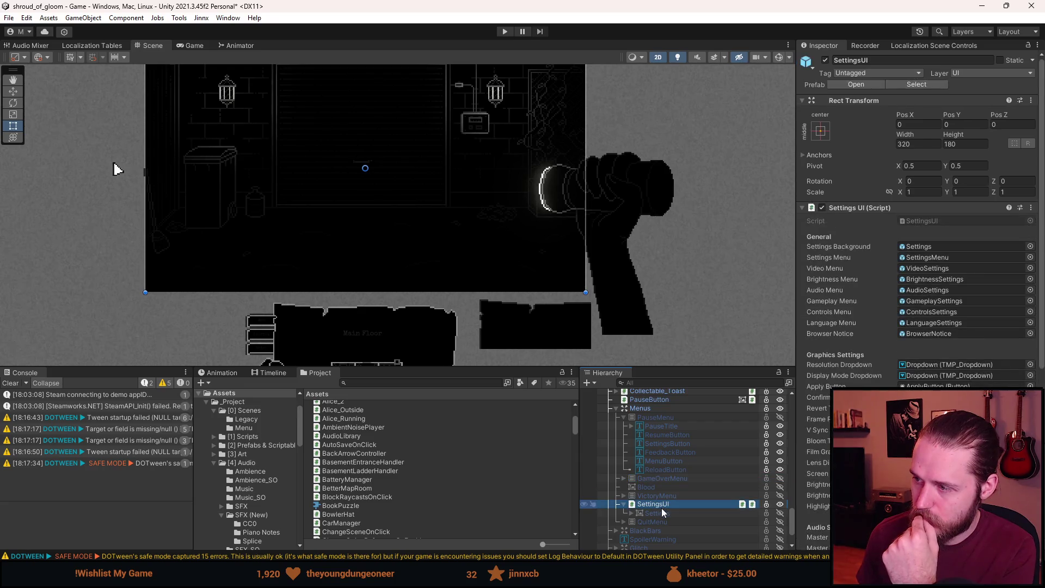
click(659, 514)
key(alt+shift+a)
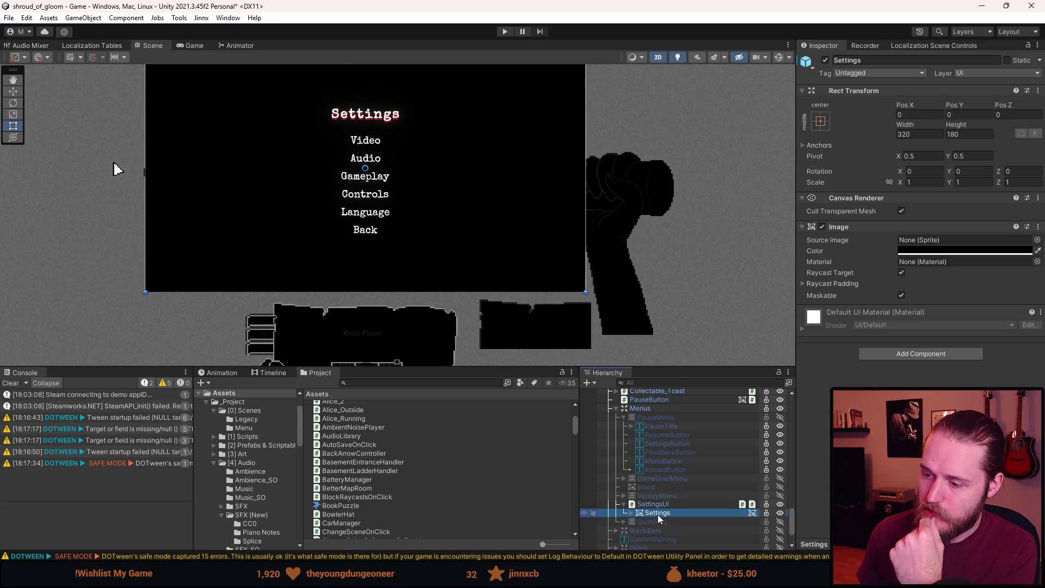
key(alt+shift+a)
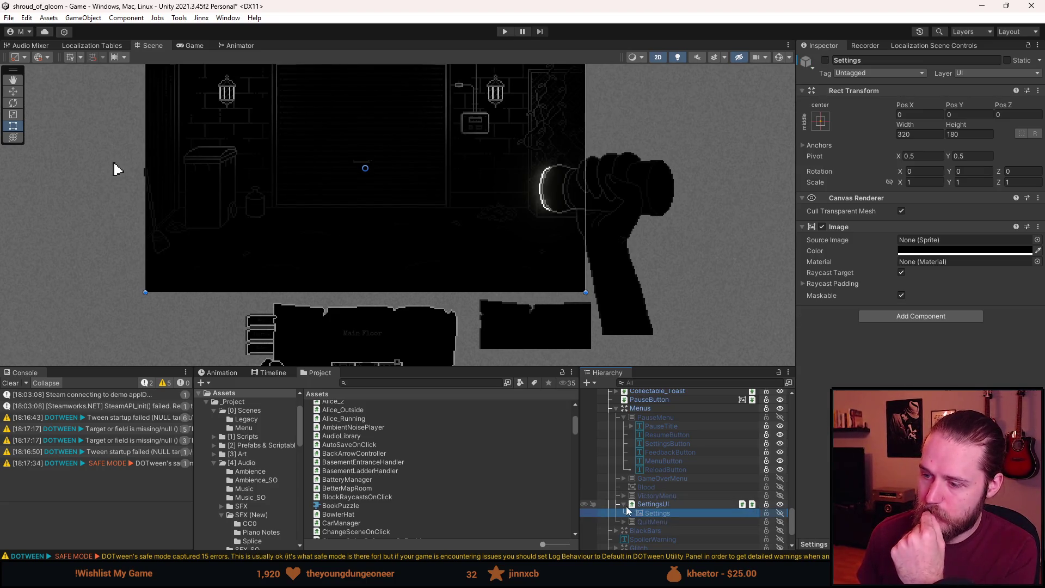
Collapse SettingsUI and the Menus group, and turn off scene lighting.
click(624, 505)
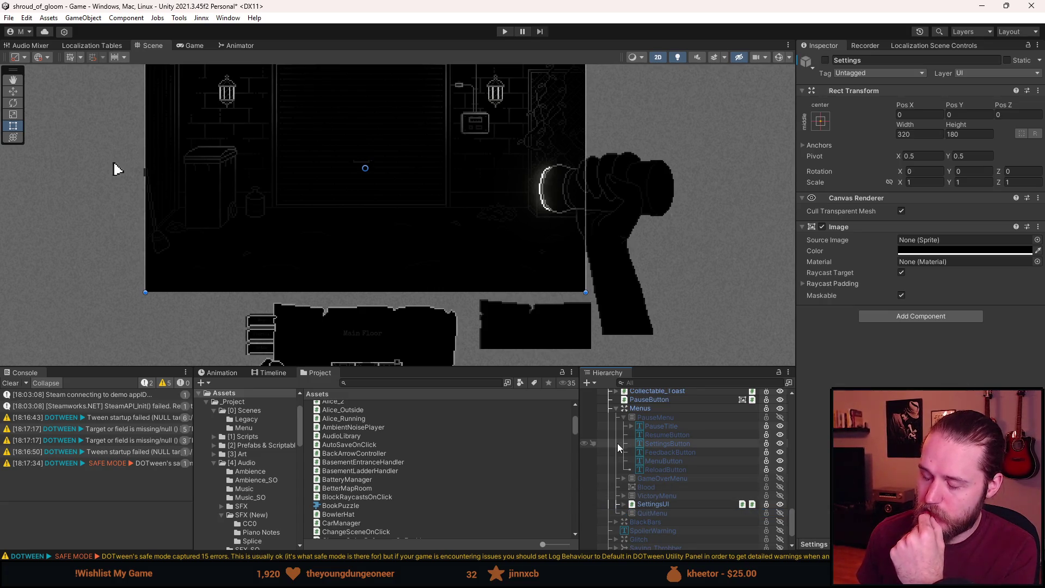
click(616, 409)
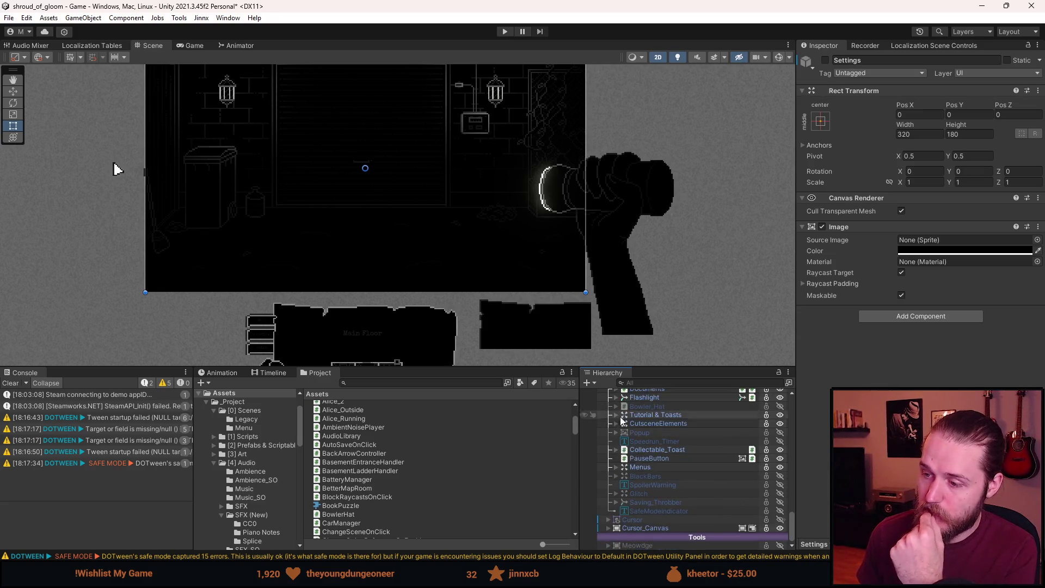
scroll(449, 220, down, 3)
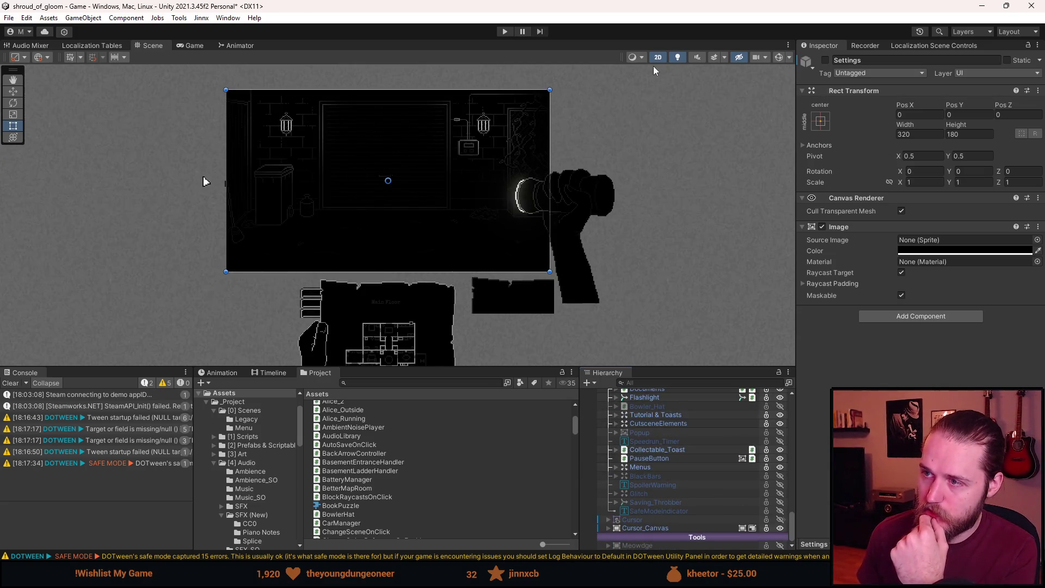
click(674, 61)
scroll(325, 150, up, 3)
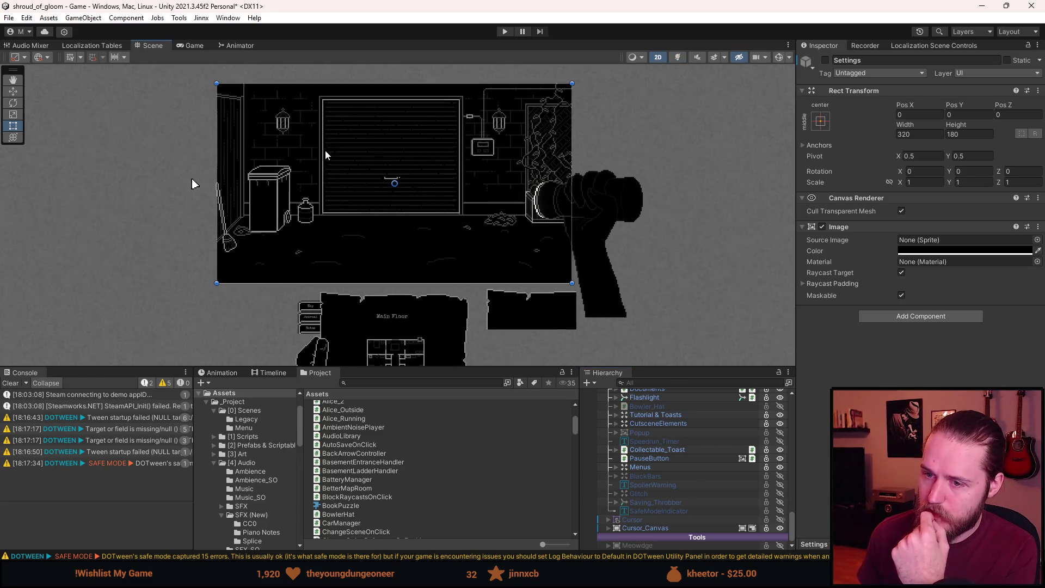
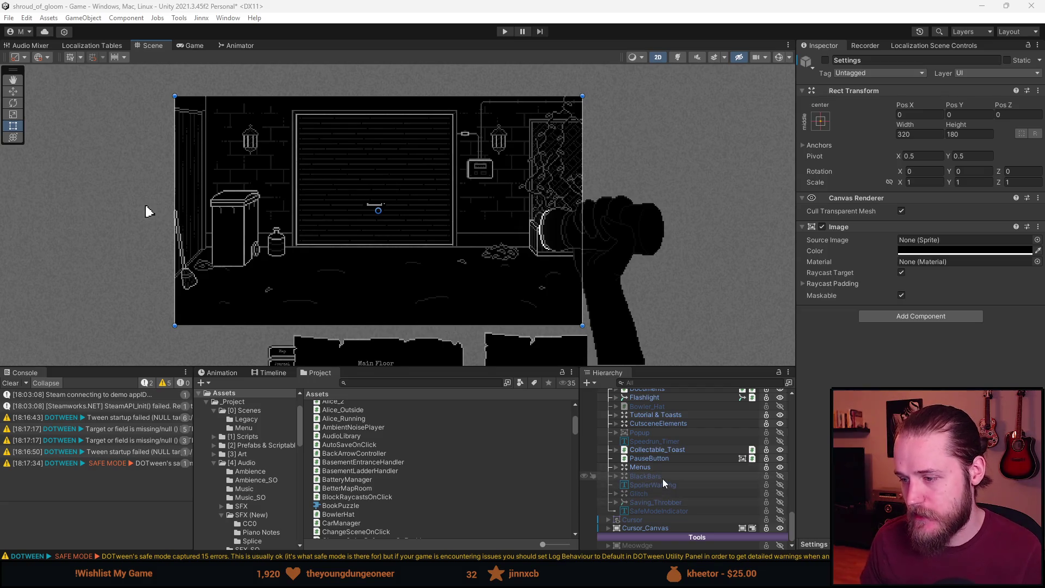
Expand Menus > SettingsUI in the hierarchy and select the Settings menu to preview it.
scroll(646, 512, down, 3)
scroll(646, 511, up, 3)
click(617, 468)
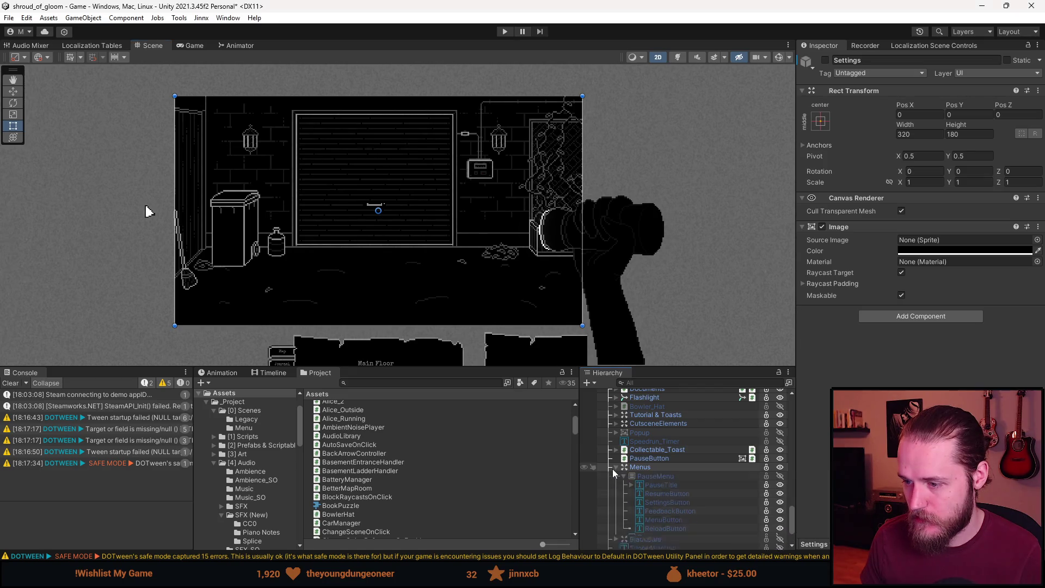
scroll(642, 490, down, 3)
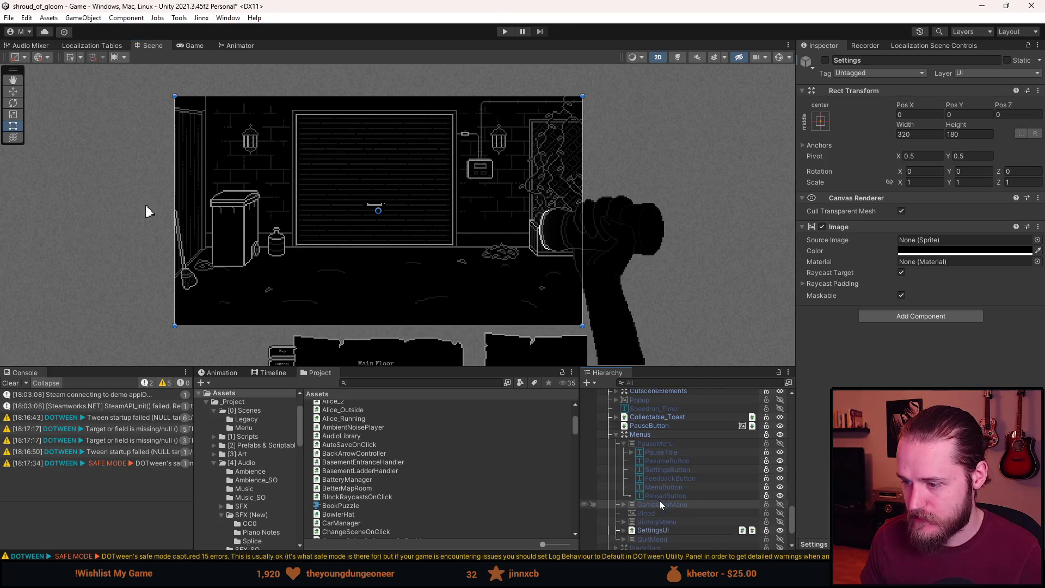
click(624, 530)
click(672, 539)
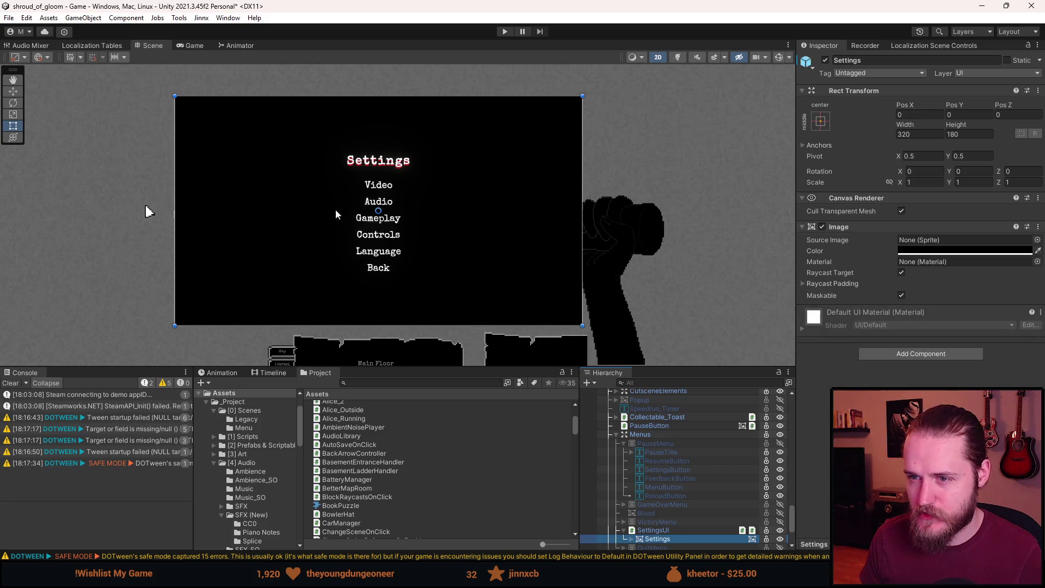
Pan and enlarge the Scene view so the Settings menu is framed.
scroll(456, 249, up, 3)
scroll(473, 258, down, 1)
mouse_move(472, 258)
mouse_down()
mouse_move(438, 242)
mouse_move(436, 255)
mouse_up()
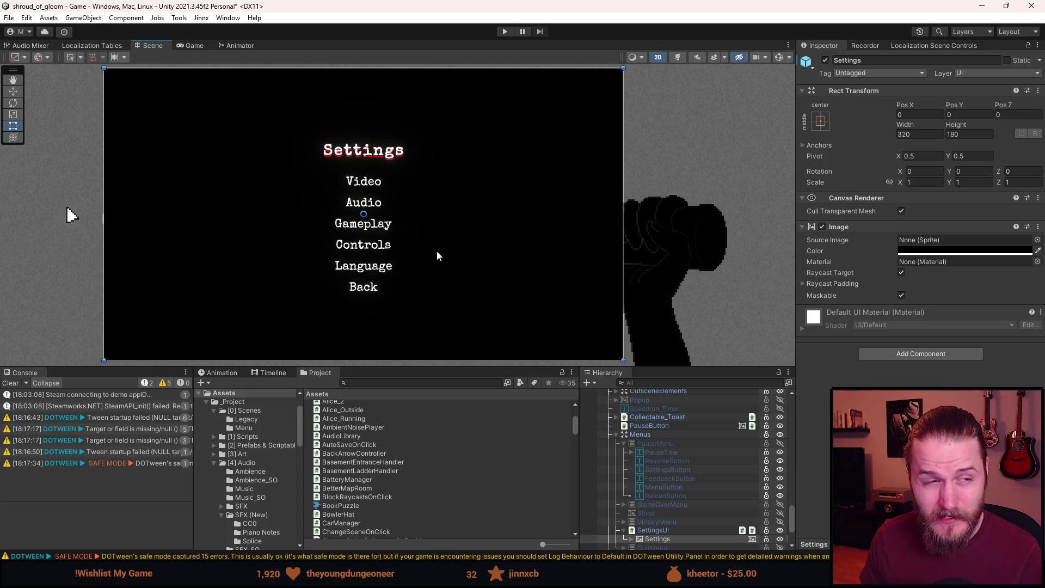
mouse_move(440, 366)
mouse_down()
mouse_move(435, 486)
mouse_move(424, 437)
mouse_up()
drag(370, 295, 385, 296)
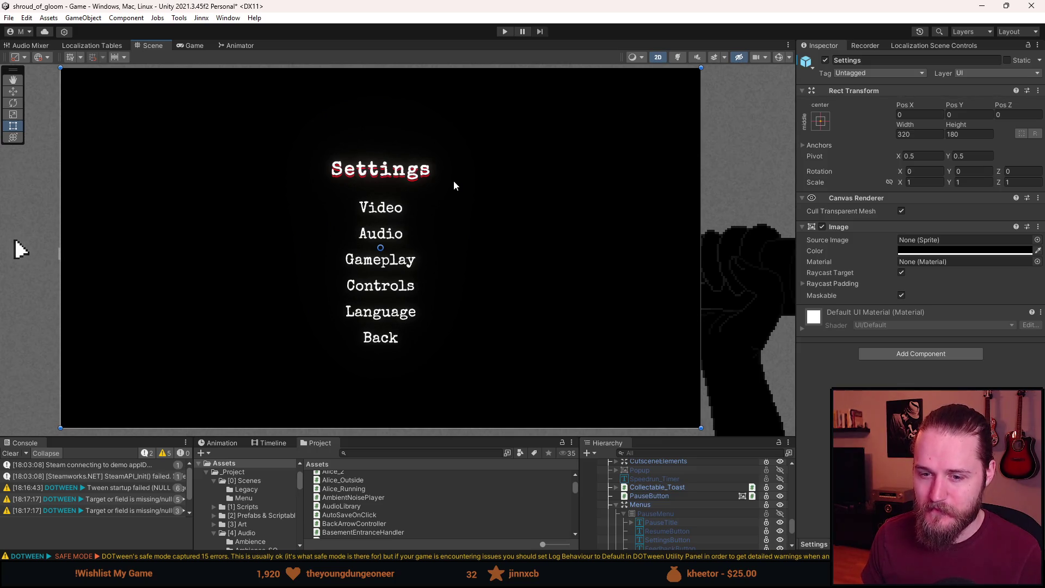
Clear the Console, deactivate the Settings menu and collapse SettingsUI.
click(11, 453)
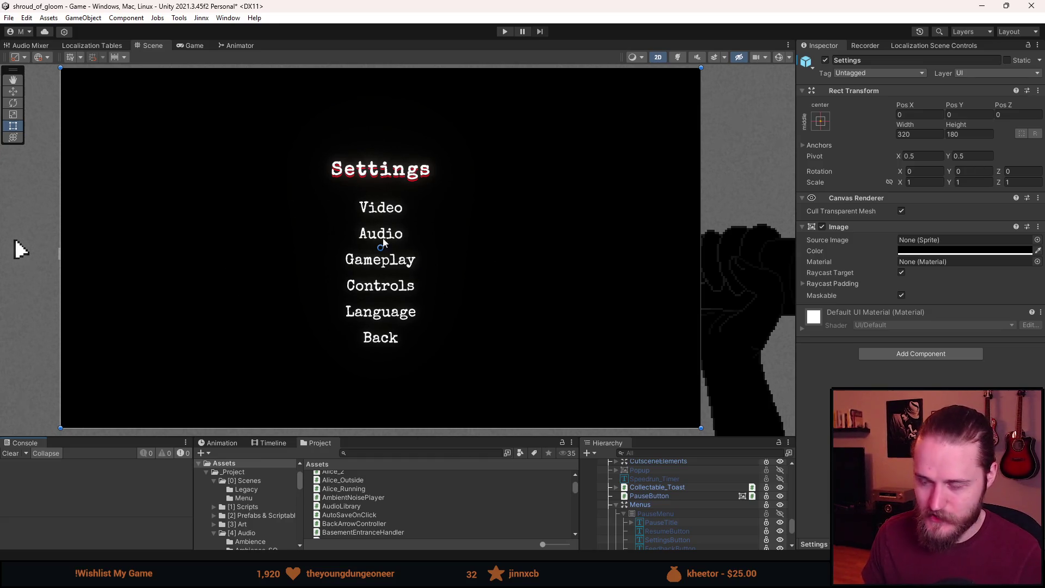
scroll(700, 512, down, 3)
scroll(701, 515, up, 2)
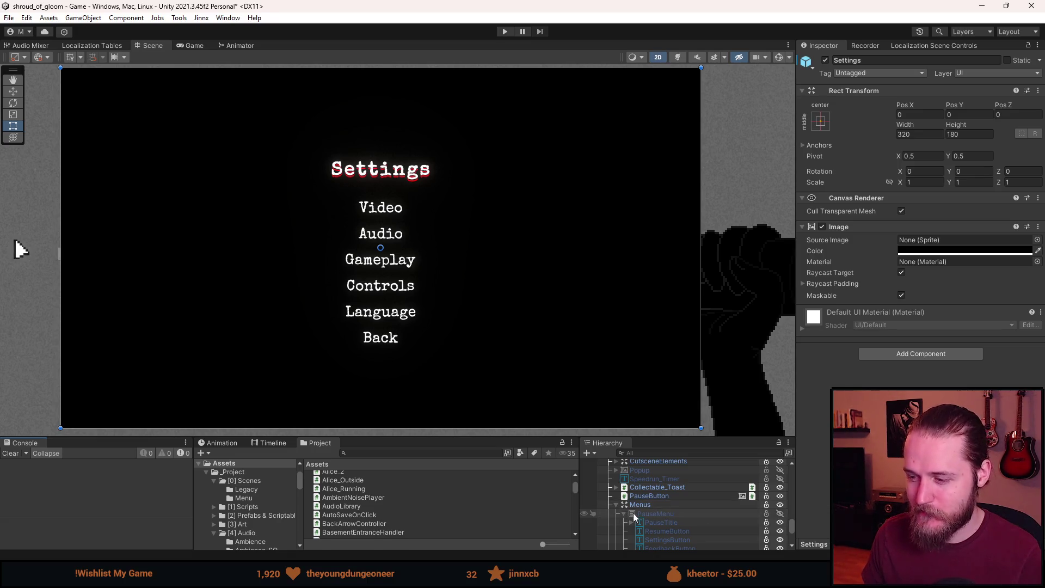
scroll(632, 513, down, 5)
key(alt+shift+a)
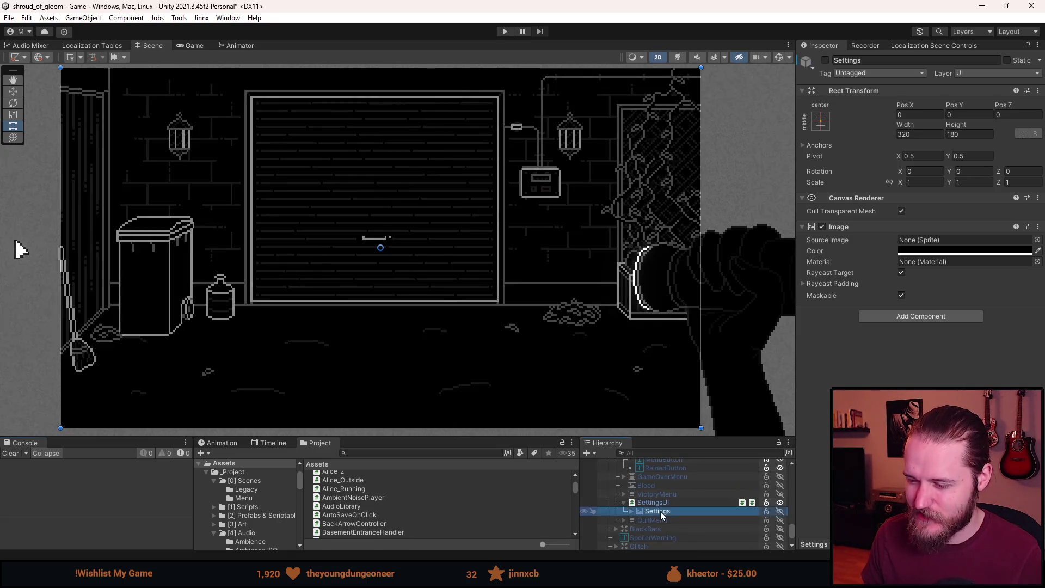
click(624, 503)
scroll(624, 507, up, 5)
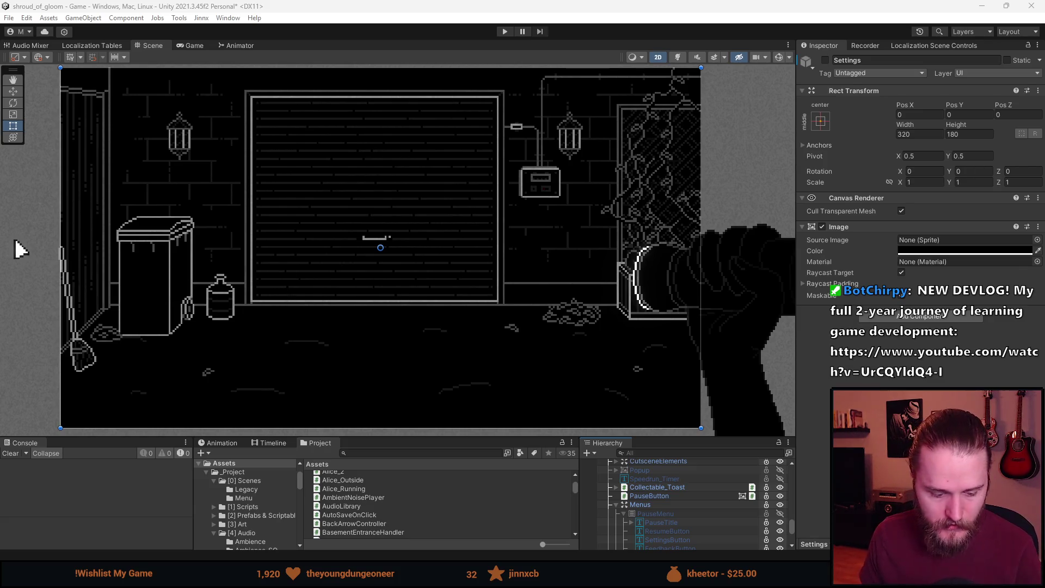
Switch to Aseprite and pan across the Backgrounds brick-wall canvas.
key(alt+Tab)
mouse_move(392, 234)
mouse_down()
mouse_move(502, 236)
mouse_move(495, 231)
mouse_up()
scroll(355, 240, down, 2)
scroll(354, 240, up, 2)
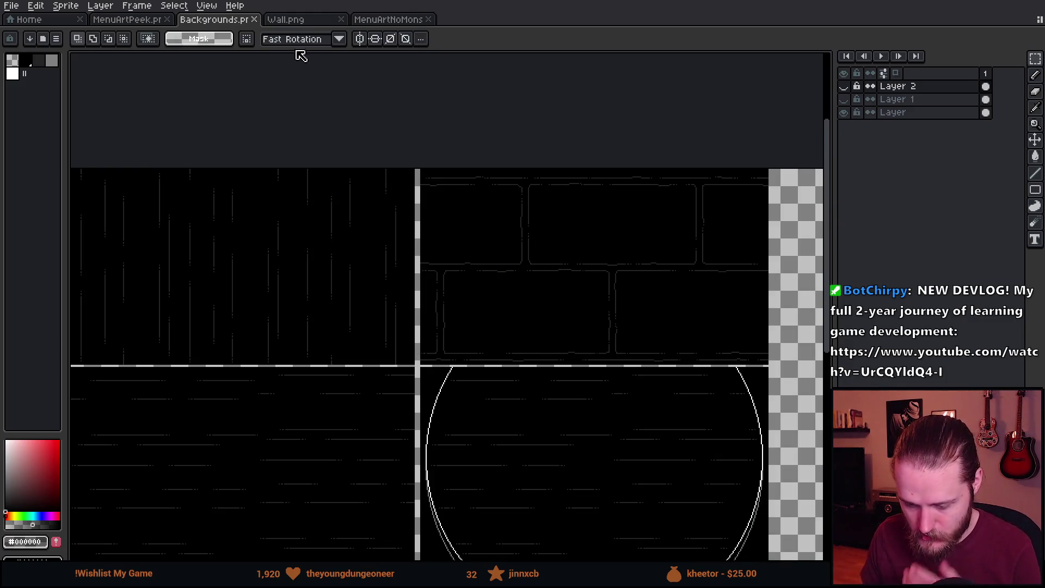
In MenuArtPeek, toggle Layer 2, the doorway light and Layer 3 on and off to compare.
click(390, 22)
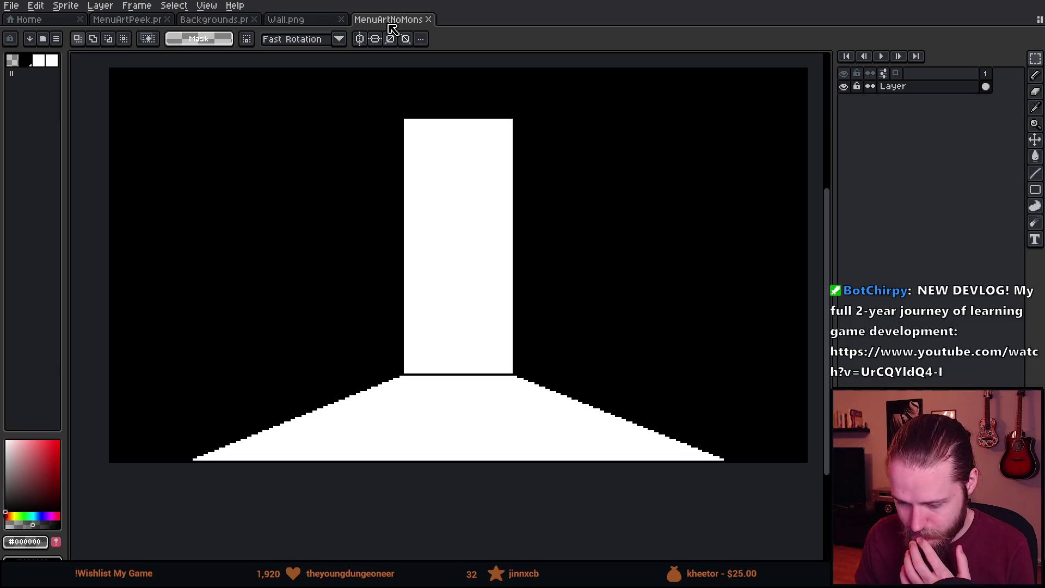
click(144, 21)
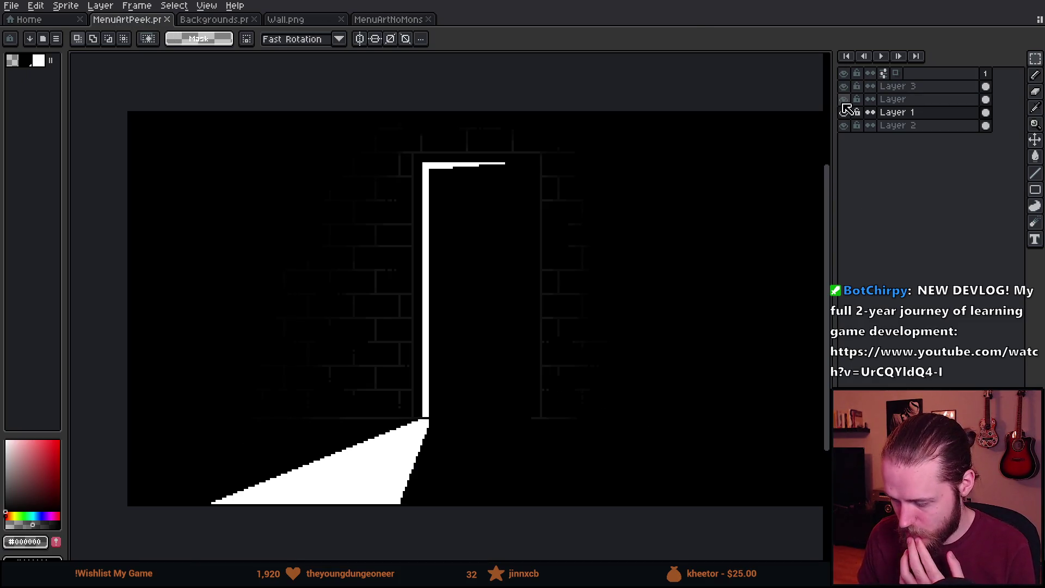
click(843, 125)
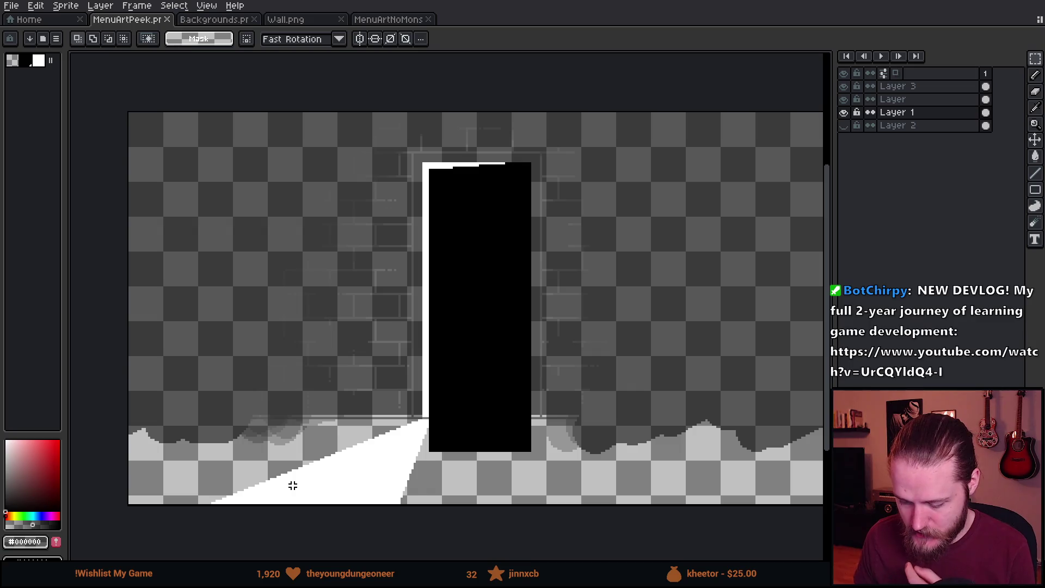
click(844, 126)
click(848, 99)
click(848, 99)
click(846, 87)
click(845, 86)
click(847, 100)
click(847, 99)
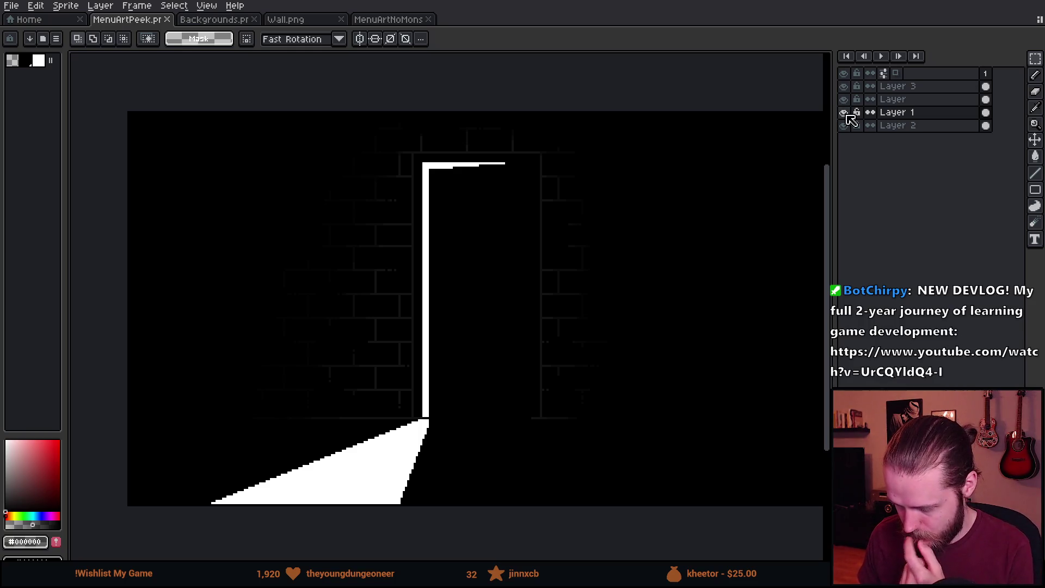
Hide Layer 3, Layer 1's brick wall and Layer 2's black fill.
click(844, 86)
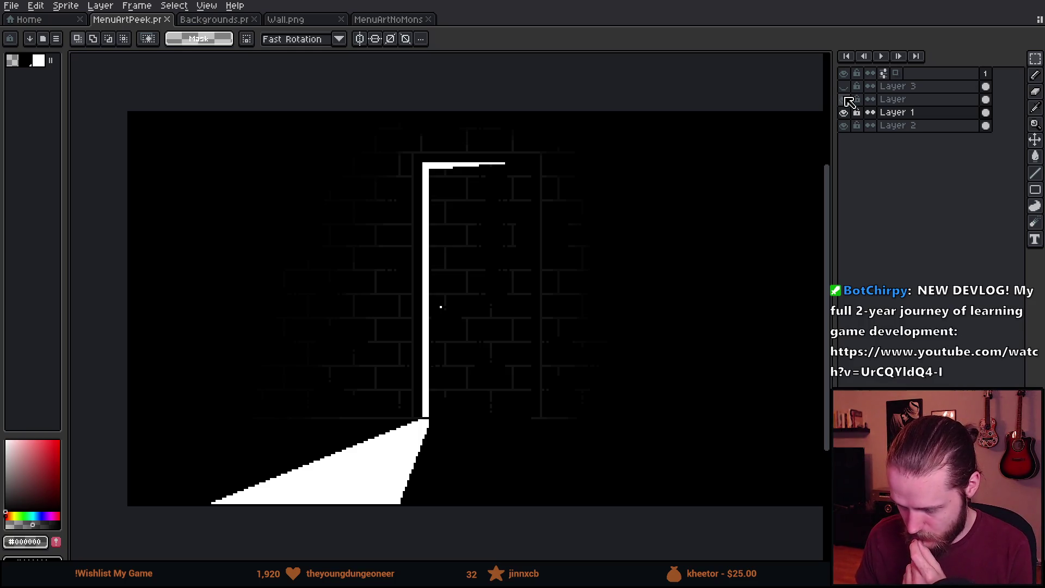
click(844, 100)
click(844, 100)
click(845, 113)
click(845, 112)
click(845, 113)
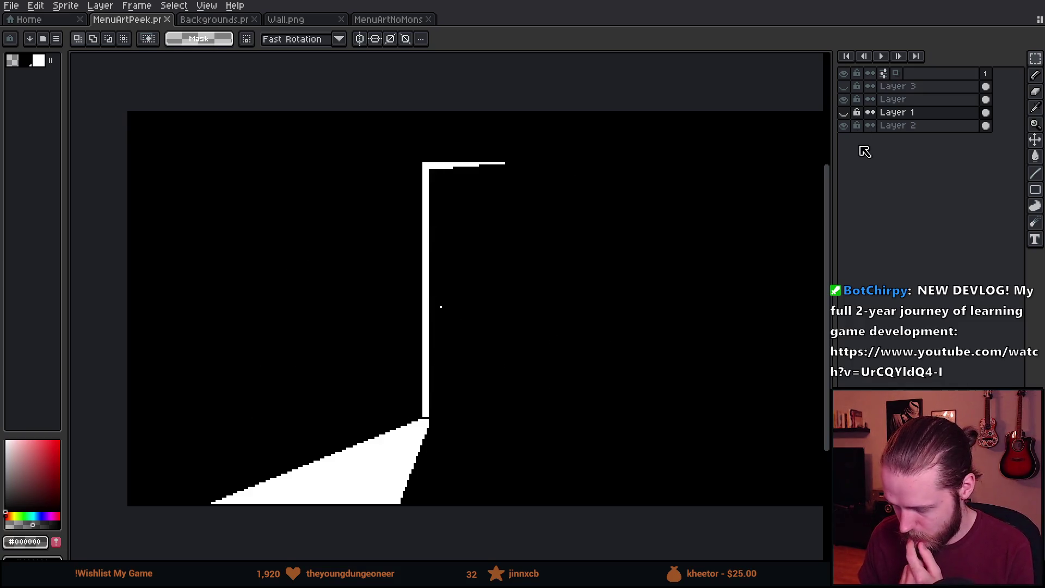
scroll(703, 205, down, 1)
scroll(702, 205, up, 1)
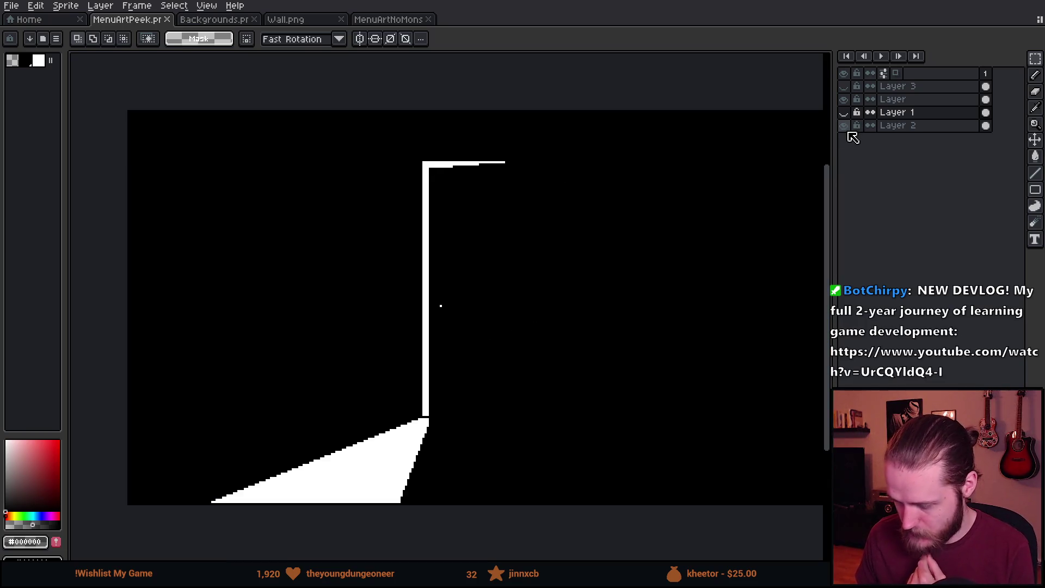
click(844, 126)
click(845, 126)
click(845, 125)
alt+click(626, 264)
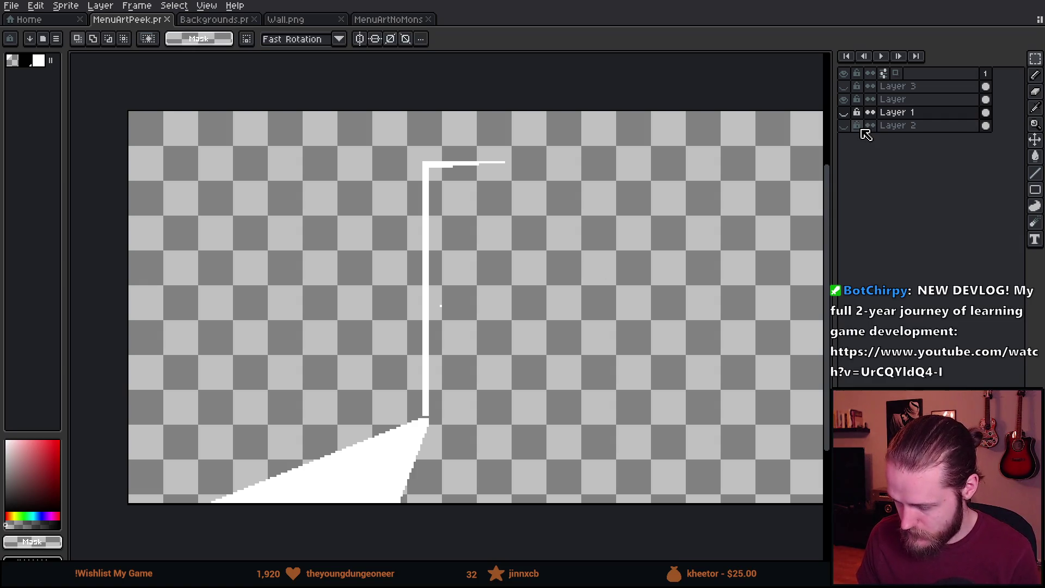
Rename Layer 2 to 'Background'.
double_click(926, 126)
text(Background)
key(Return)
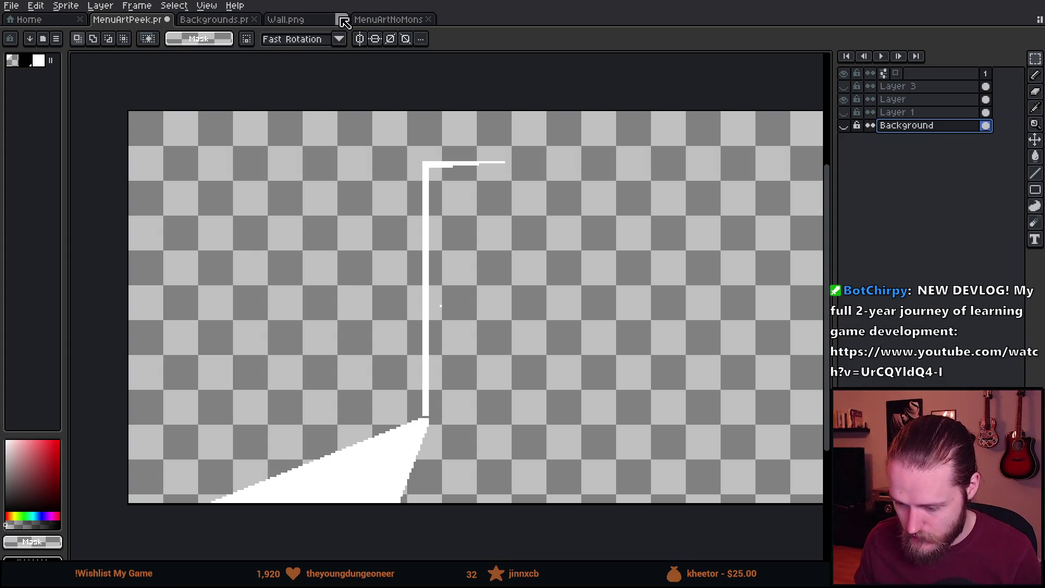
Glance at Wall.png and MenuArtNoMons, then re-show MenuArtPeek's black Background layer.
click(315, 24)
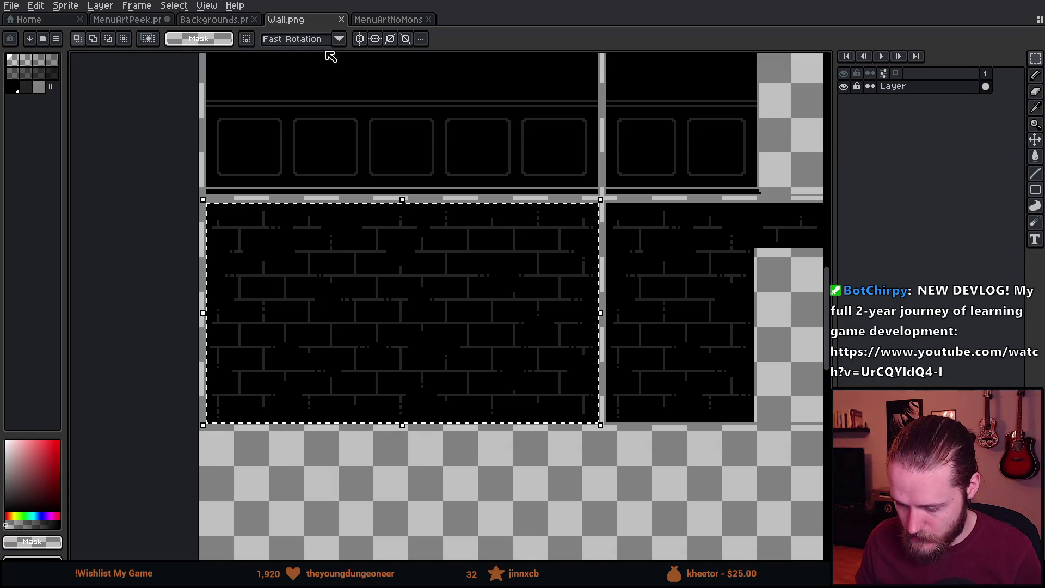
click(390, 21)
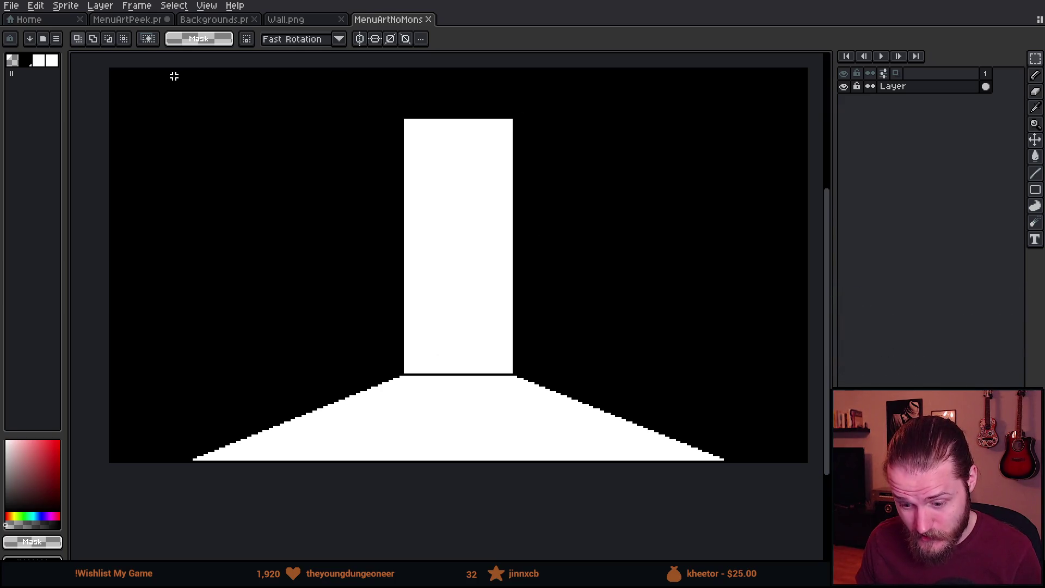
click(129, 21)
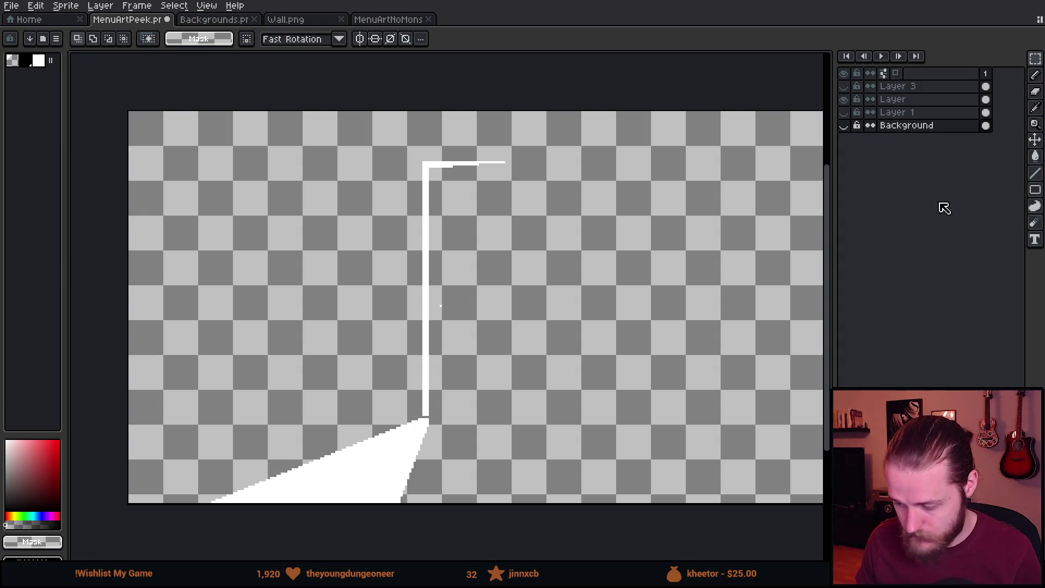
click(845, 126)
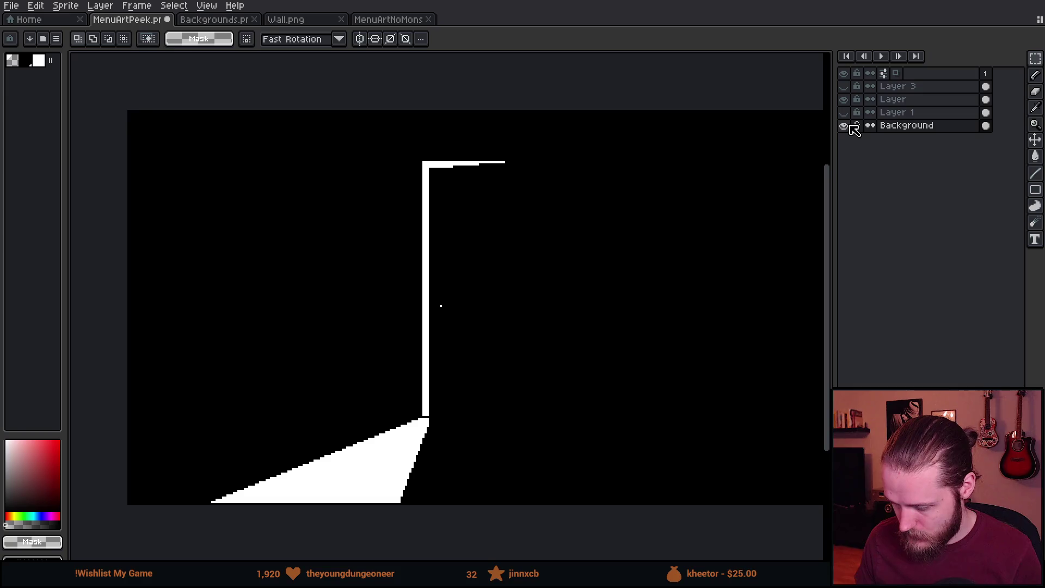
double_click(847, 100)
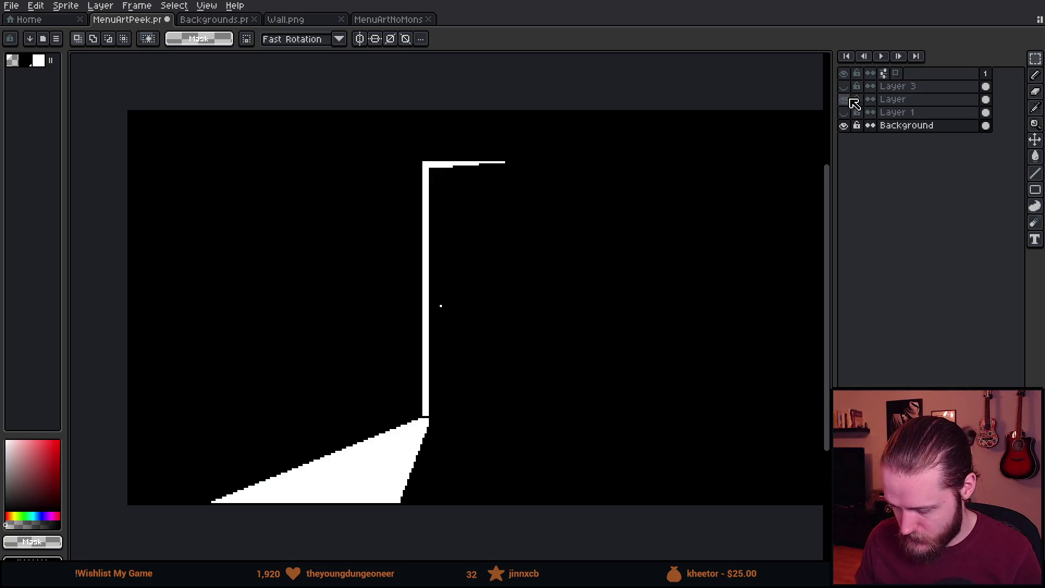
Rename the doorway light layer to 'Light'.
double_click(906, 101)
text(Doo)
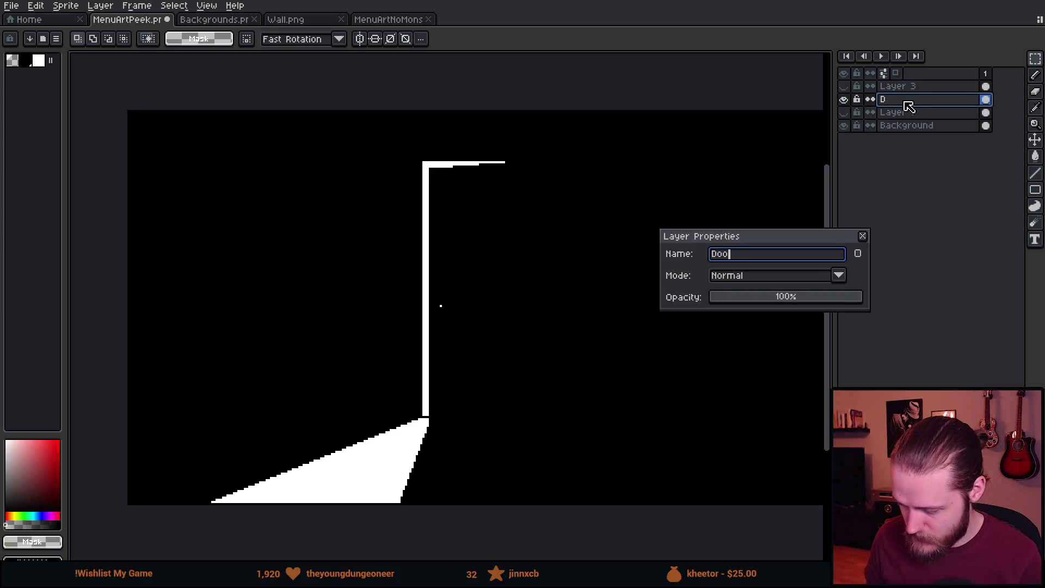
key(BackSpace)
text(Light)
key(Return)
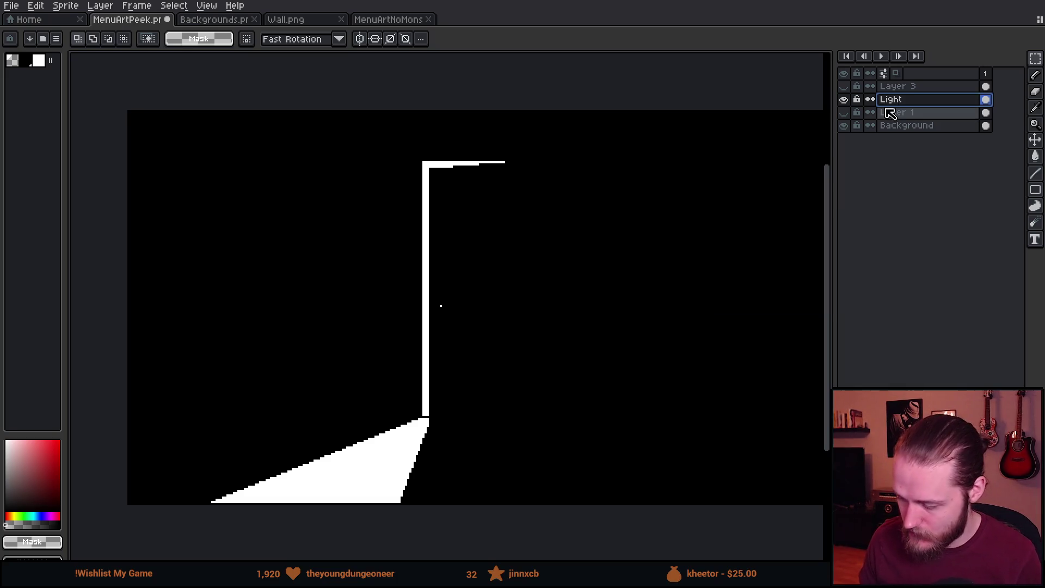
Add a new layer above Light named 'Details'.
key(shift+n)
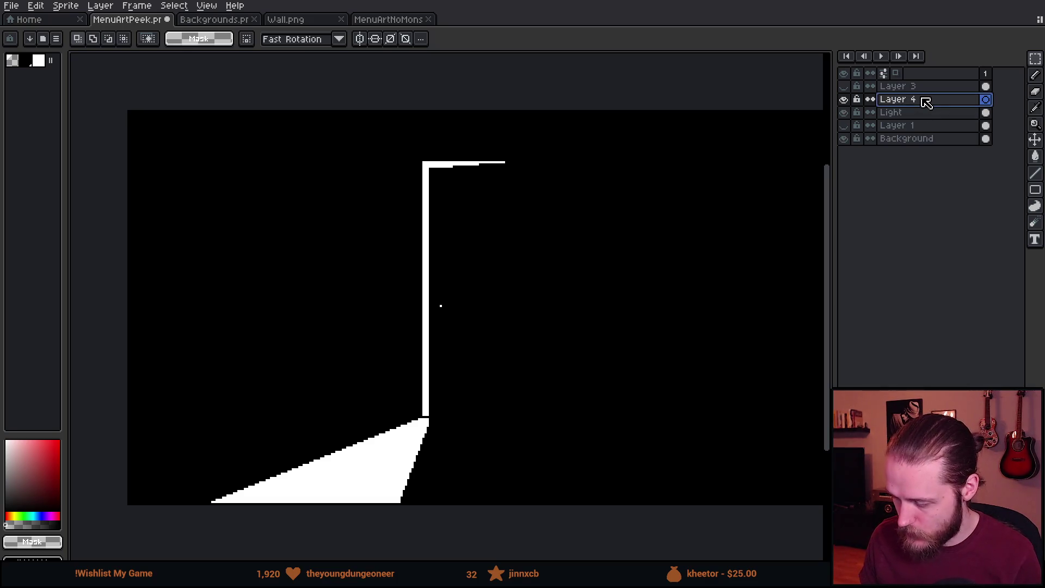
double_click(926, 104)
text(Details)
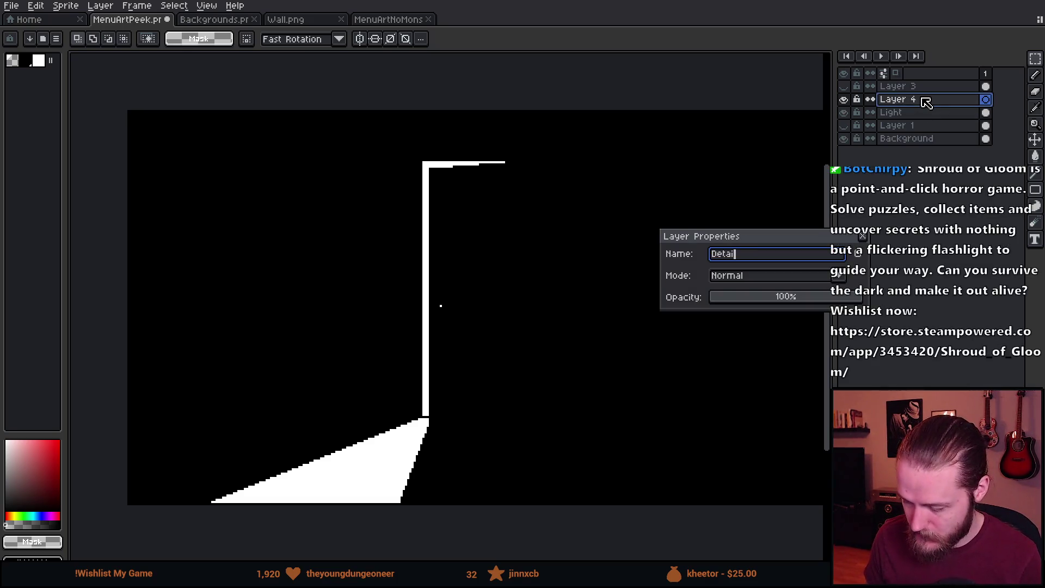
key(Return)
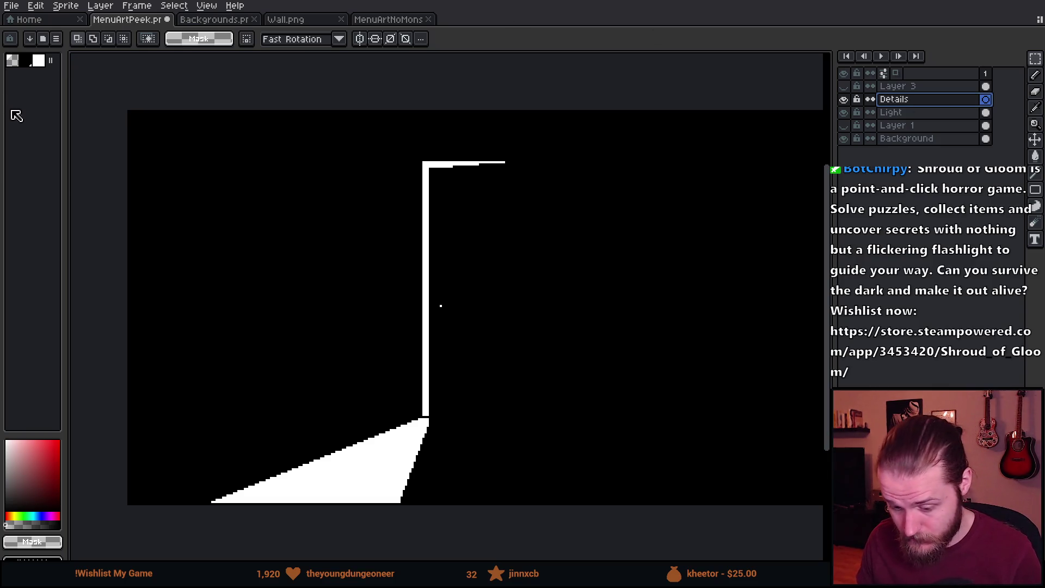
Load the shroud palette preset, pick black and switch to a 1px pencil.
click(53, 39)
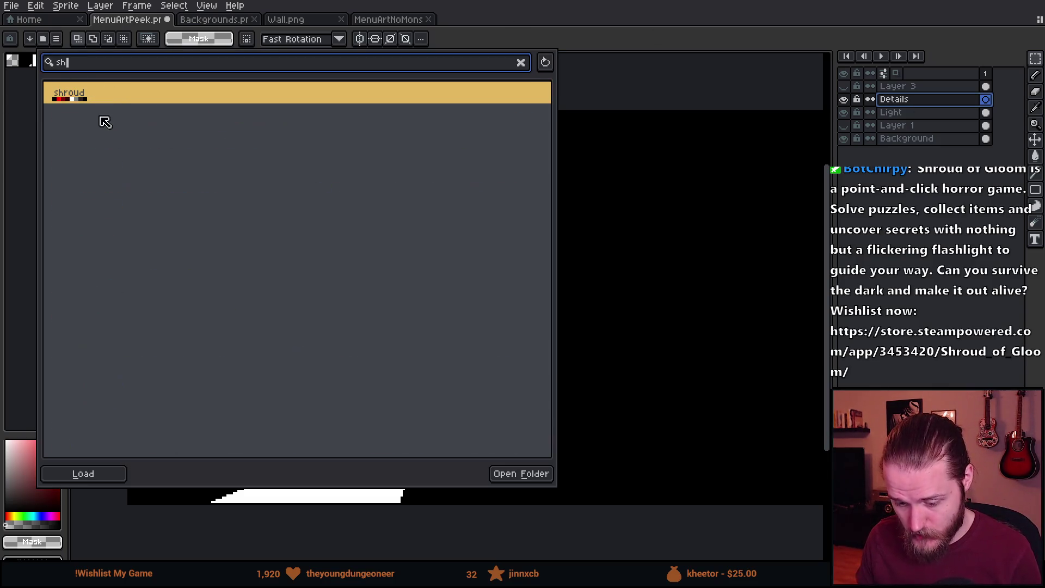
double_click(77, 98)
click(38, 73)
key(b)
scroll(423, 419, down, 5)
scroll(423, 419, down, 10)
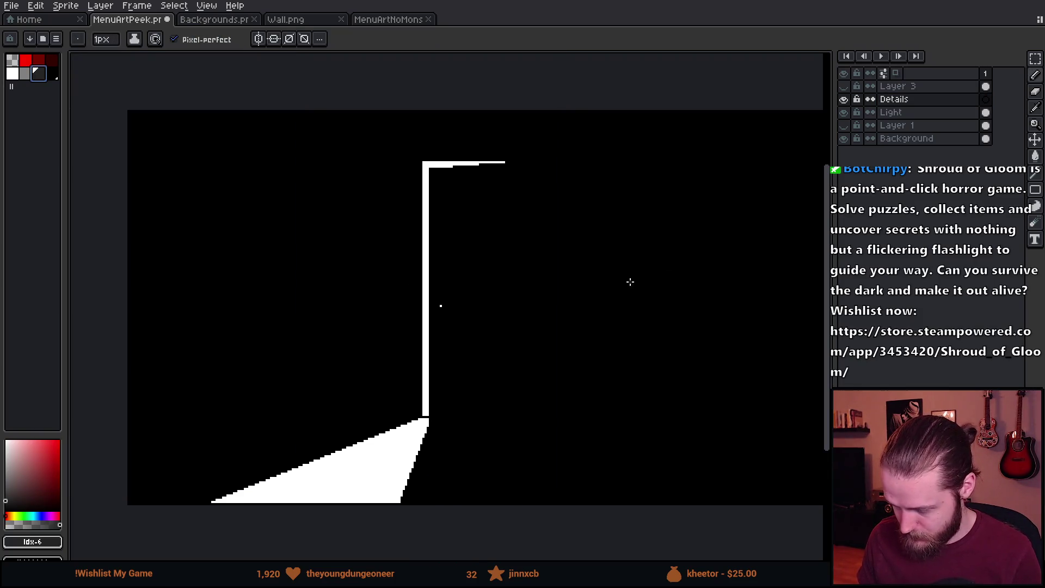
Move the Details layer below the Light layer.
click(919, 99)
drag(932, 96, 931, 121)
scroll(418, 408, up, 1)
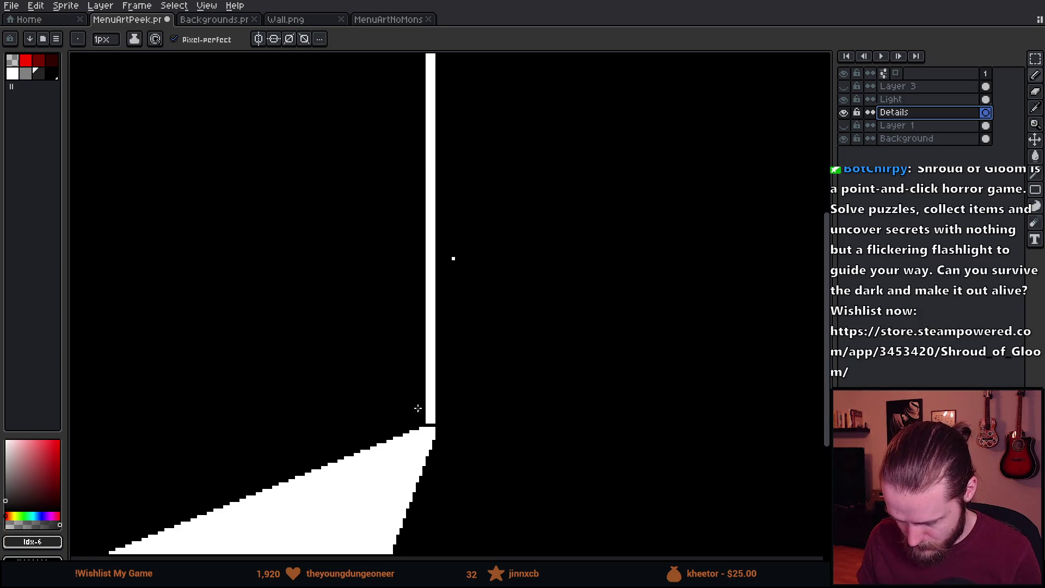
scroll(437, 422, up, 2)
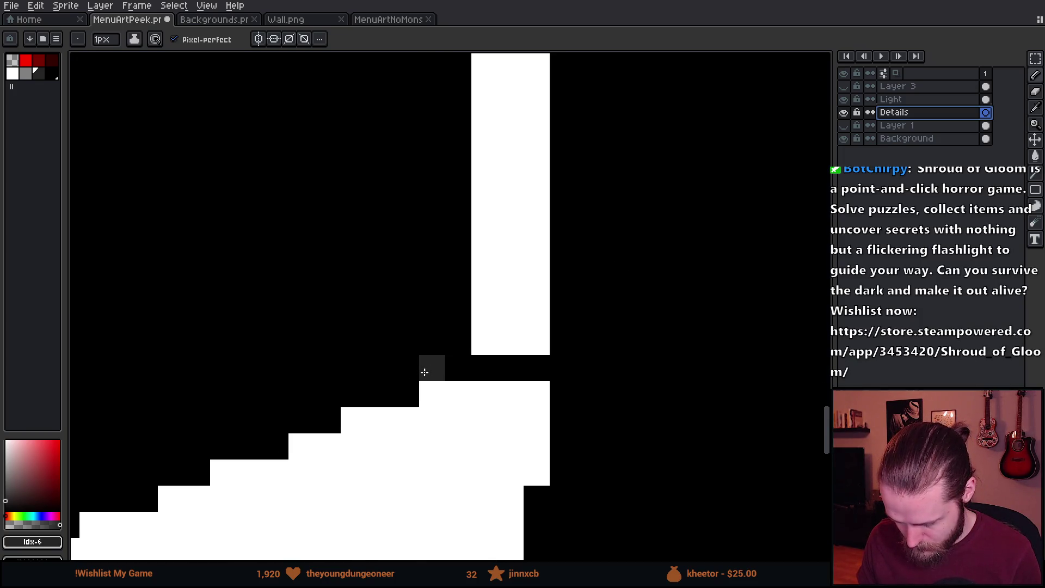
scroll(414, 375, down, 4)
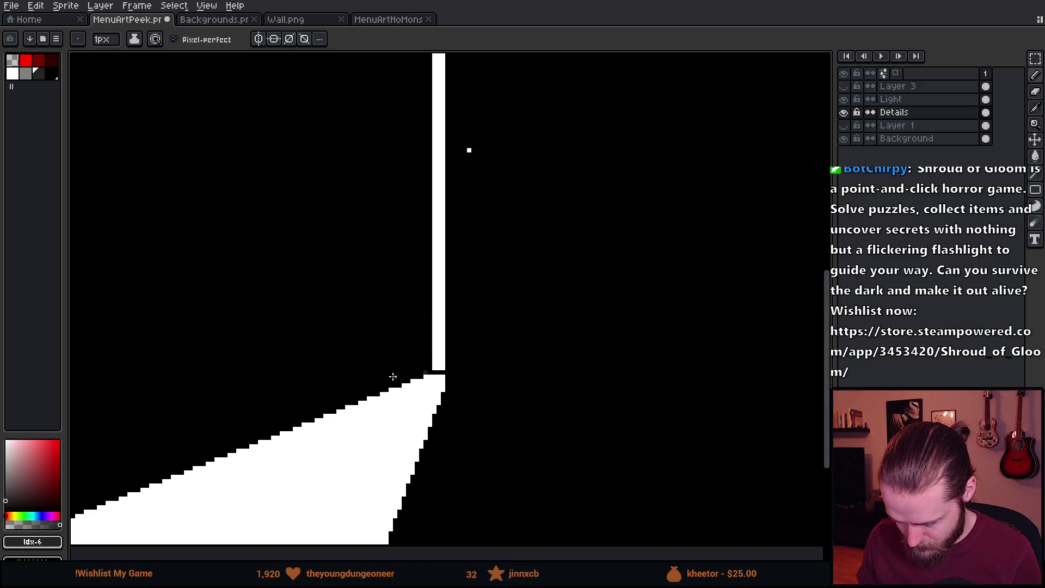
scroll(129, 369, up, 1)
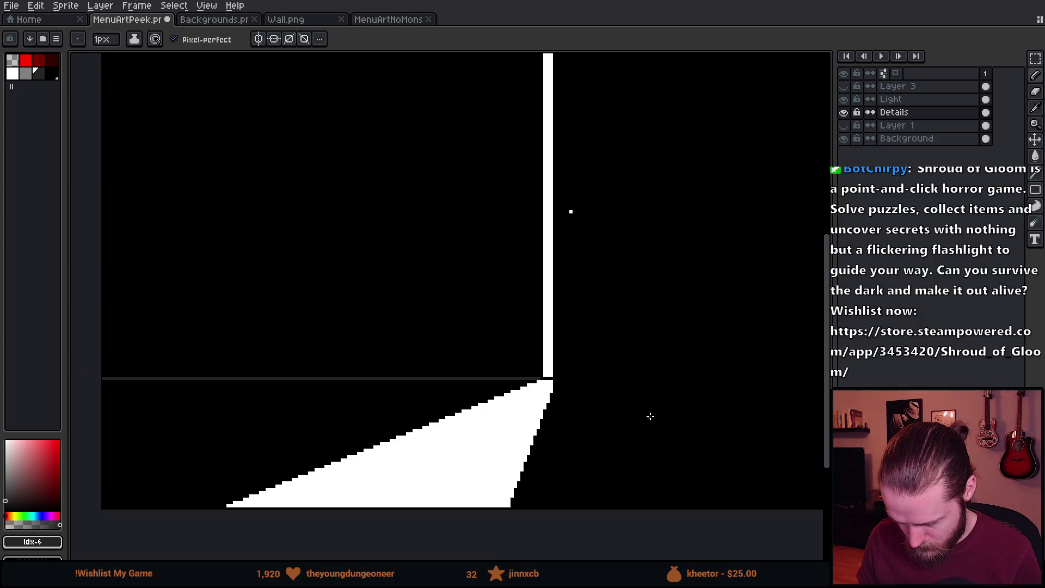
scroll(650, 416, up, 2)
scroll(700, 367, down, 2)
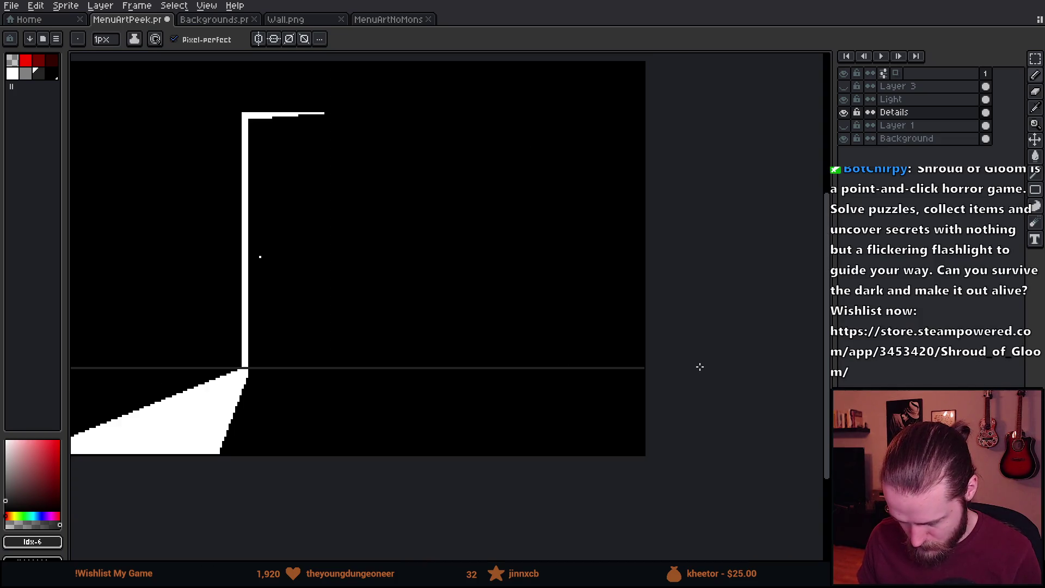
scroll(329, 373, down, 1)
scroll(231, 310, up, 1)
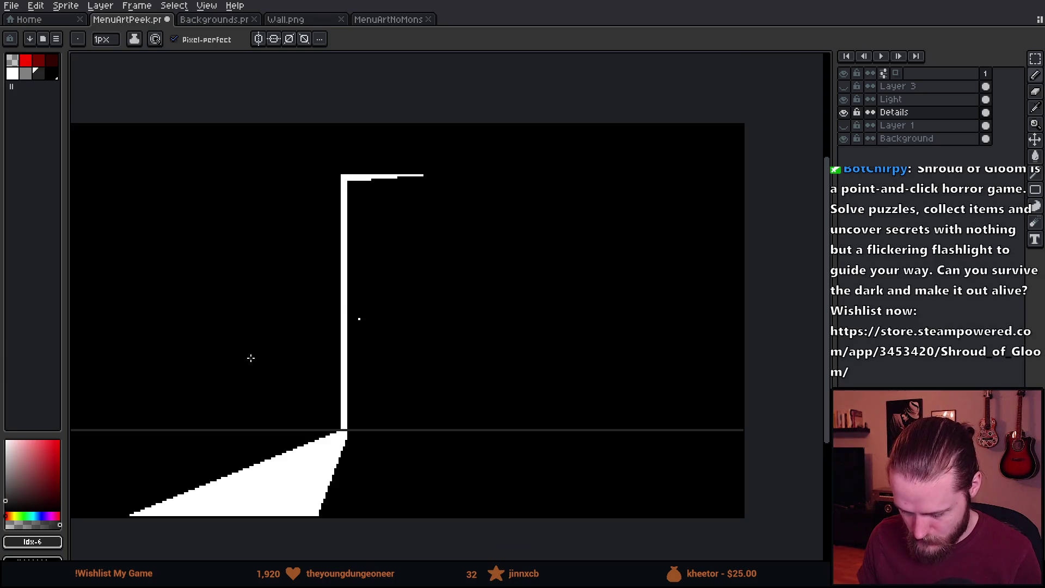
Select the whole canvas and cut the Details layer's content, then show MenuArtNoMons.
drag(250, 358, 396, 329)
scroll(524, 364, up, 1)
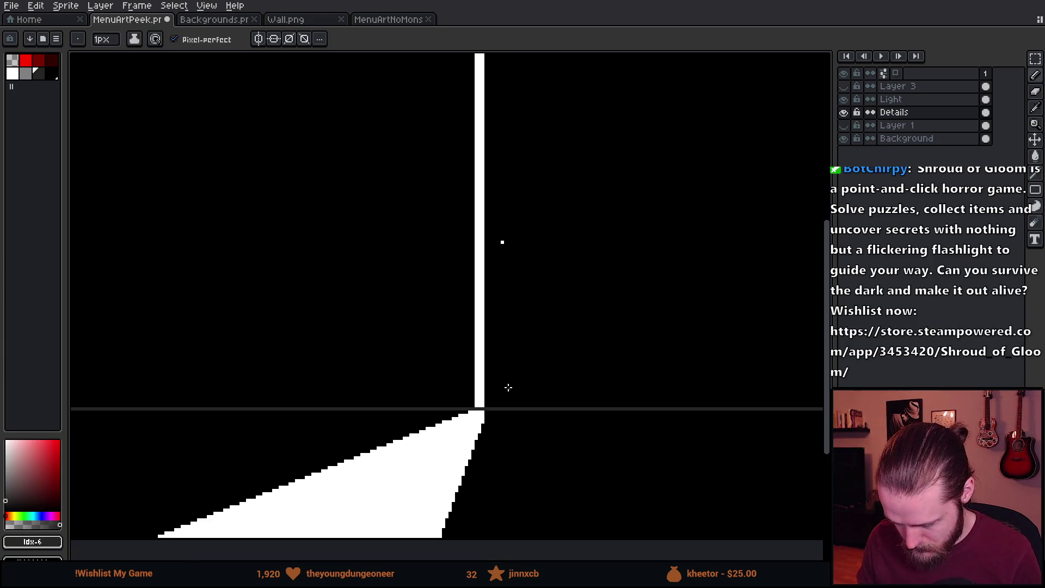
scroll(444, 450, down, 1)
scroll(434, 476, up, 3)
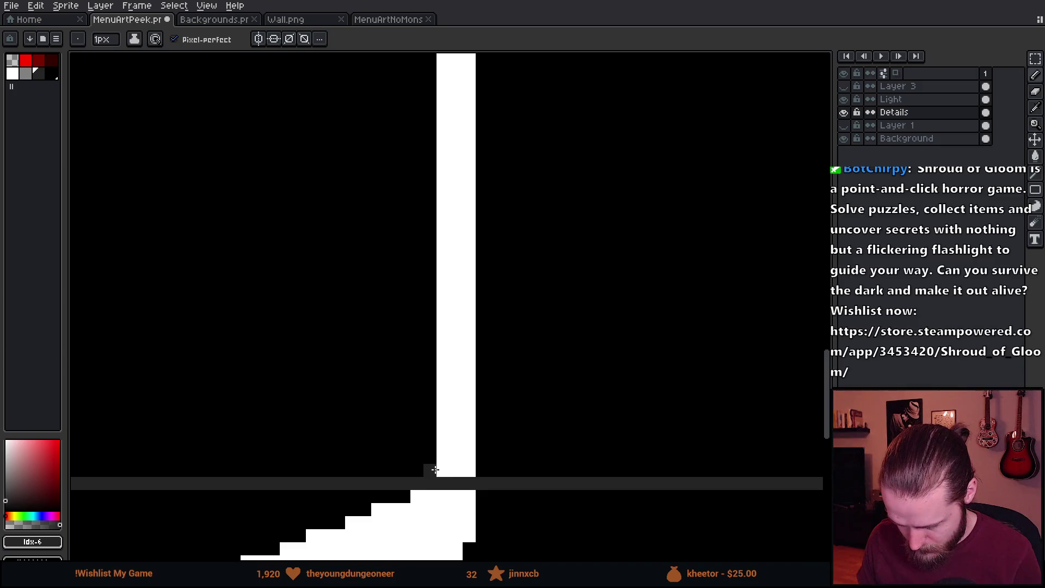
scroll(430, 467, down, 3)
drag(488, 101, 477, 428)
scroll(410, 159, up, 2)
scroll(409, 159, up, 1)
scroll(487, 170, down, 2)
drag(650, 217, 505, 228)
scroll(498, 224, down, 2)
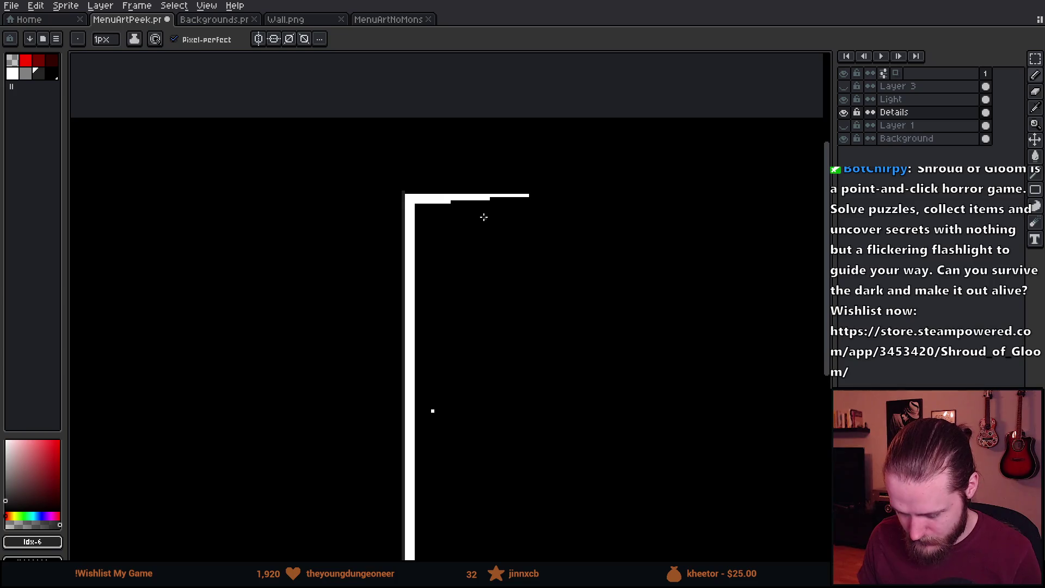
scroll(483, 214, down, 1)
drag(515, 278, 485, 198)
key(m)
scroll(487, 201, down, 1)
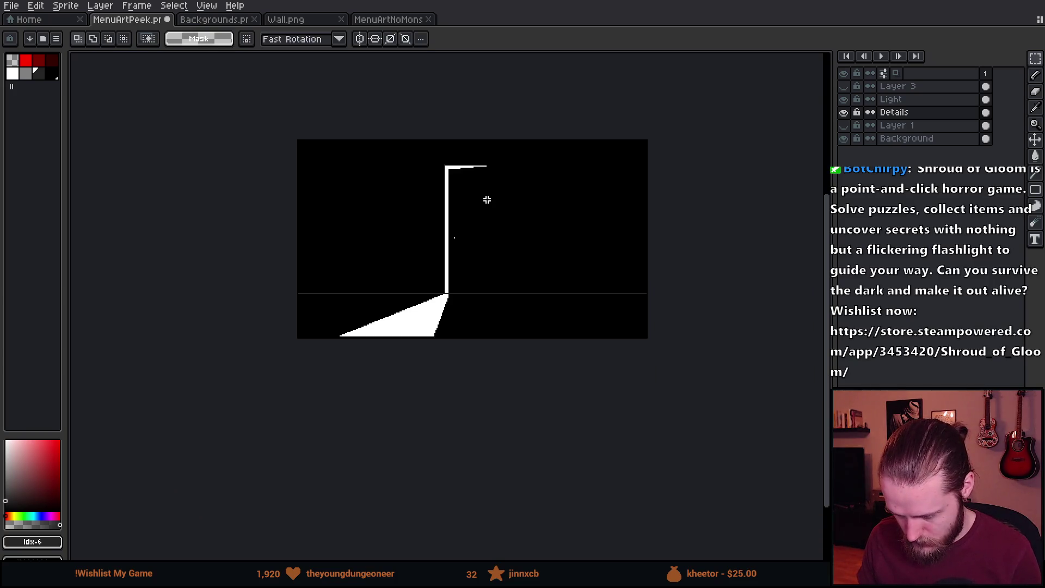
scroll(791, 448, right, 1)
key(ctrl+a)
key(Delete)
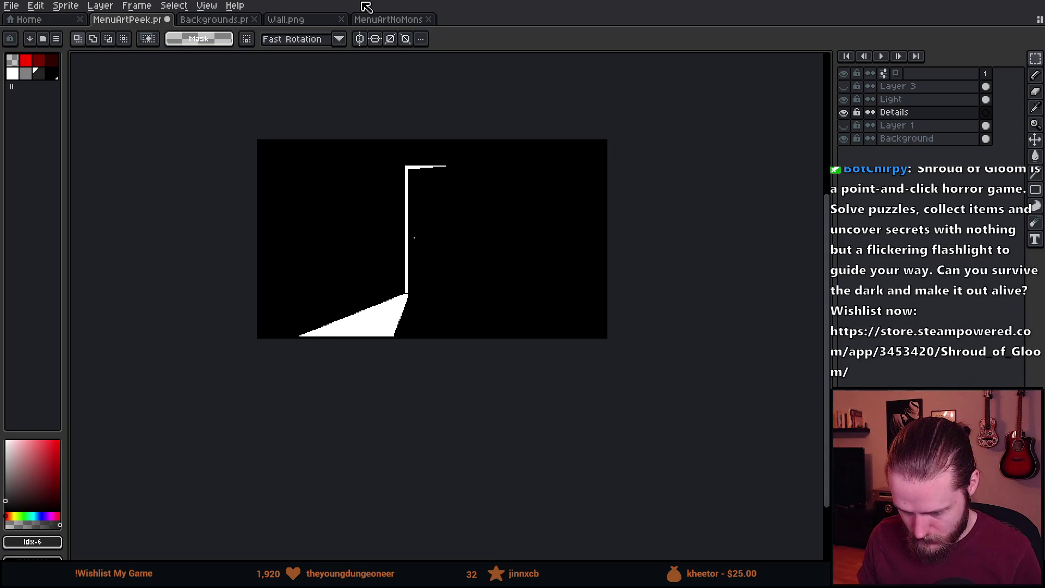
click(393, 19)
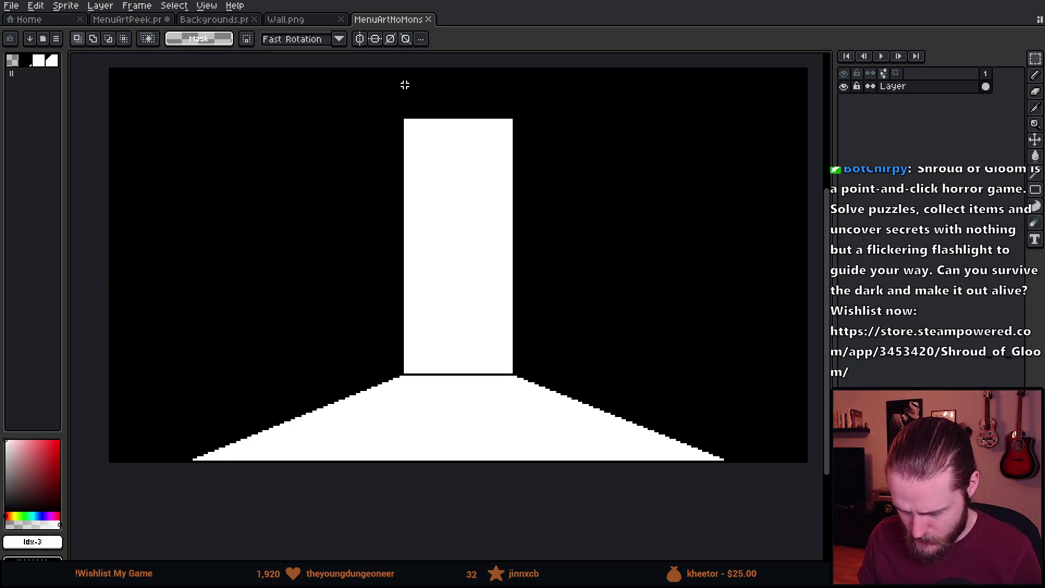
Paste the cut floor line into MenuArtNoMons and drop it in place.
key(ctrl+a)
key(ctrl+d)
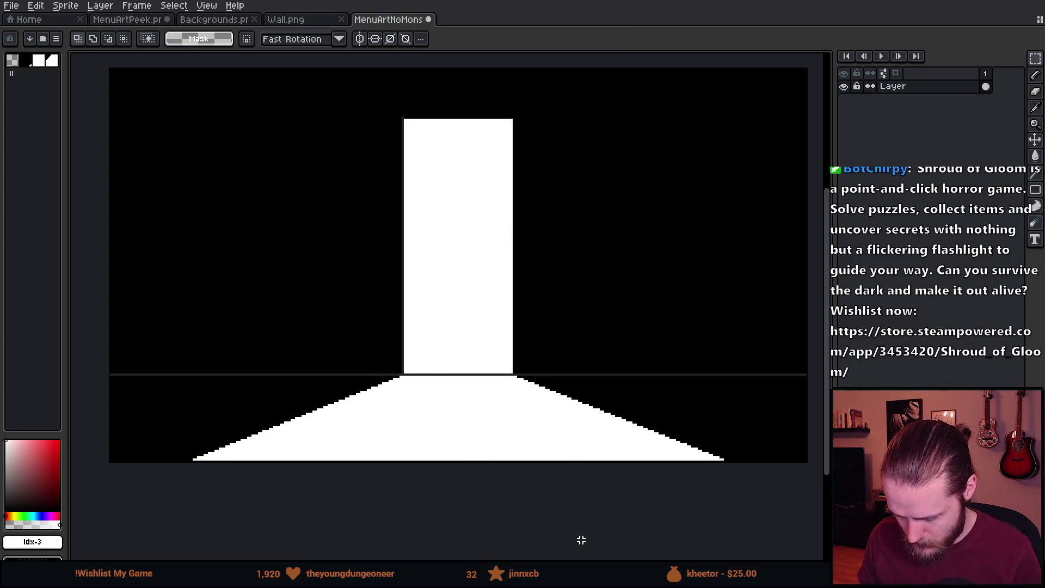
scroll(430, 367, up, 5)
Sample the dark grey #242424 as drawing colour and return to the pencil.
key(i)
click(340, 433)
key(b)
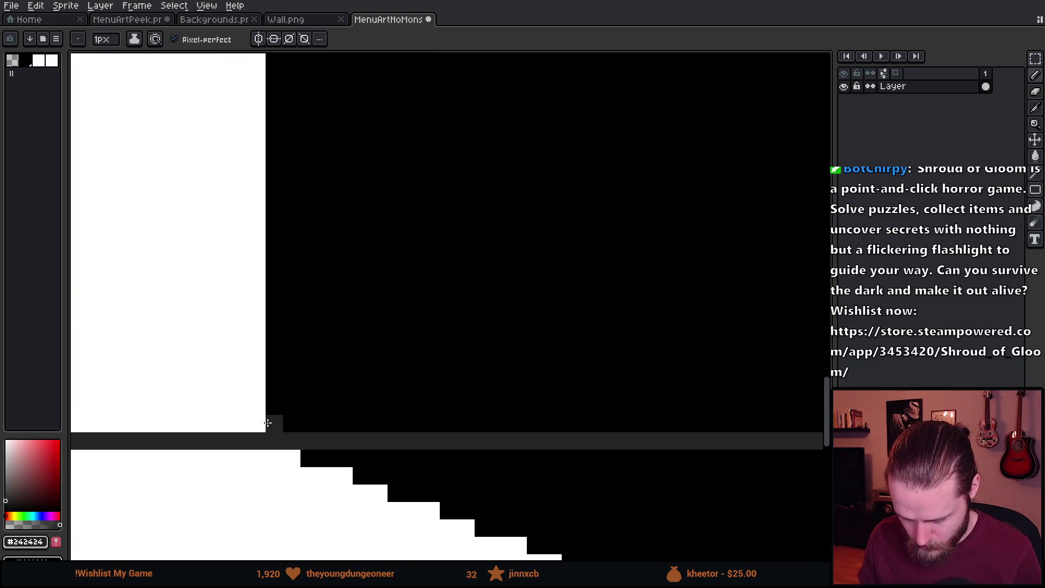
scroll(350, 214, down, 3)
scroll(436, 161, up, 2)
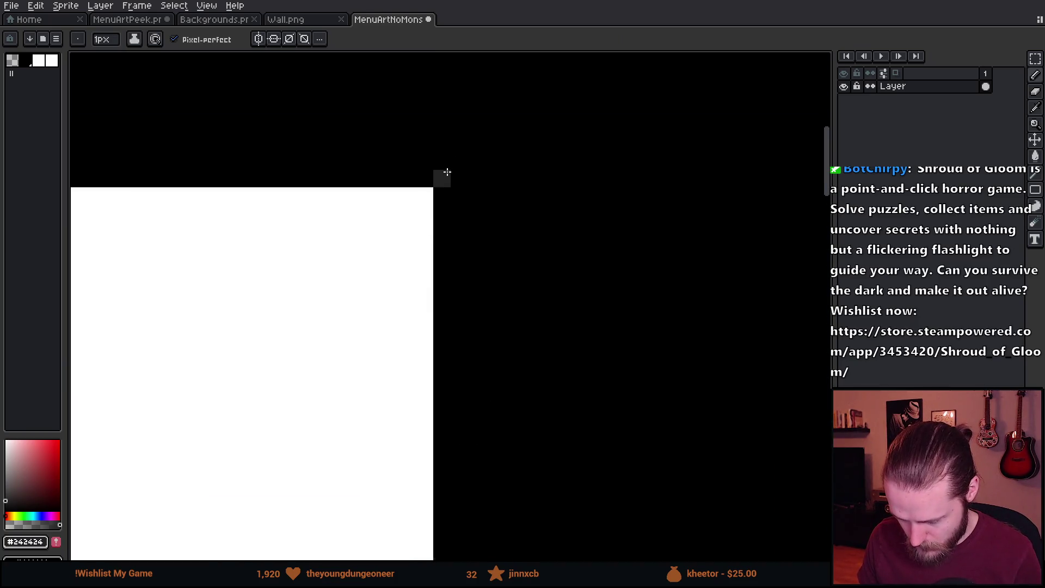
scroll(322, 213, down, 2)
scroll(360, 195, up, 2)
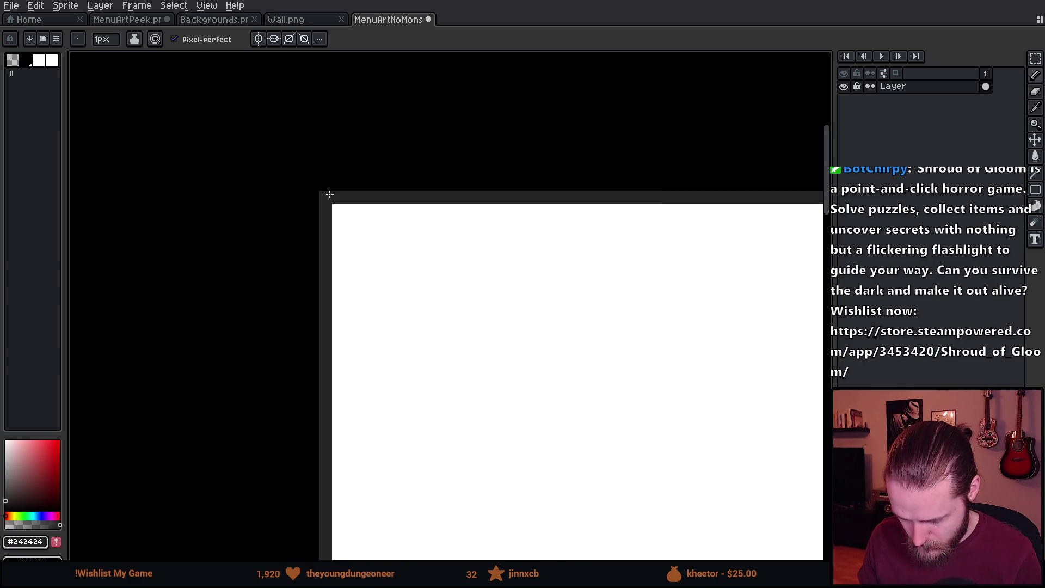
scroll(359, 194, down, 3)
drag(462, 308, 441, 148)
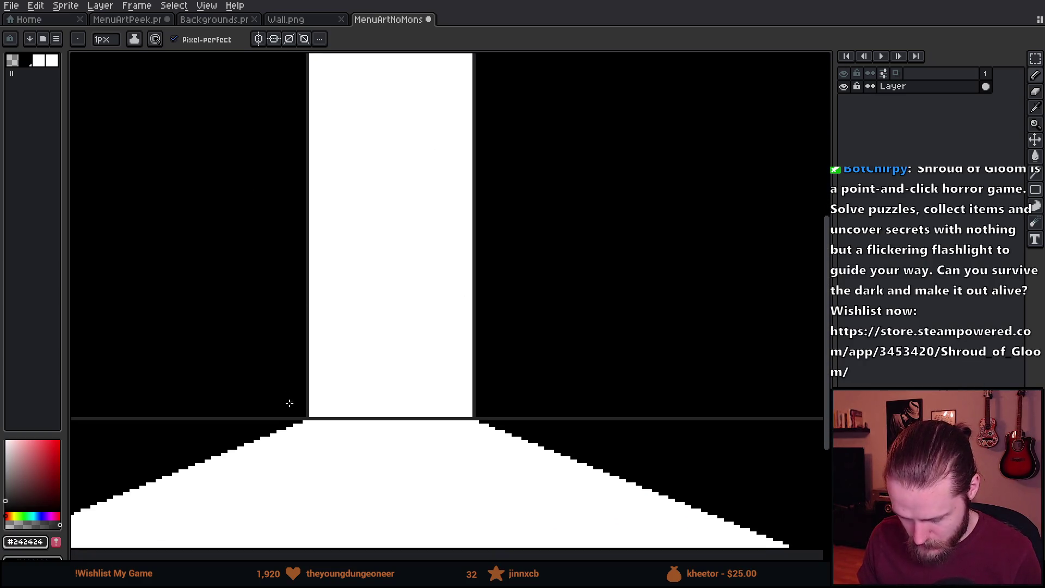
scroll(290, 404, up, 3)
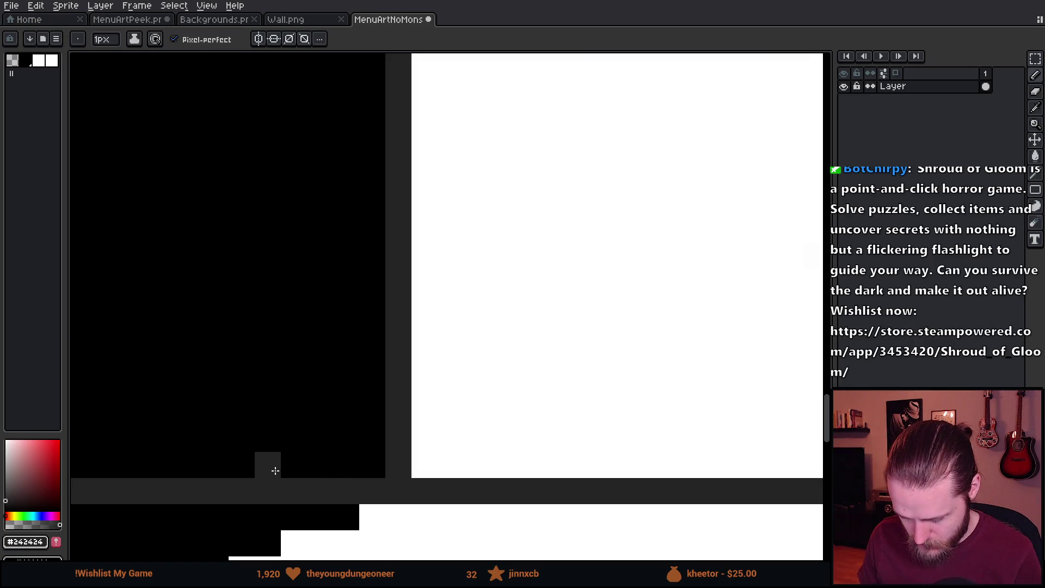
scroll(272, 457, down, 4)
scroll(282, 126, up, 3)
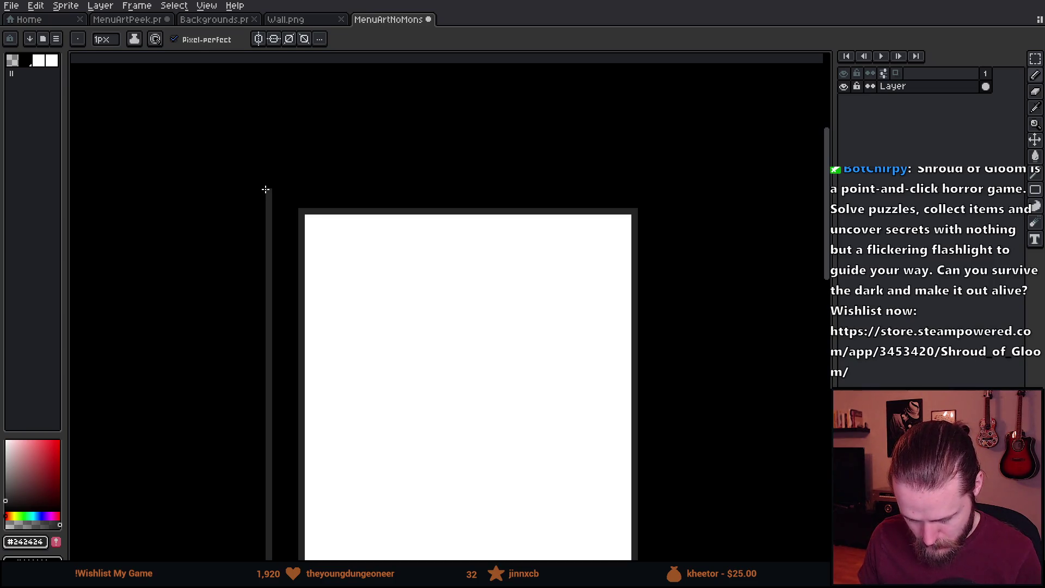
Draw straight #242424 lines across the doorway top and down its right side to the floor.
scroll(266, 189, up, 2)
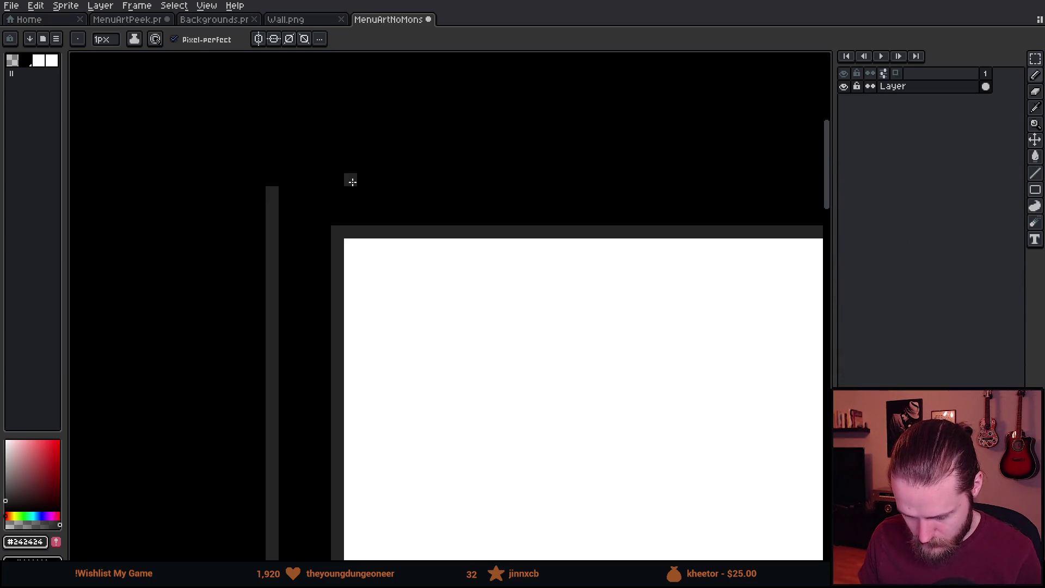
mouse_move(350, 166)
mouse_down()
mouse_move(257, 165)
mouse_move(271, 181)
mouse_up()
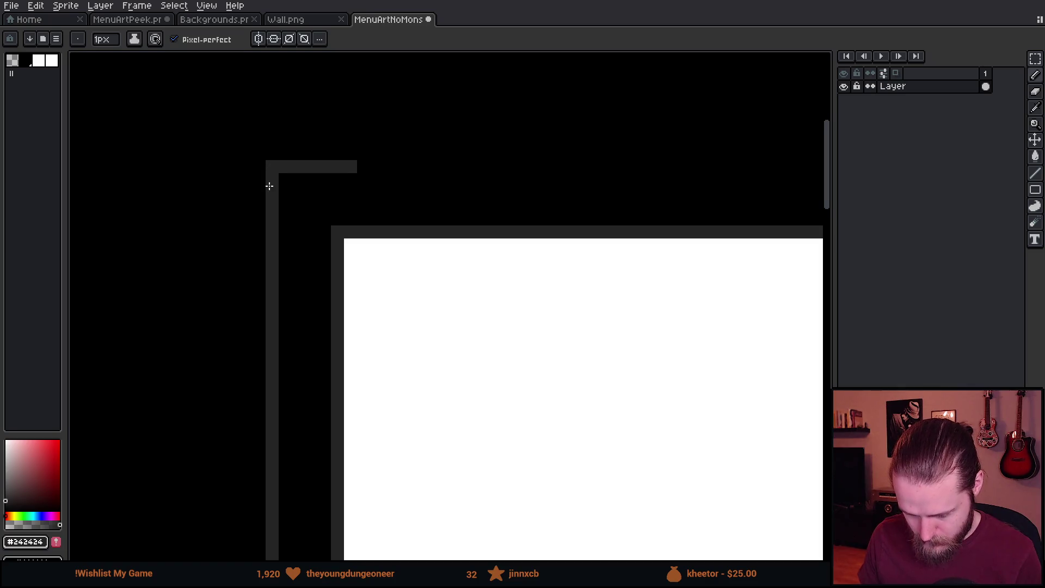
scroll(351, 233, right, 5)
shift+click(713, 184)
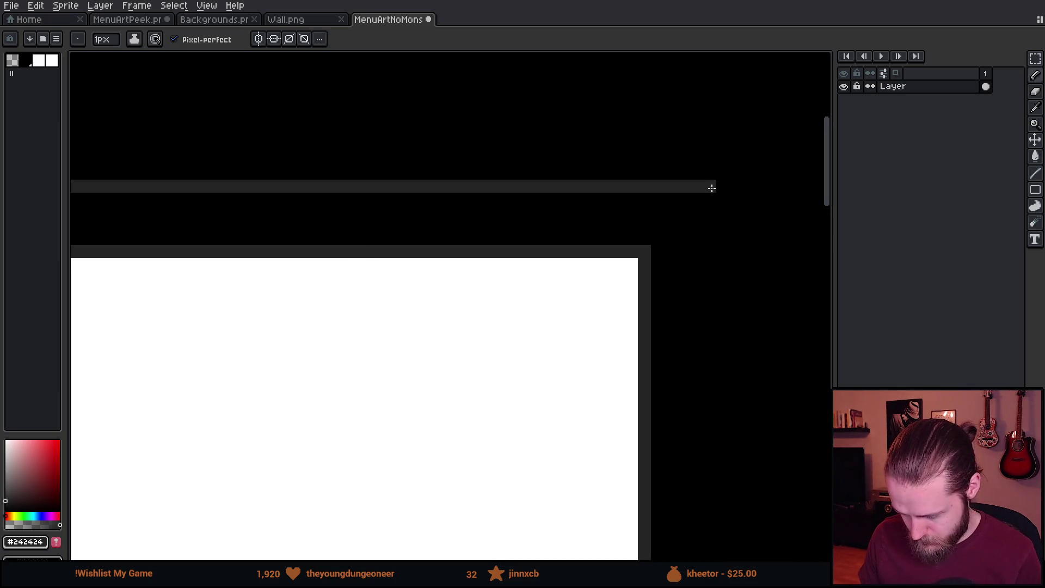
shift+click(709, 266)
scroll(715, 340, down, 3)
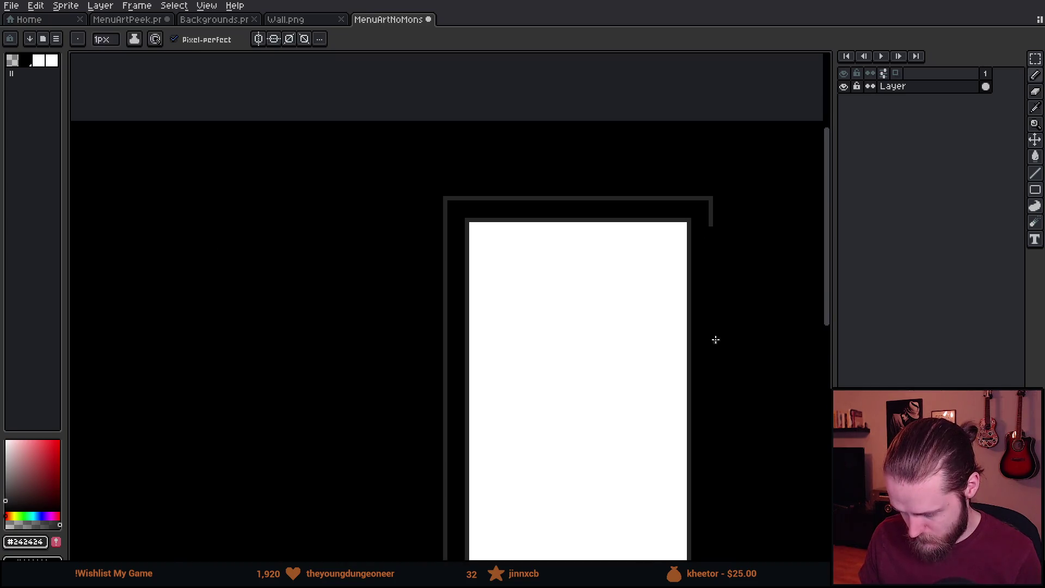
scroll(715, 339, down, 5)
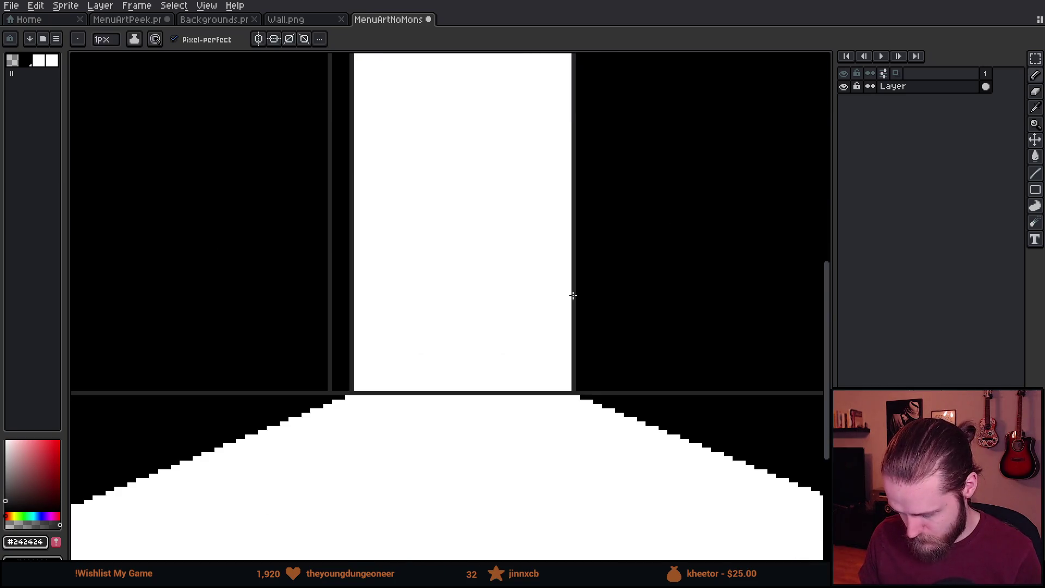
shift+click(595, 392)
scroll(591, 392, down, 2)
scroll(538, 359, up, 1)
scroll(564, 310, down, 1)
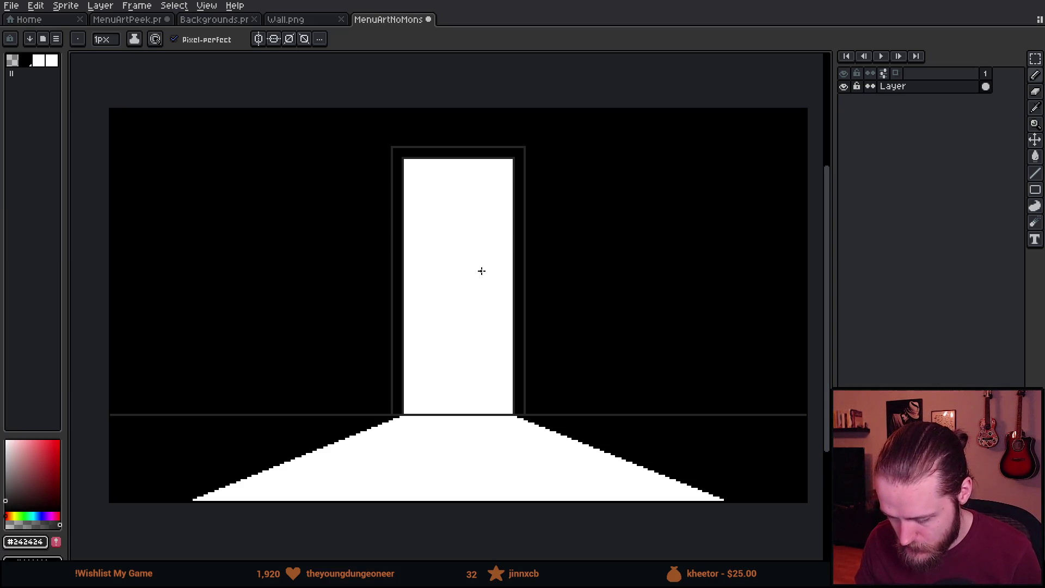
scroll(543, 197, up, 1)
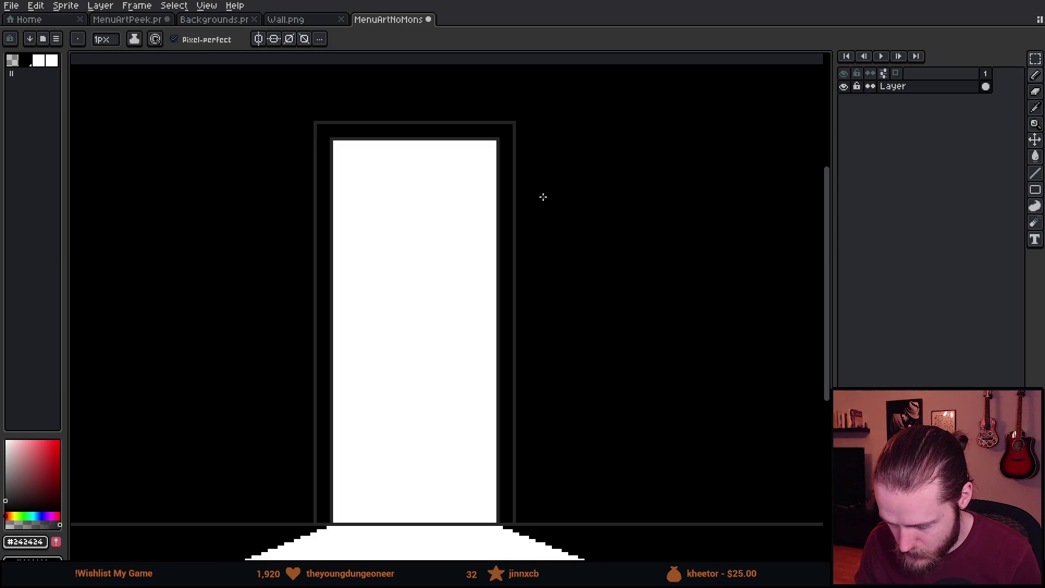
Draw the top and side edges of a swung-open door right of the doorway.
shift+click(618, 154)
scroll(618, 155, down, 2)
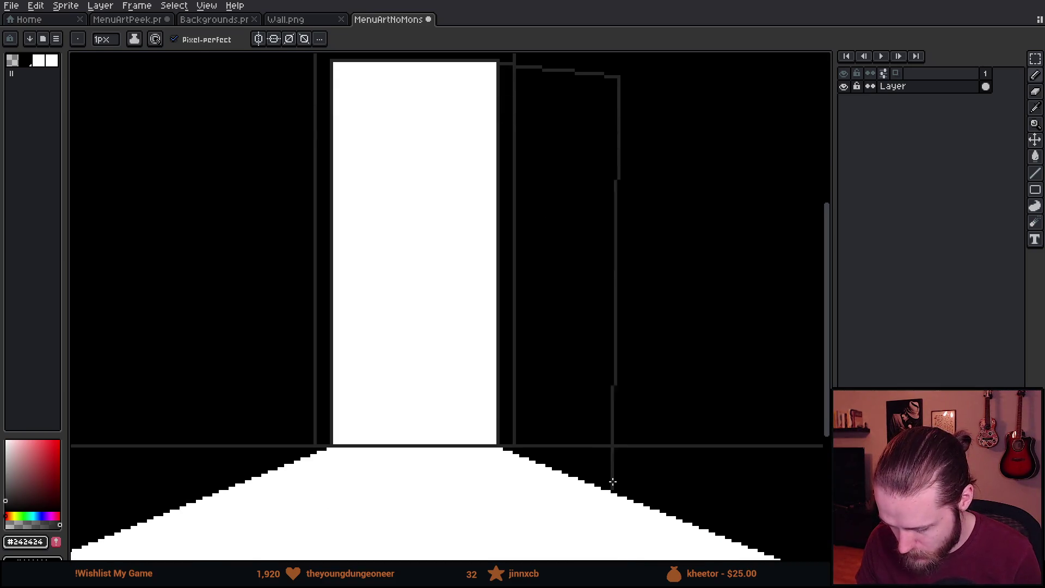
click(619, 494)
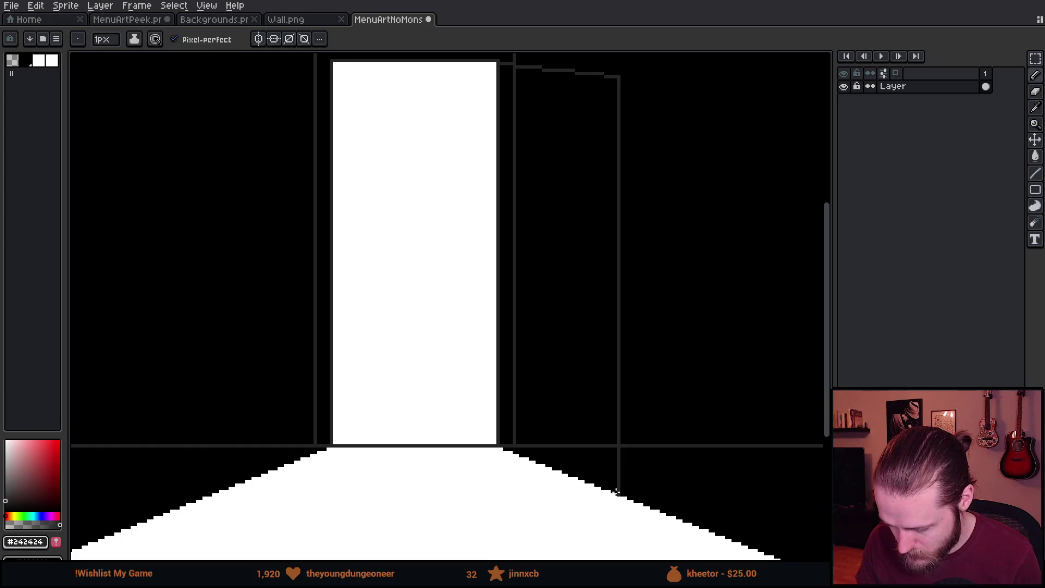
scroll(619, 493, down, 2)
scroll(620, 494, up, 1)
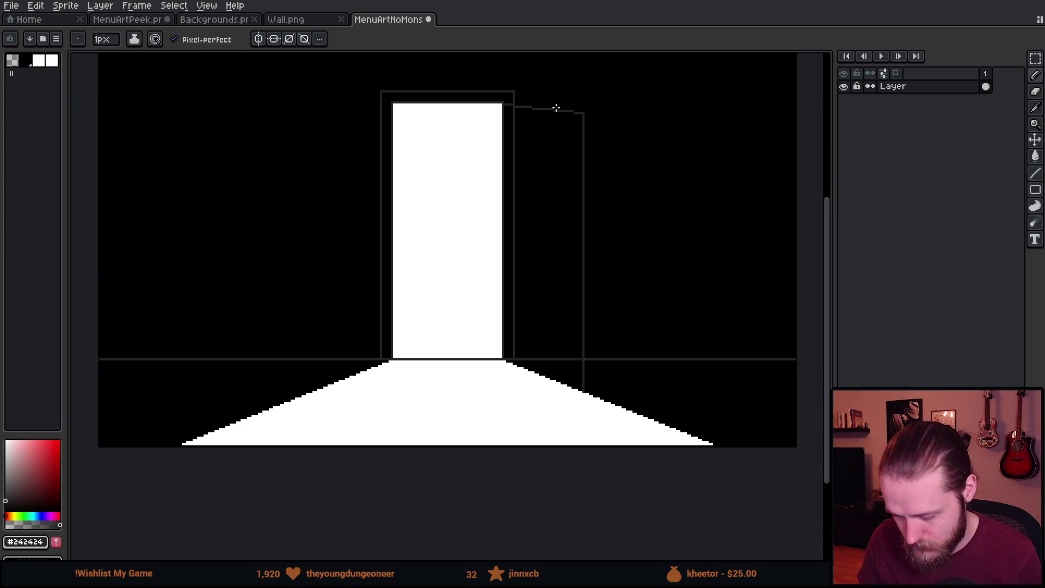
scroll(368, 320, down, 2)
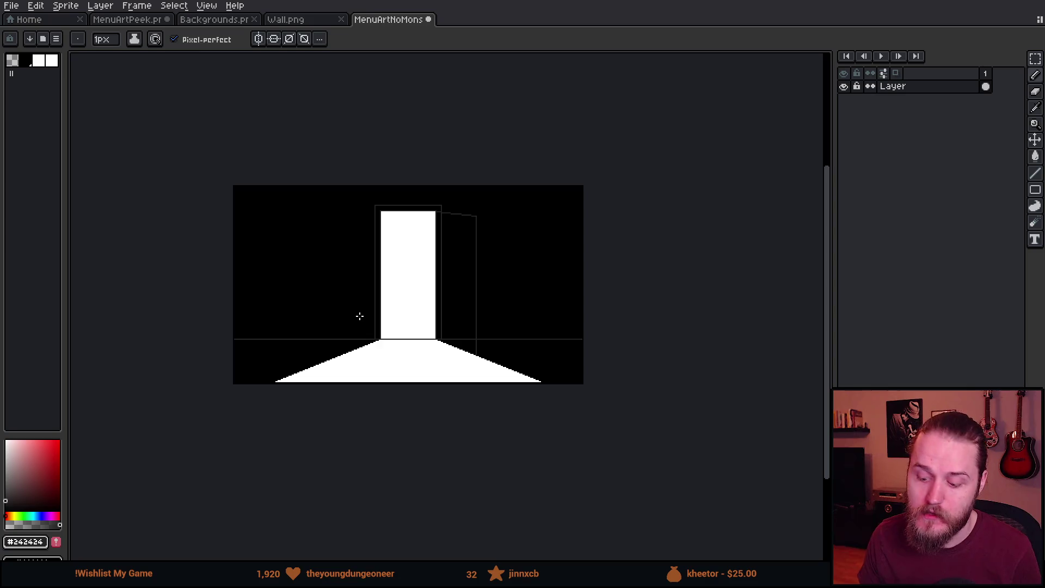
scroll(359, 315, up, 2)
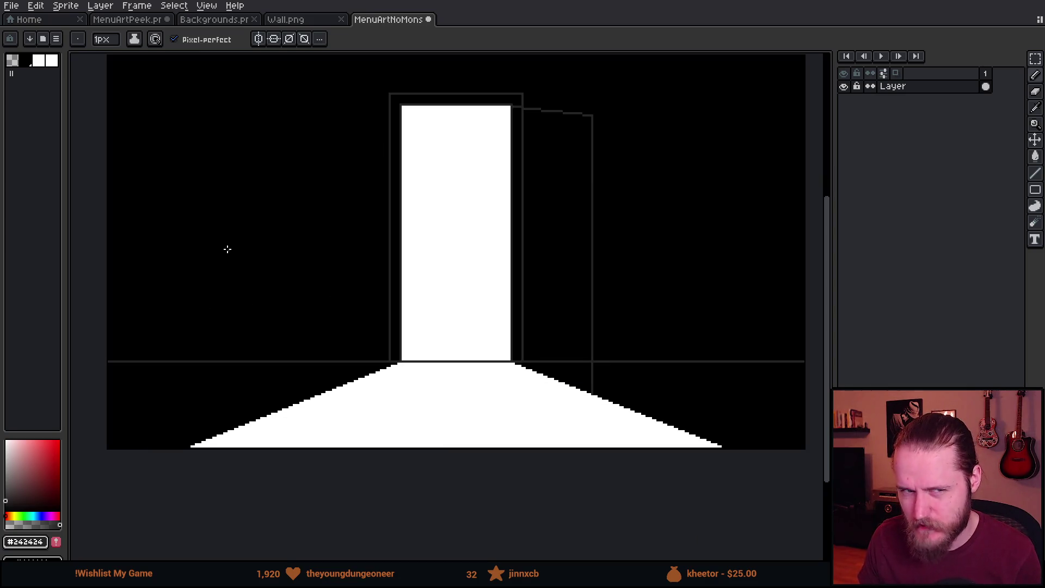
scroll(227, 249, down, 2)
scroll(226, 247, up, 2)
drag(438, 206, 407, 244)
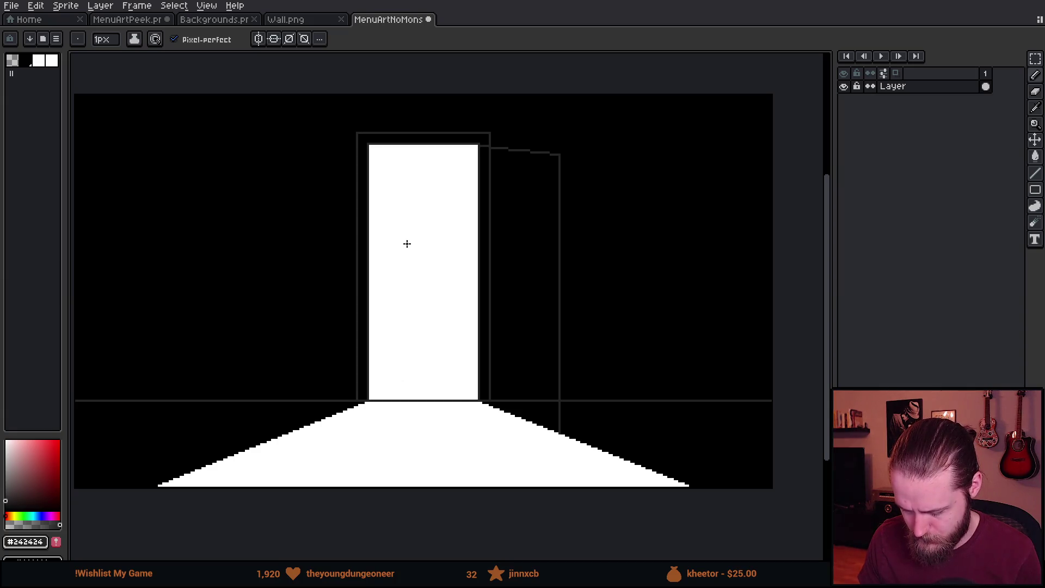
Undo the open-door outline lines and return to the pencil.
key(v)
key(ctrl+z)
key(ctrl+z)
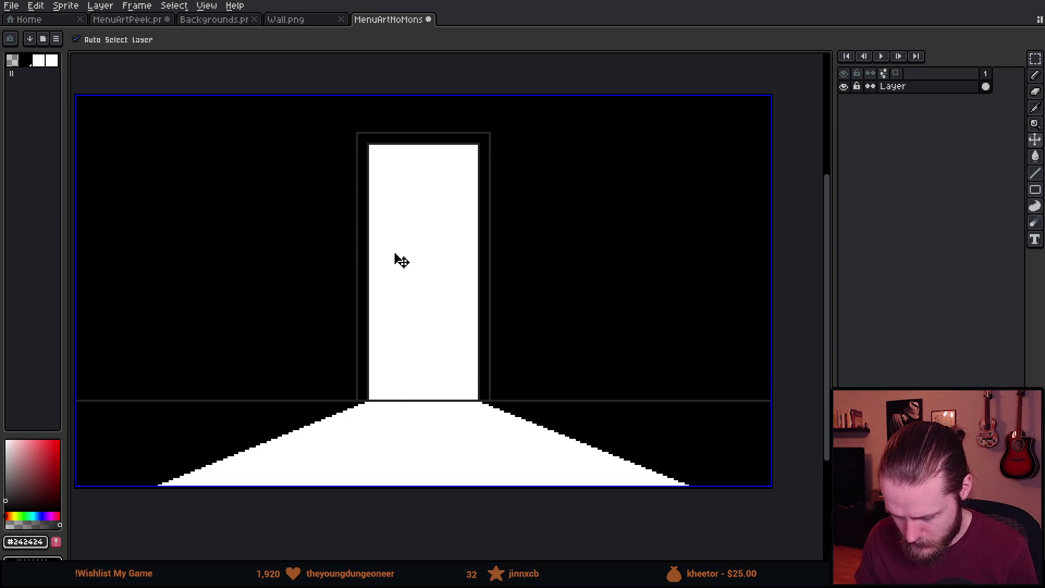
key(ctrl+y)
key(ctrl+z)
key(b)
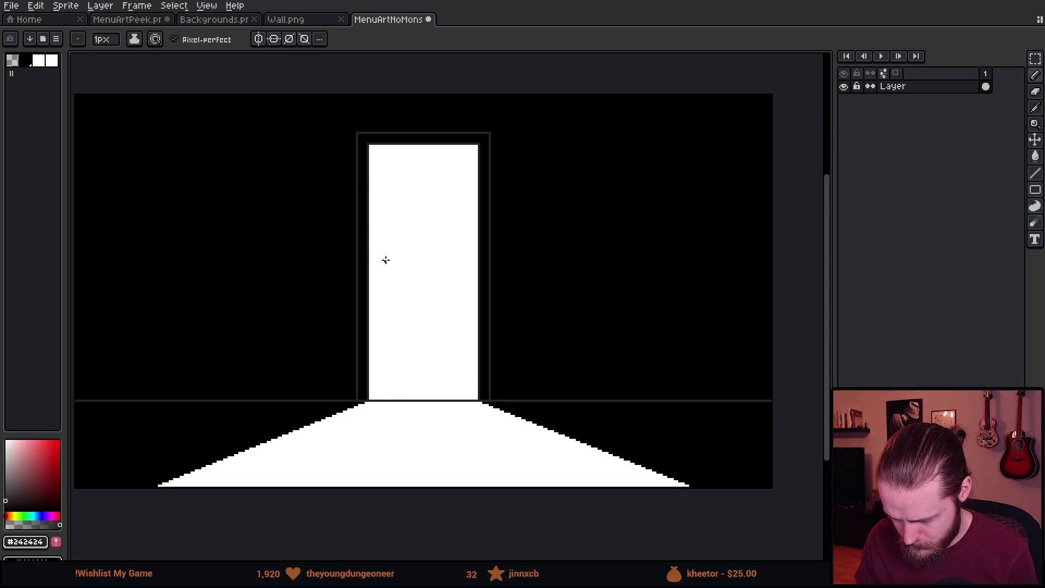
scroll(564, 150, down, 1)
mouse_move(441, 200)
mouse_down()
mouse_move(457, 208)
mouse_move(450, 220)
mouse_up()
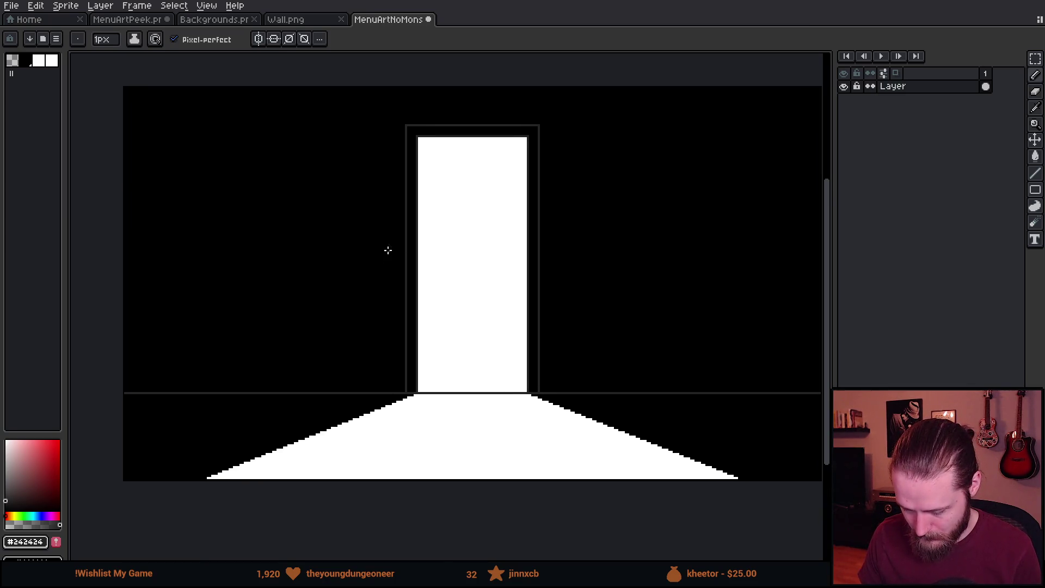
scroll(258, 419, up, 1)
scroll(258, 419, down, 1)
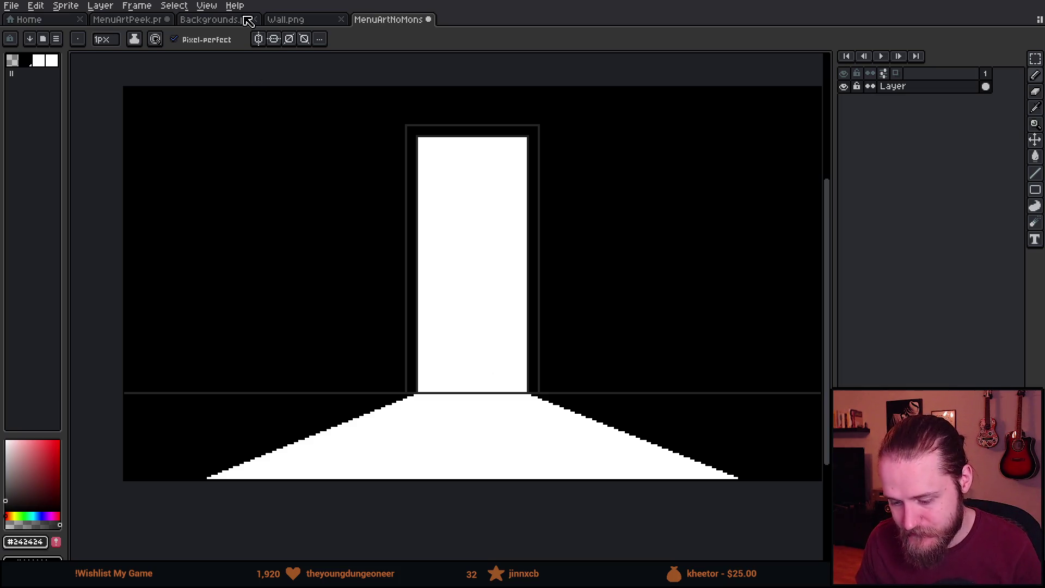
Open Floor.png from the project's [3] Art folder via the start page.
click(38, 19)
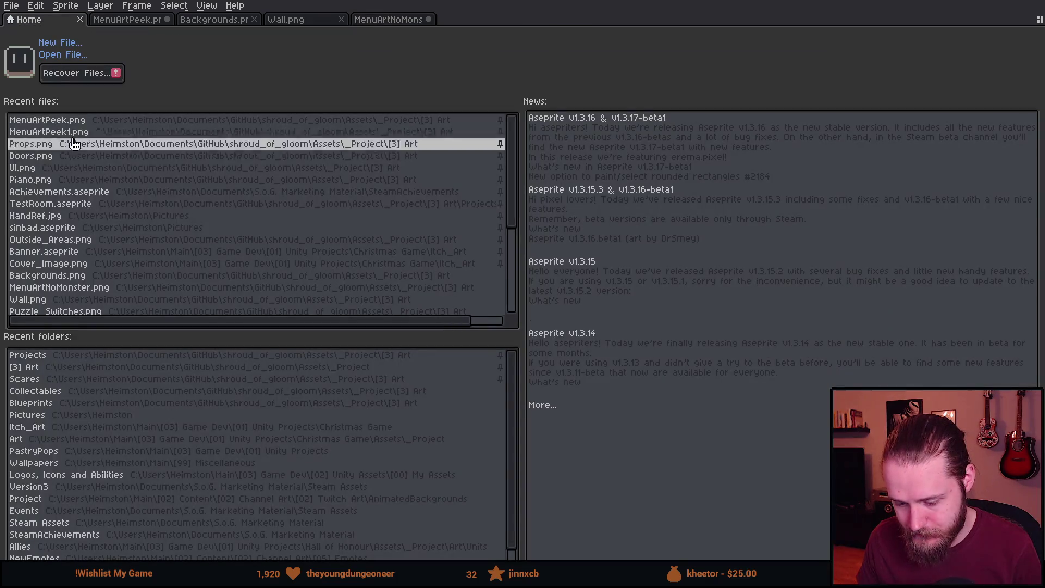
click(85, 366)
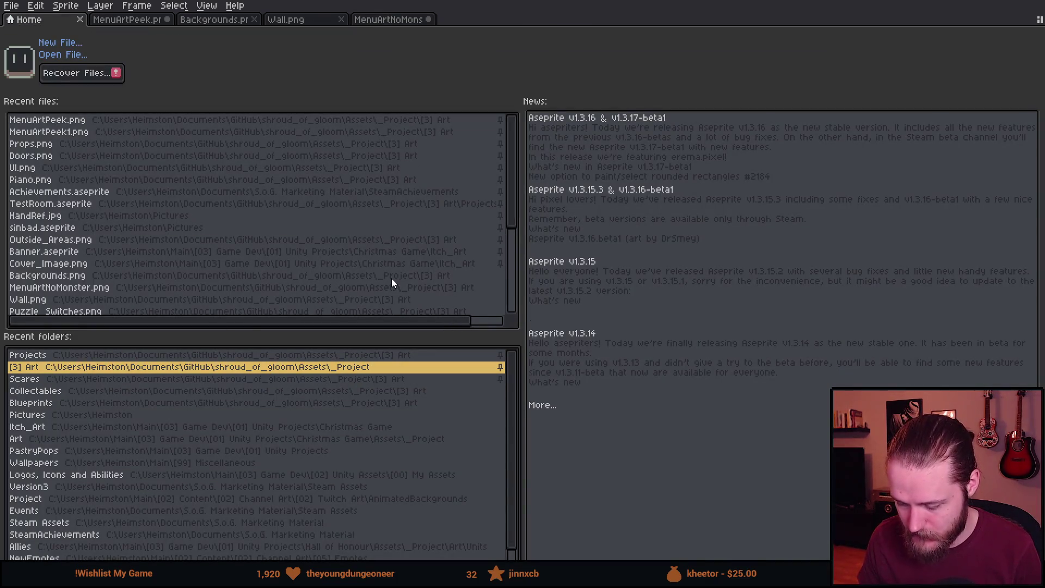
double_click(707, 146)
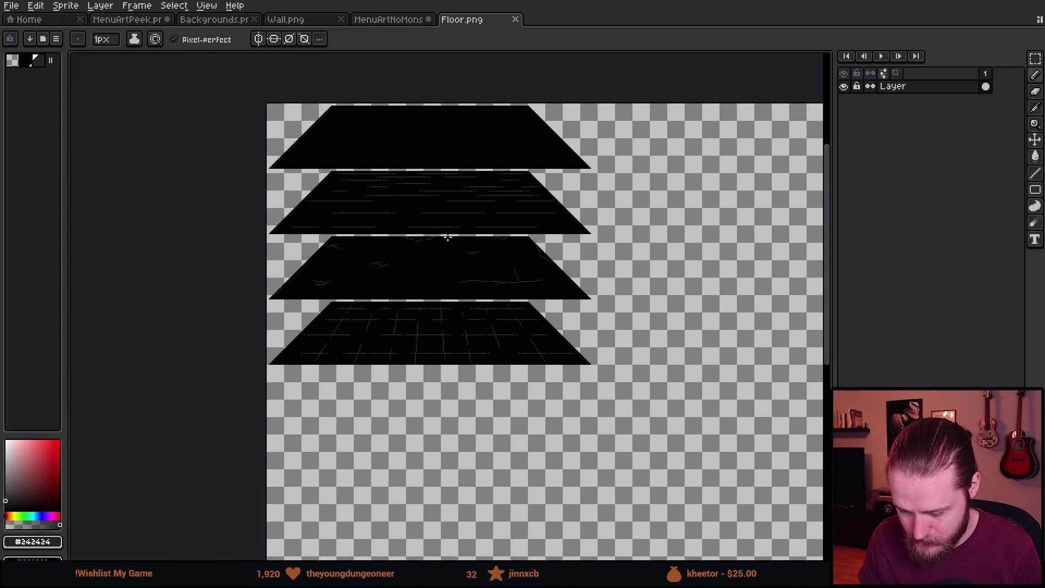
Marquee-select the plank-pattern floor tile, then return to the MenuArtNoMons doorway scene.
scroll(416, 218, up, 1)
drag(416, 218, 399, 283)
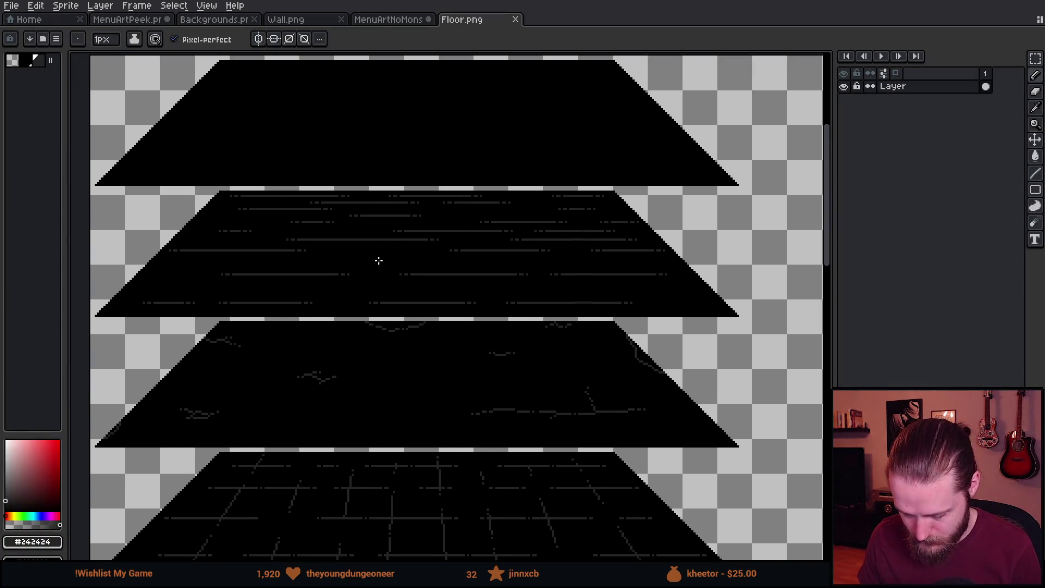
key(m)
mouse_move(98, 188)
mouse_down()
mouse_move(684, 314)
mouse_move(800, 323)
mouse_up()
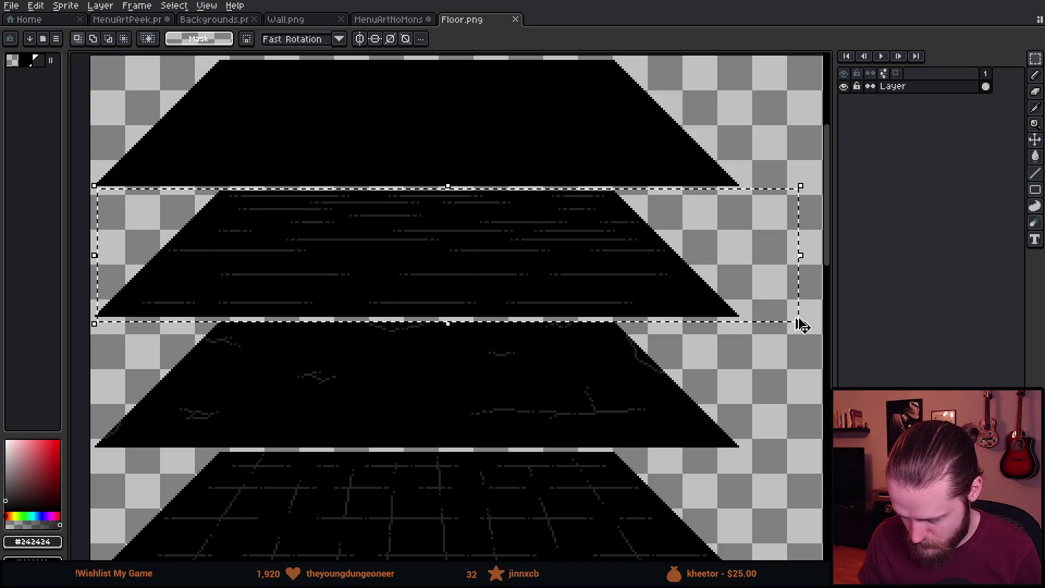
click(306, 21)
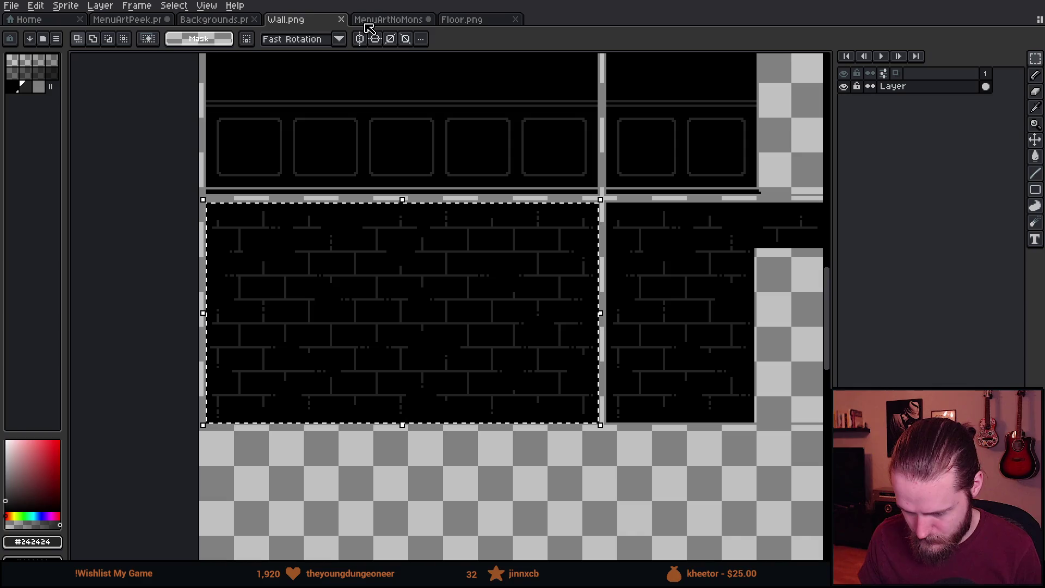
click(368, 24)
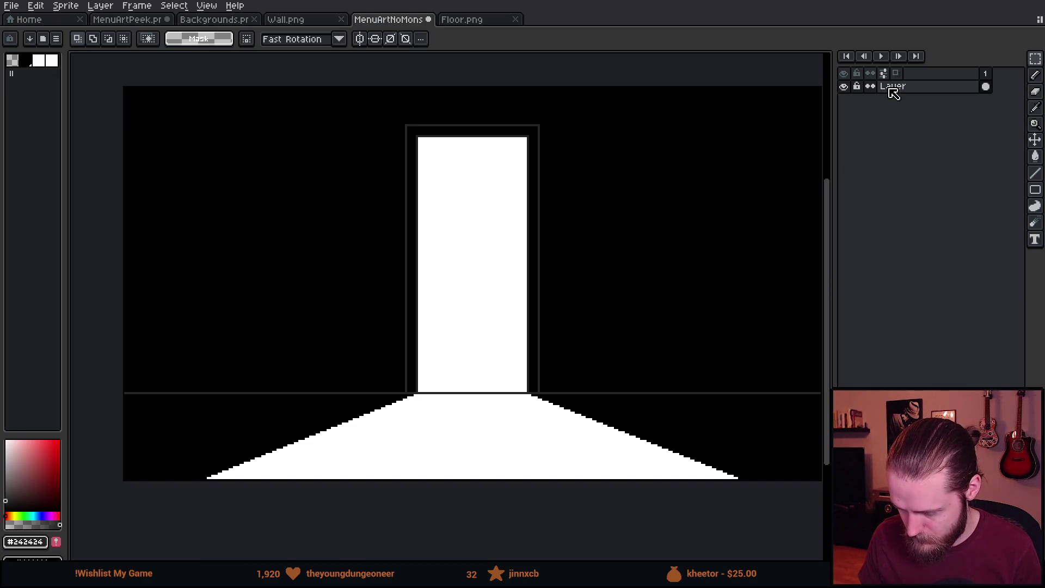
Paste the plank floor tile onto the floor area below the doorway and commit it.
click(847, 87)
click(847, 87)
click(849, 87)
click(847, 86)
drag(628, 229, 602, 237)
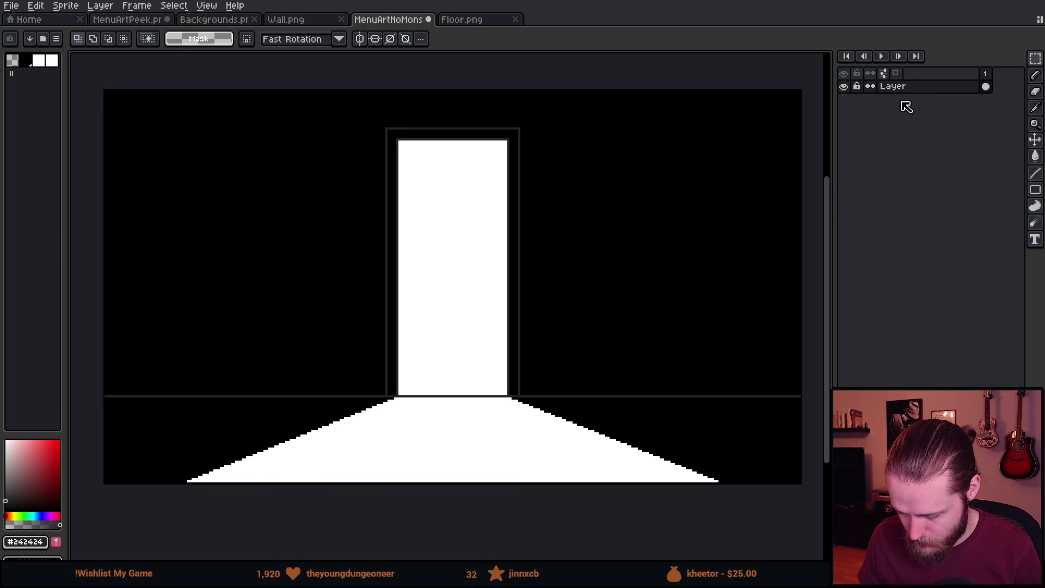
key(ctrl+v)
mouse_move(549, 317)
mouse_down()
mouse_move(493, 510)
mouse_move(581, 495)
mouse_move(575, 488)
mouse_up()
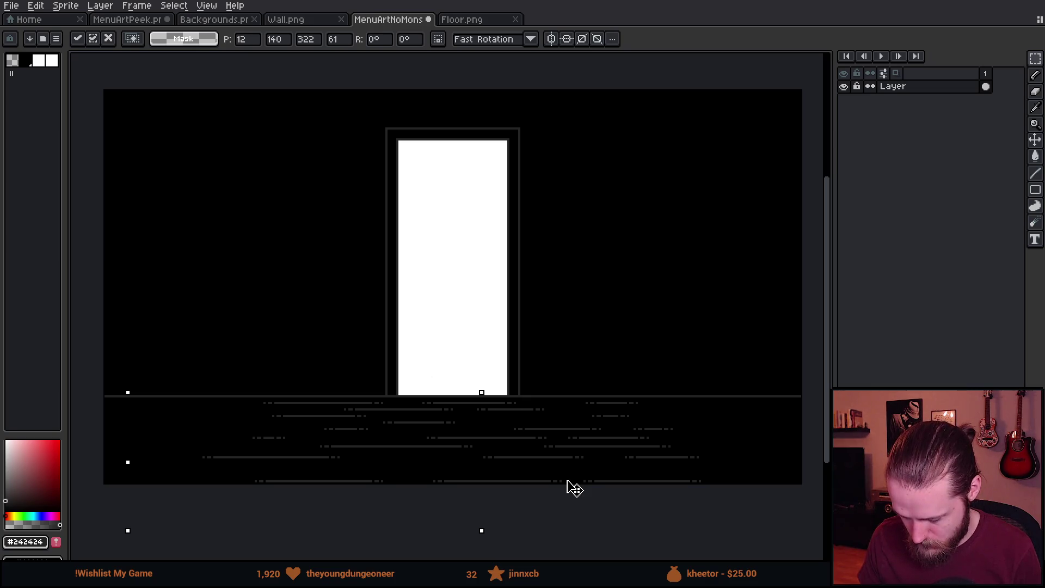
click(565, 353)
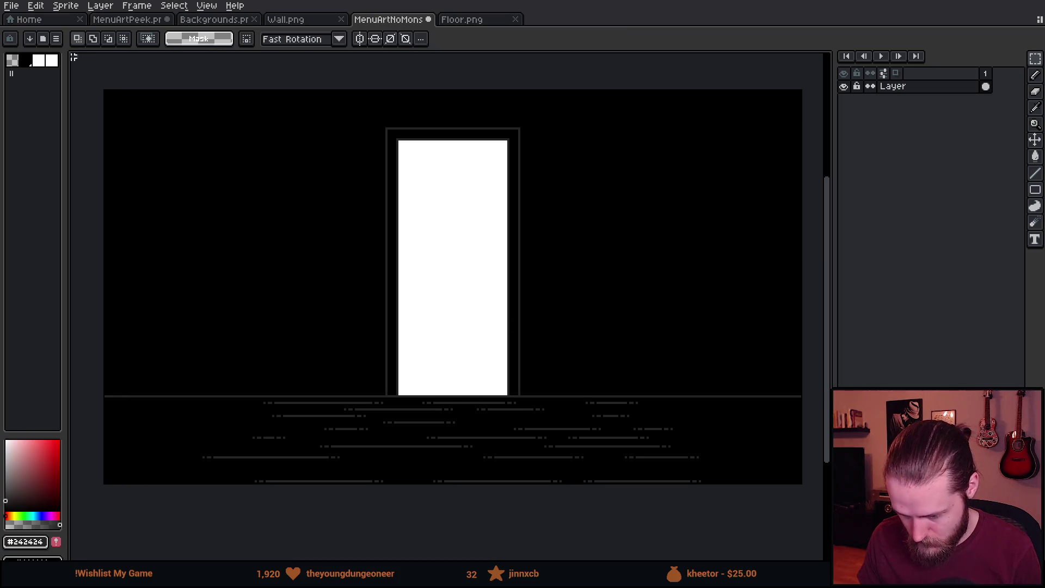
Cut the plank lines and paste them onto a new Layer 1 over the floor.
click(12, 60)
key(Delete)
key(shift+n)
key(ctrl+v)
mouse_move(493, 342)
mouse_down()
mouse_move(493, 512)
mouse_move(525, 505)
mouse_up()
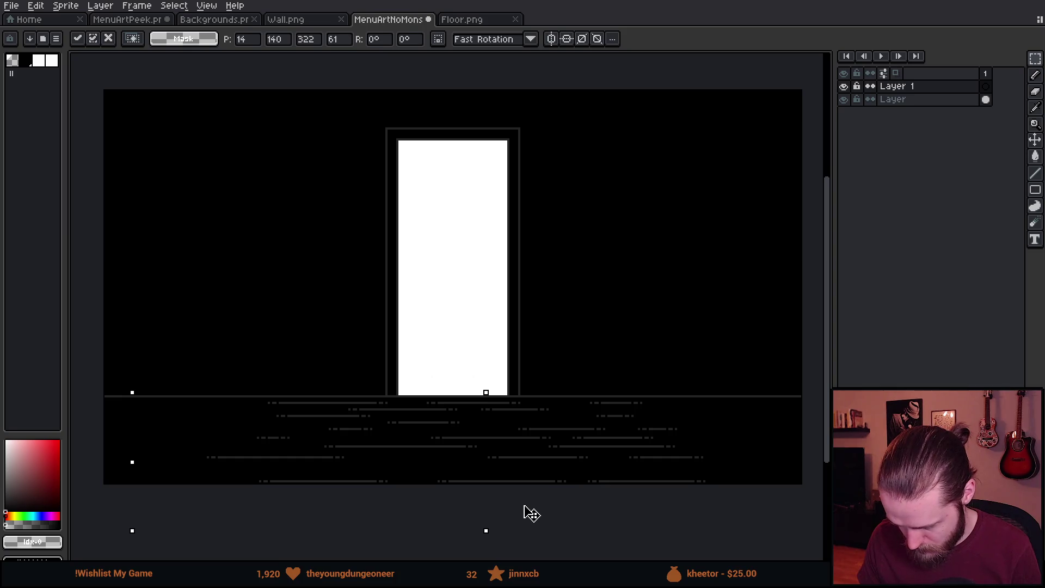
click(264, 250)
Fill the floor trapezoid with white light using a non-contiguous bucket fill.
key(g)
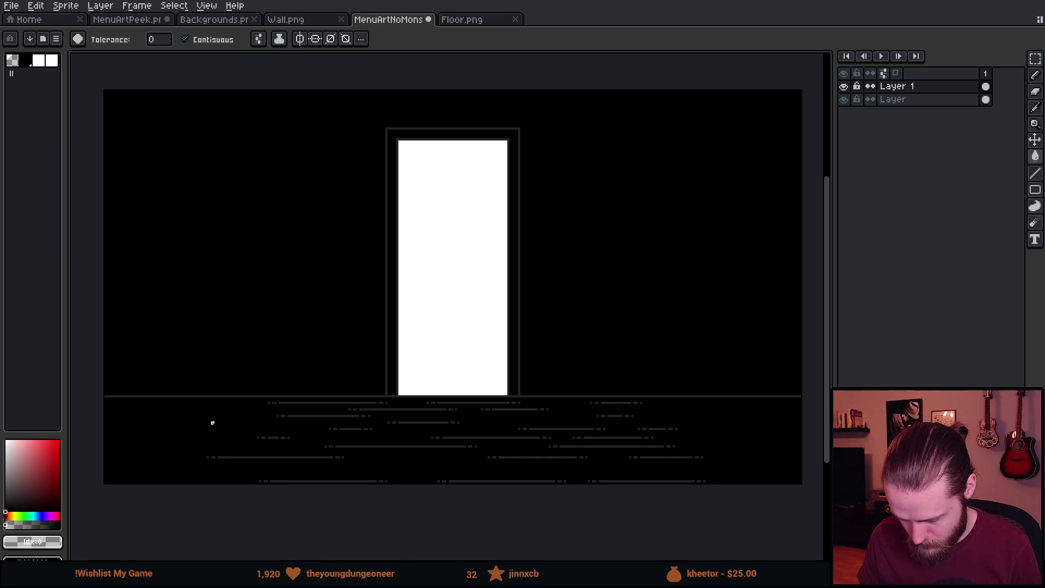
click(186, 39)
click(314, 440)
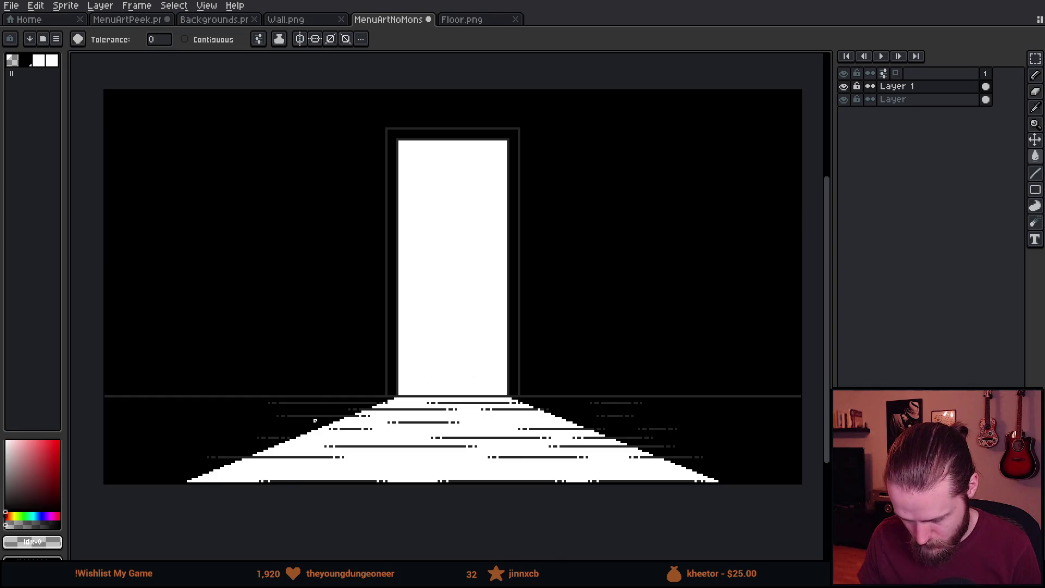
scroll(321, 418, down, 1)
scroll(320, 418, up, 1)
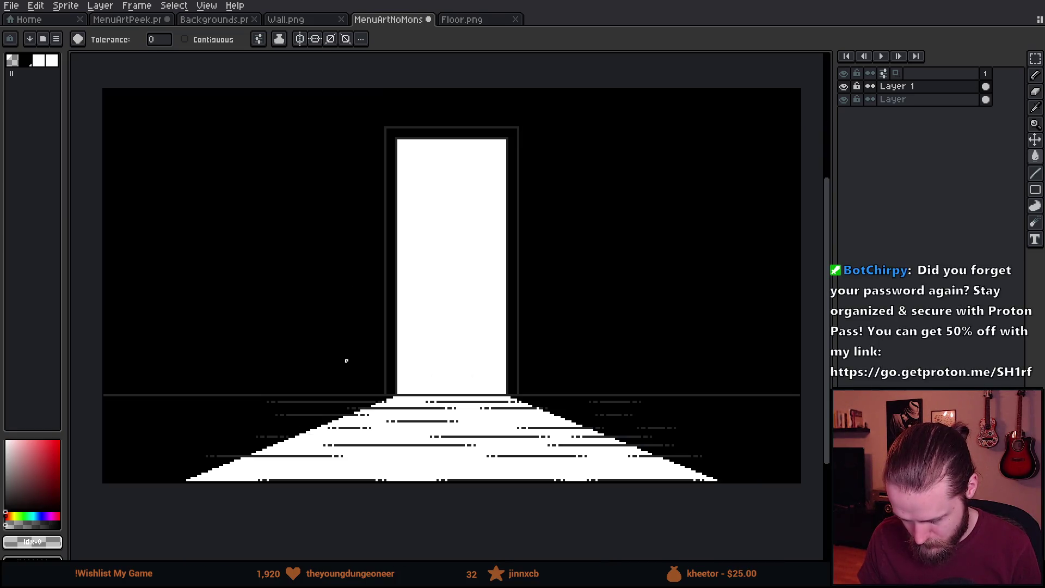
scroll(346, 361, down, 2)
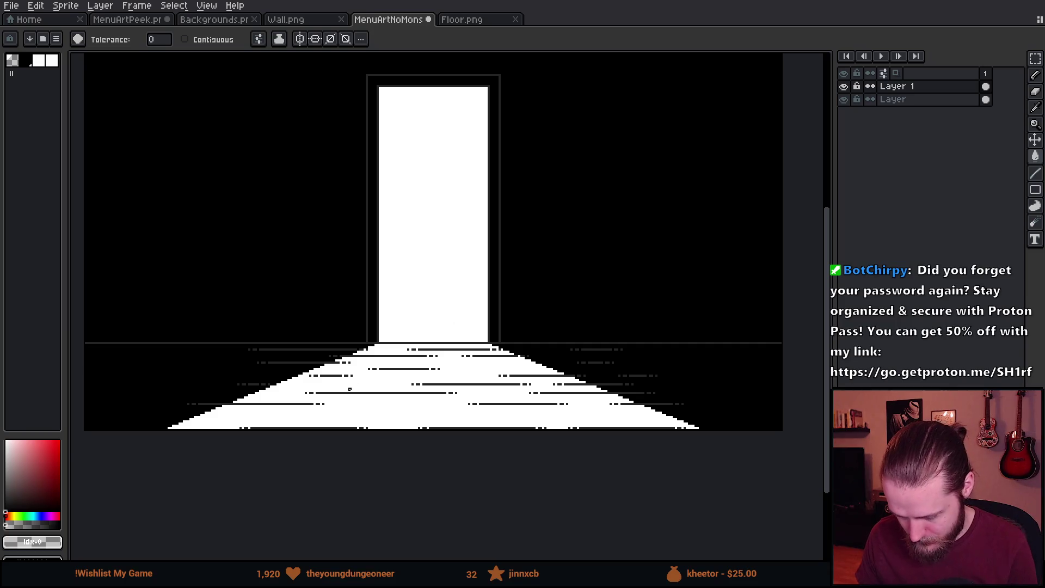
scroll(277, 537, up, 2)
scroll(315, 476, down, 1)
Shift the plank lines up about 12 pixels and a few pixels left.
key(v)
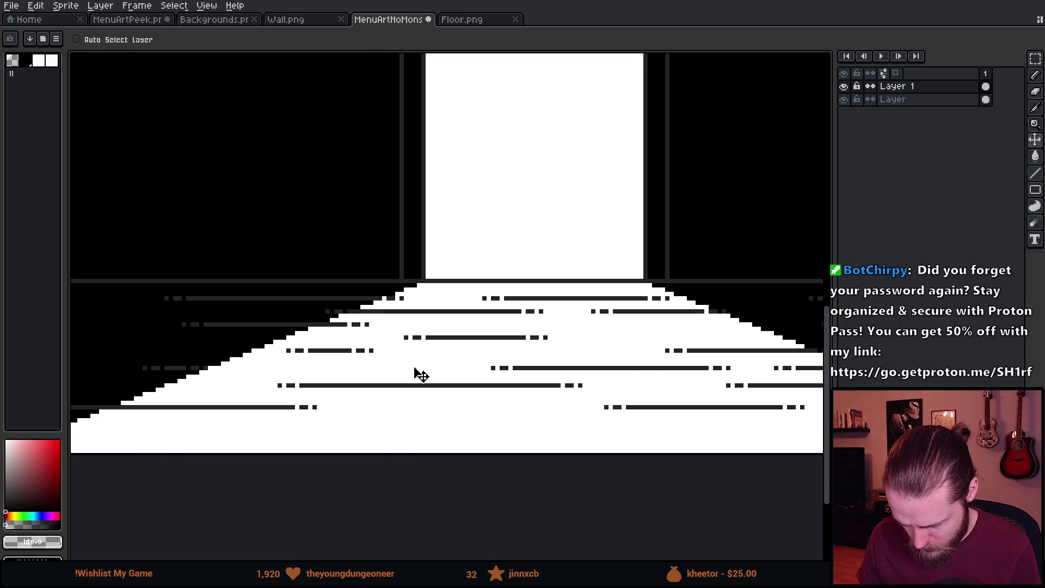
scroll(418, 379, down, 2)
drag(412, 378, 411, 368)
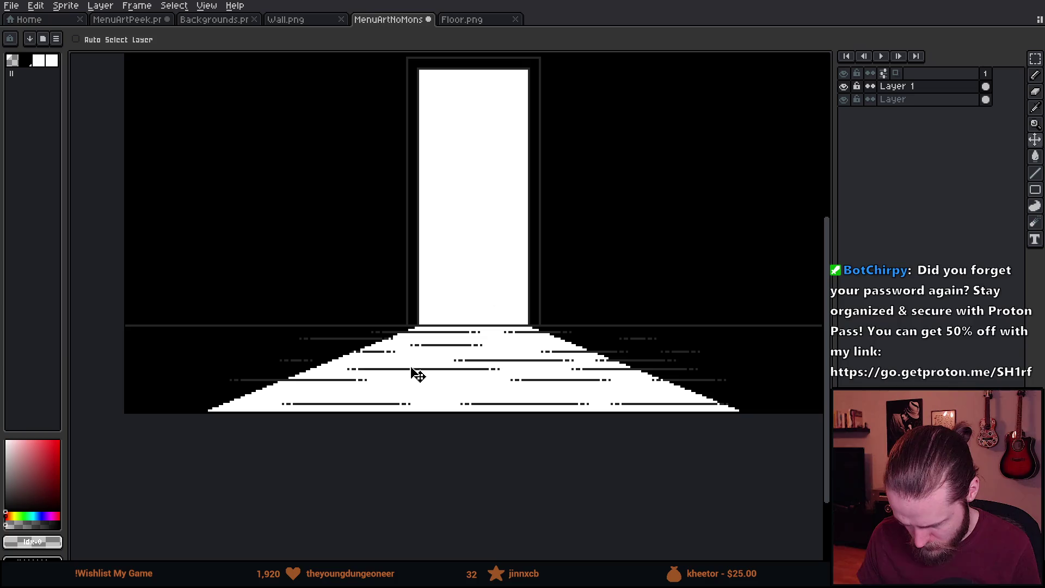
drag(406, 370, 405, 370)
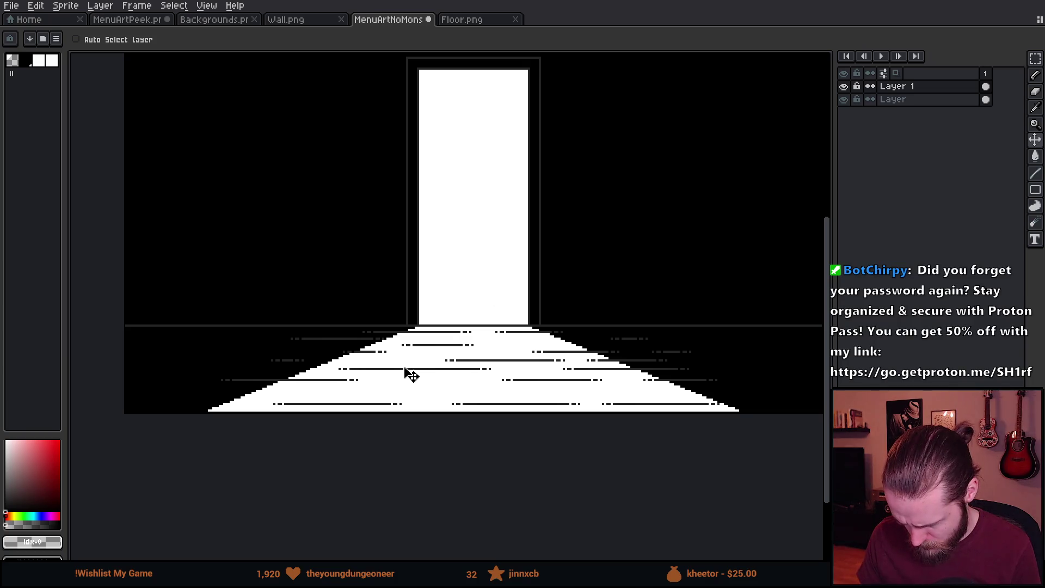
scroll(408, 374, down, 2)
scroll(457, 275, up, 2)
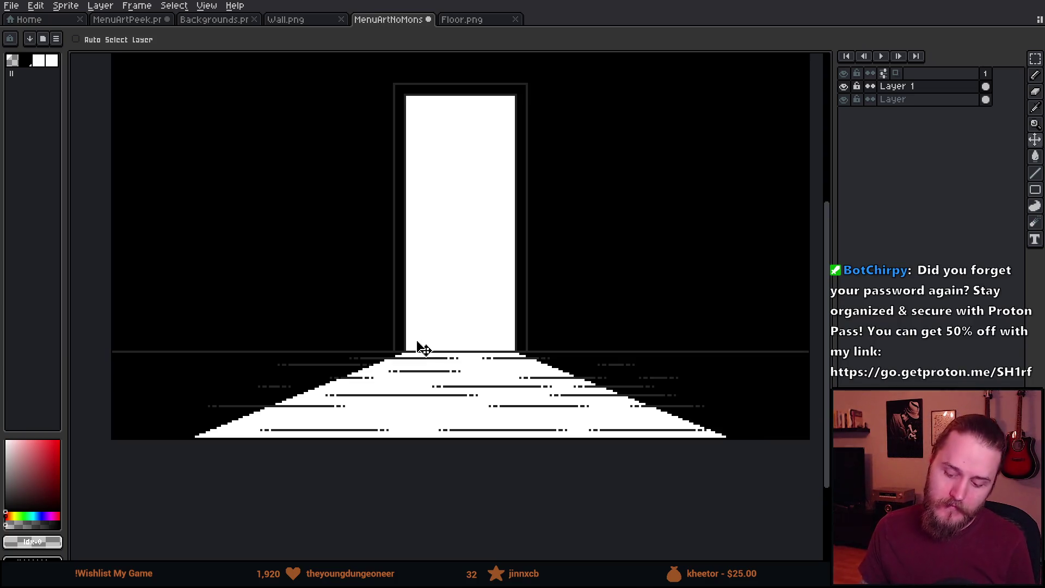
scroll(444, 420, up, 2)
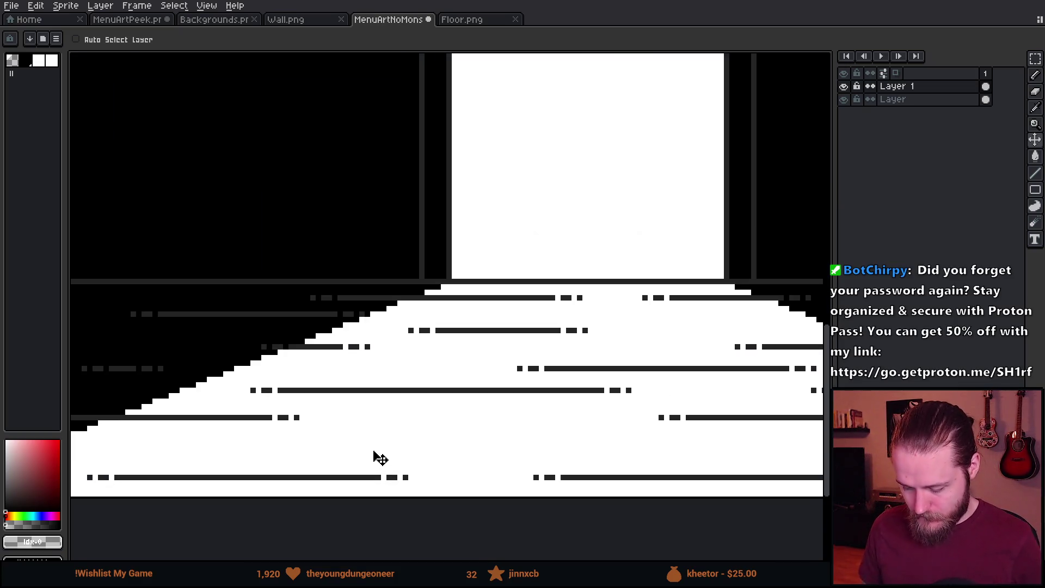
scroll(288, 349, down, 3)
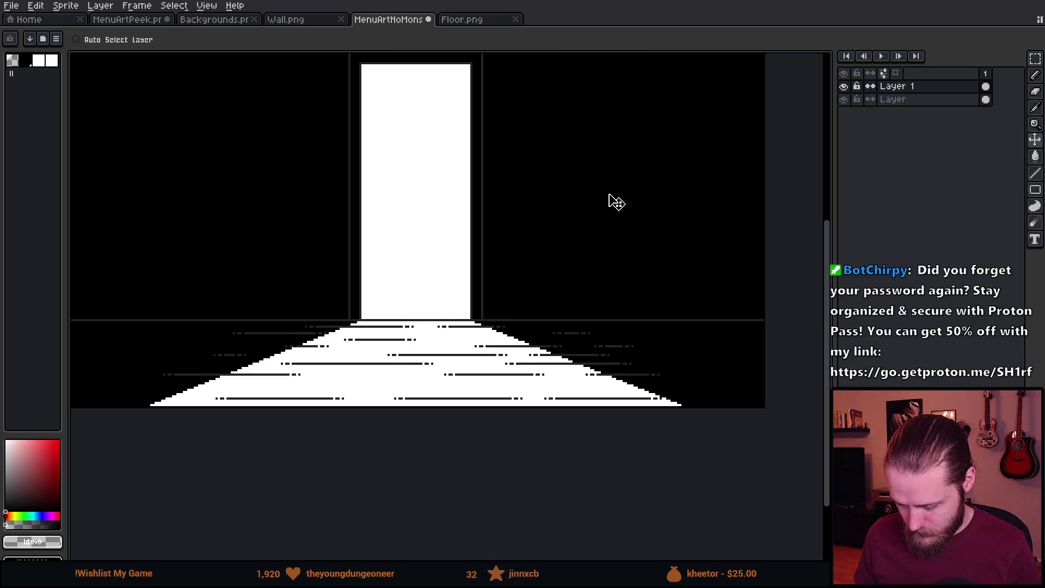
drag(613, 201, 641, 248)
Merge Layer 1 down into the layer below and check the result.
click(845, 86)
click(844, 87)
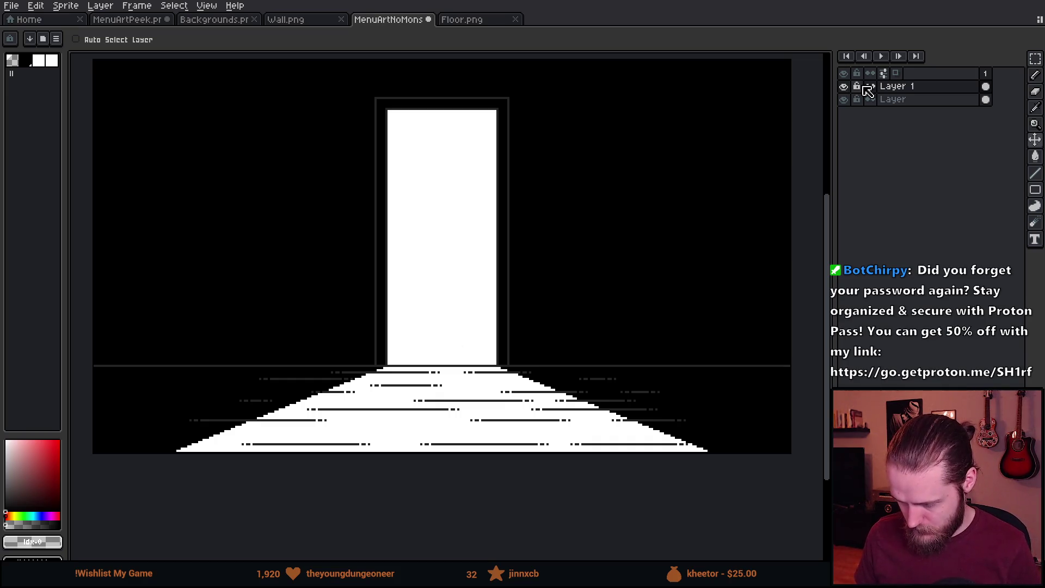
right_click(908, 89)
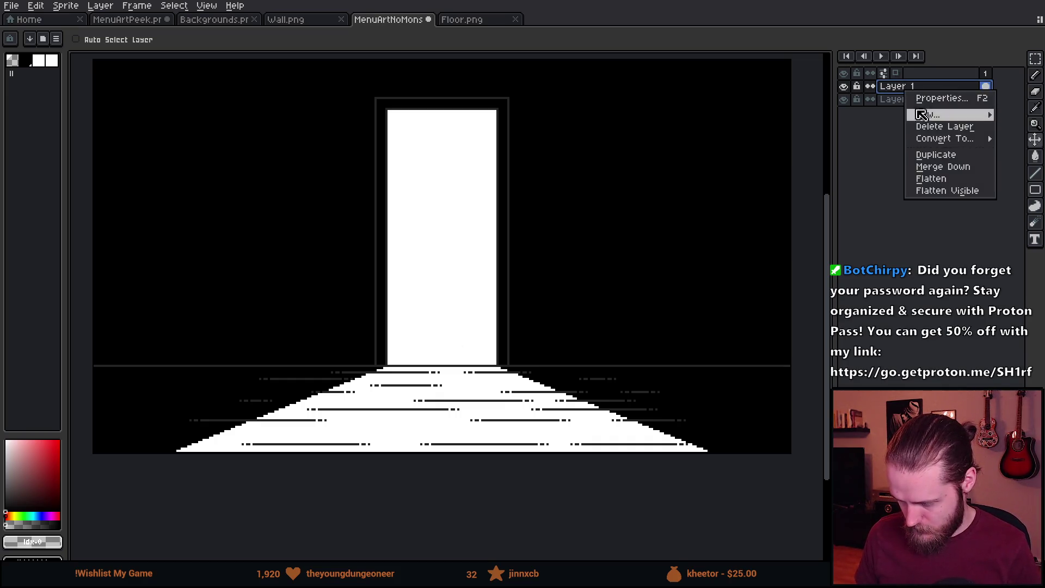
click(947, 167)
click(845, 89)
click(845, 88)
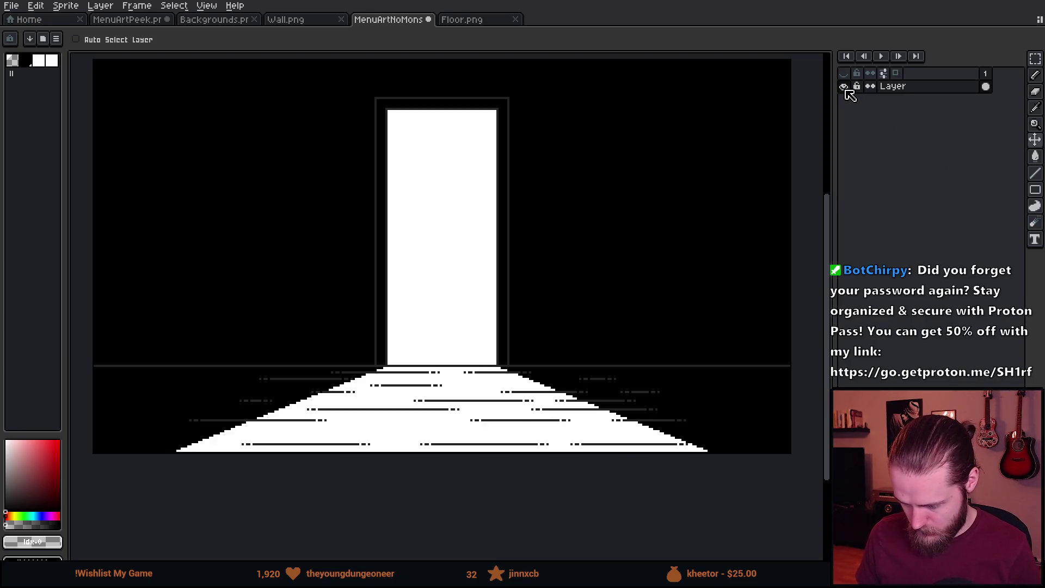
click(896, 89)
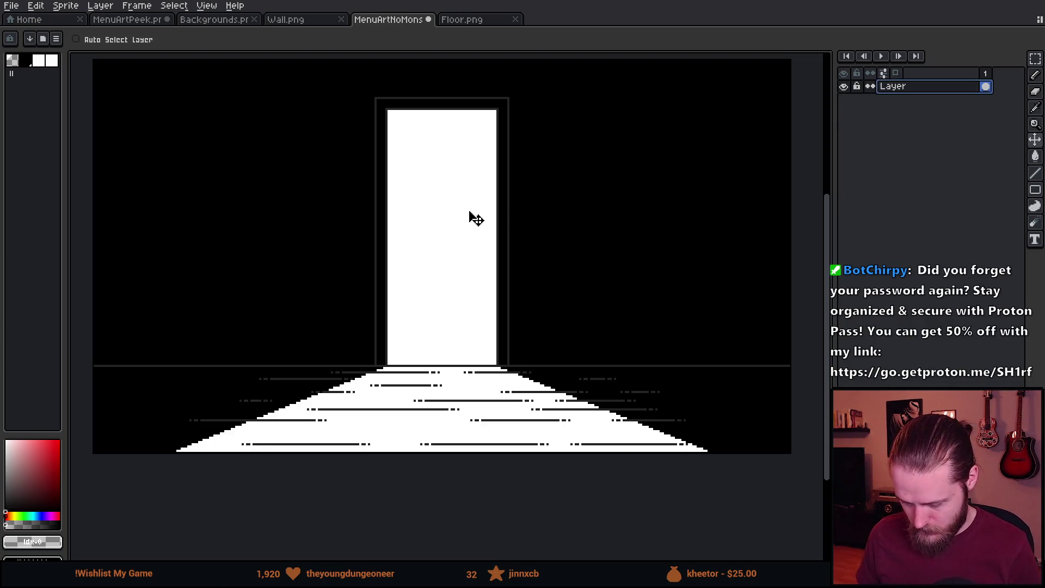
Bucket-fill the white door, floor and black background to transparency, leaving only outlines.
key(g)
click(426, 217)
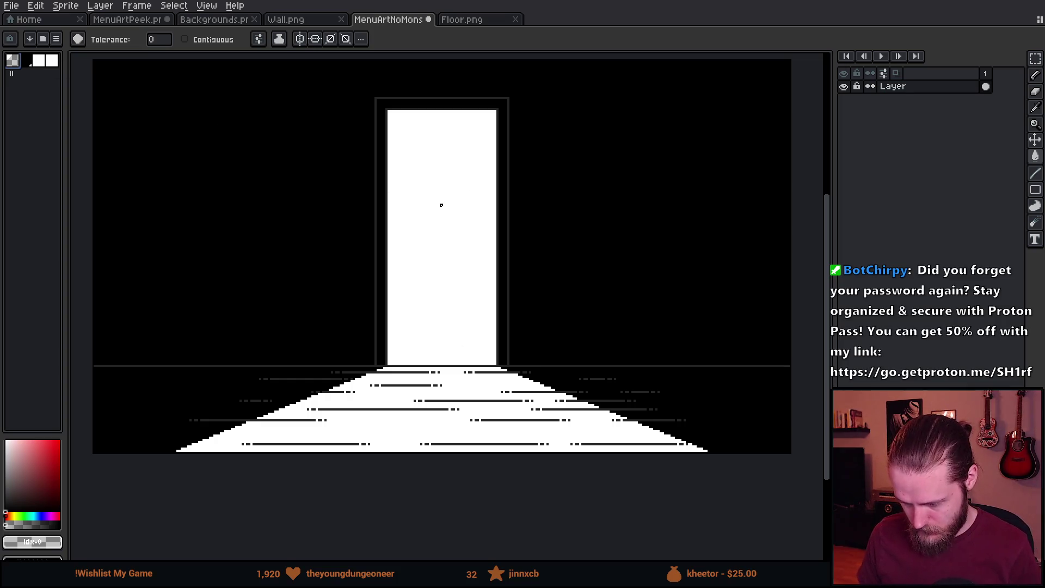
click(441, 205)
click(258, 217)
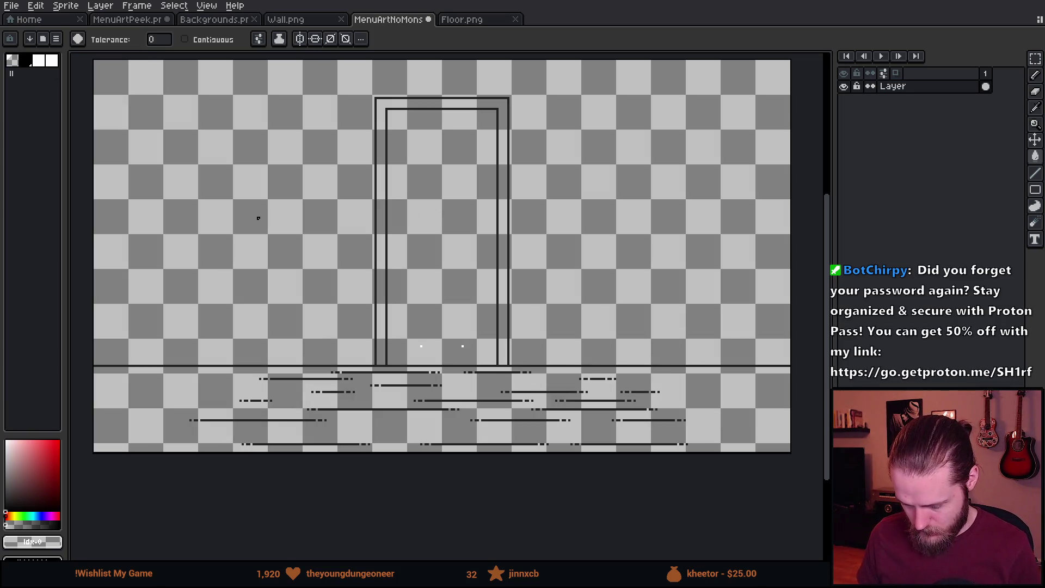
scroll(443, 373, up, 5)
click(302, 194)
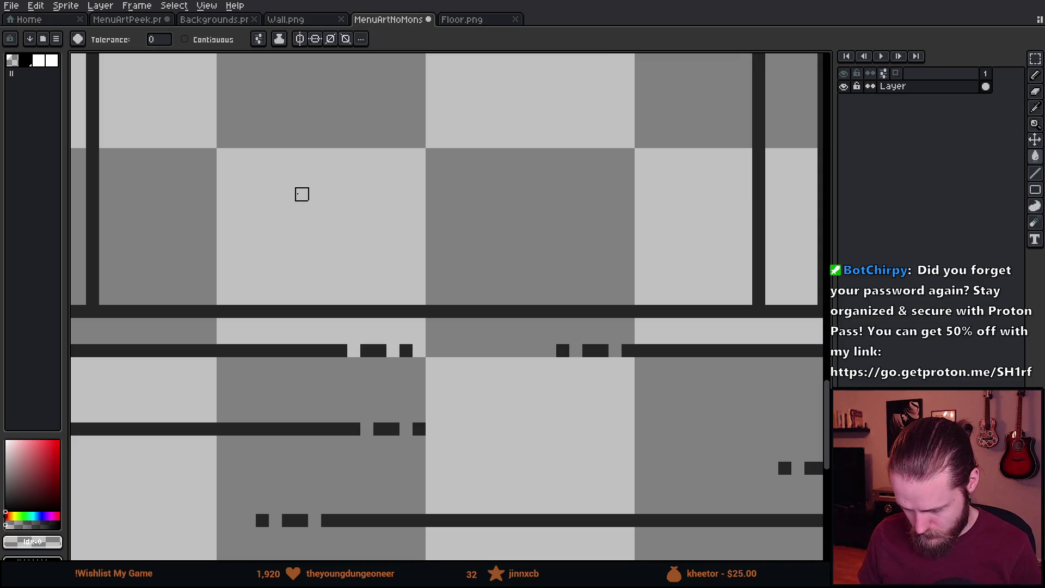
scroll(302, 194, down, 5)
scroll(445, 336, up, 1)
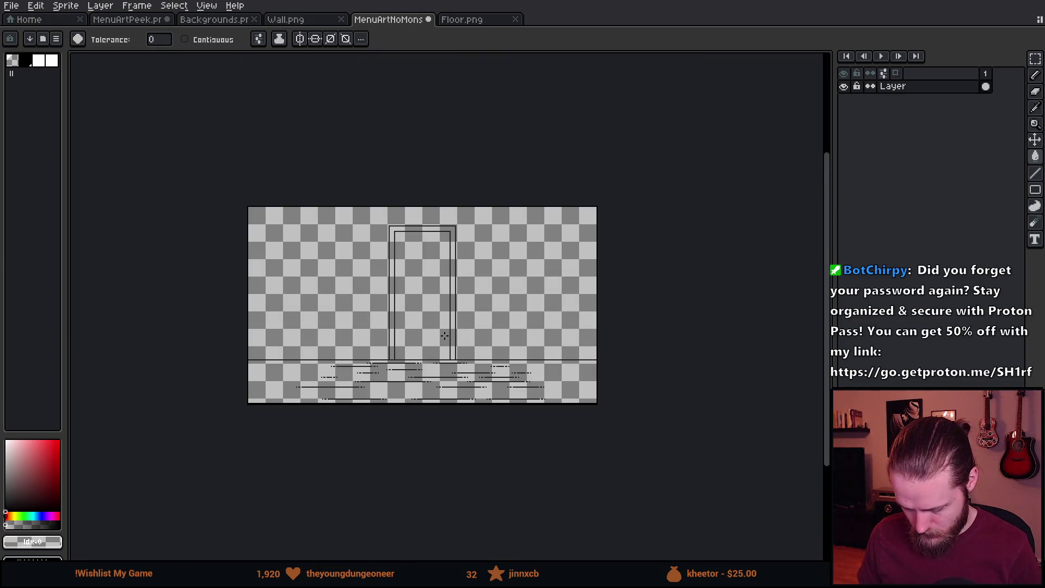
Cut the outline work, restore the filled artwork, and paste the outlines onto a new layer.
key(m)
key(ctrl+a)
key(Delete)
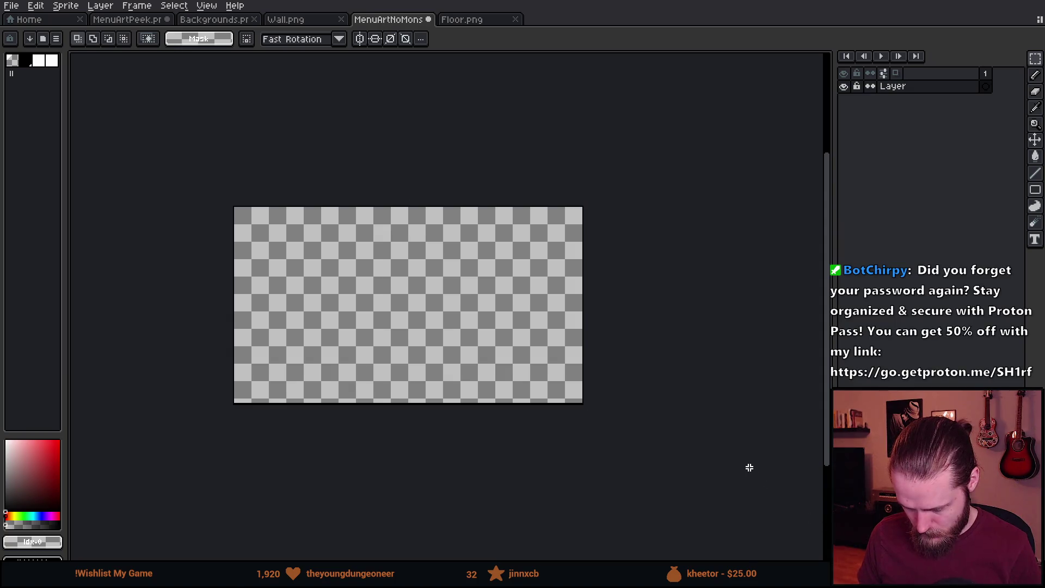
key(ctrl+z)
key(ctrl+z)
key(ctrl+z)
key(ctrl+z)
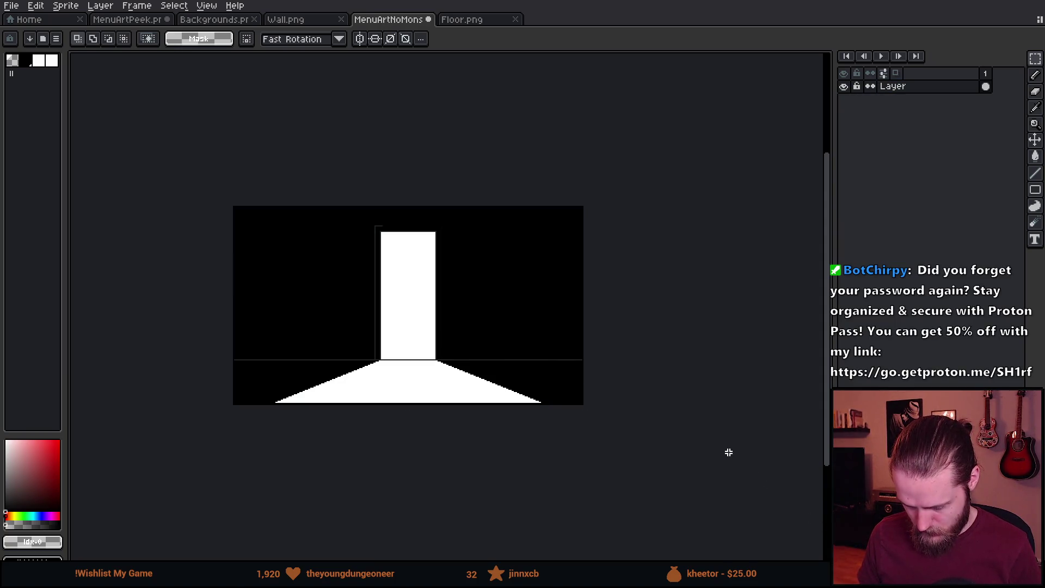
key(shift+n)
key(ctrl+v)
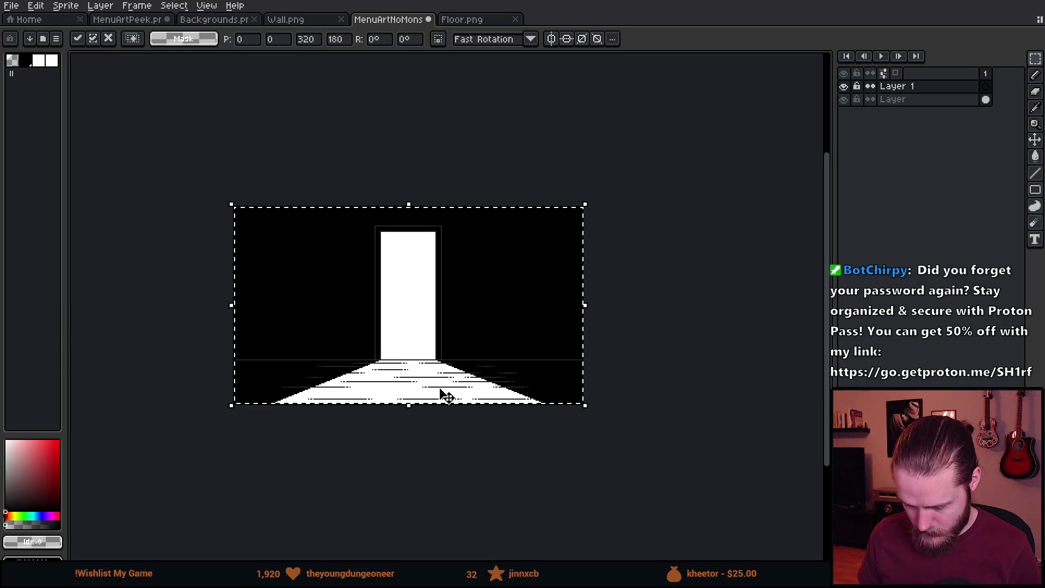
scroll(446, 401, up, 1)
key(Return)
scroll(448, 362, down, 1)
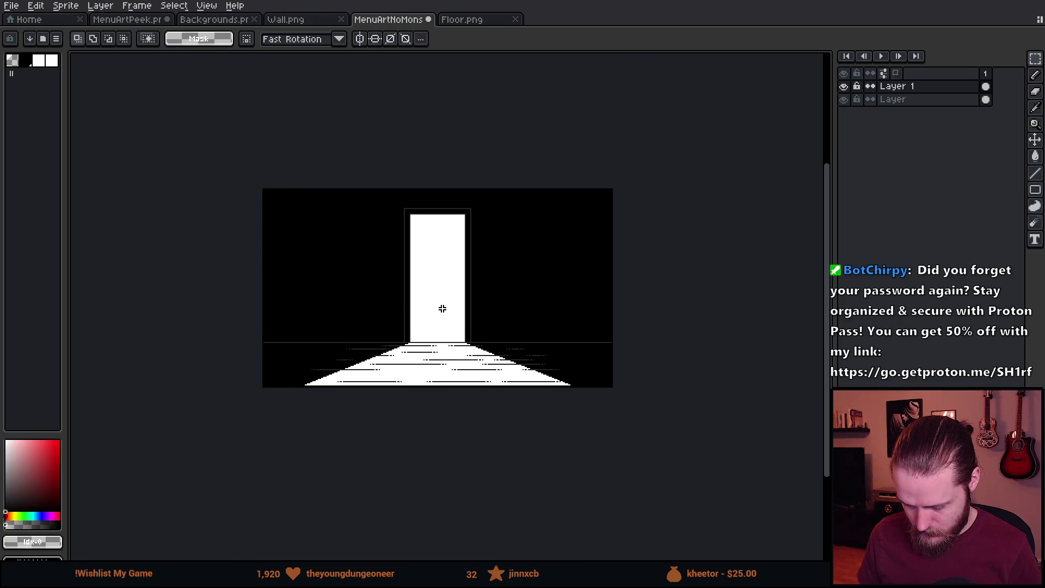
scroll(442, 308, up, 1)
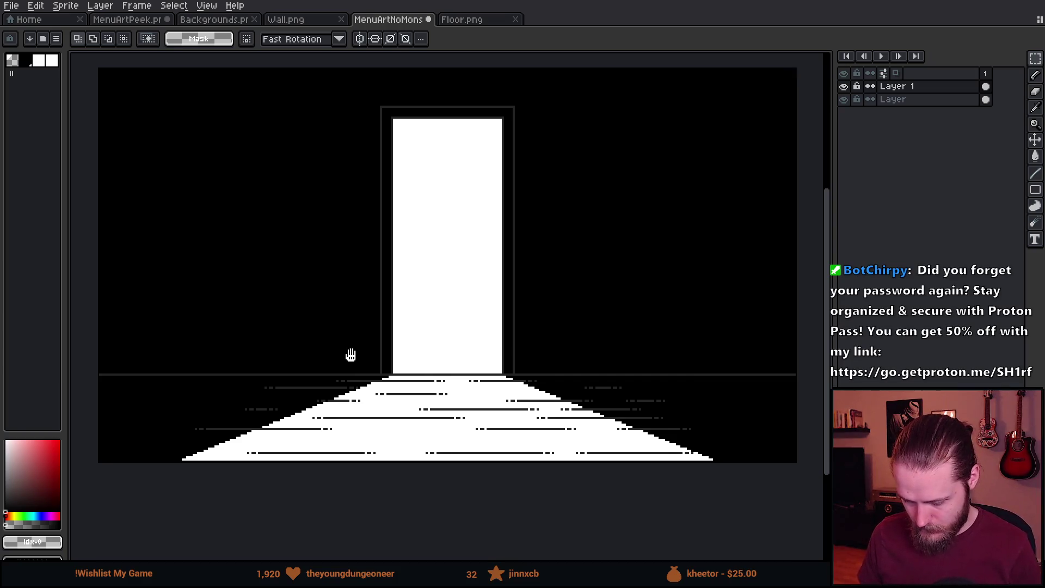
Load the saved shroud palette.
scroll(439, 362, up, 1)
scroll(365, 393, up, 1)
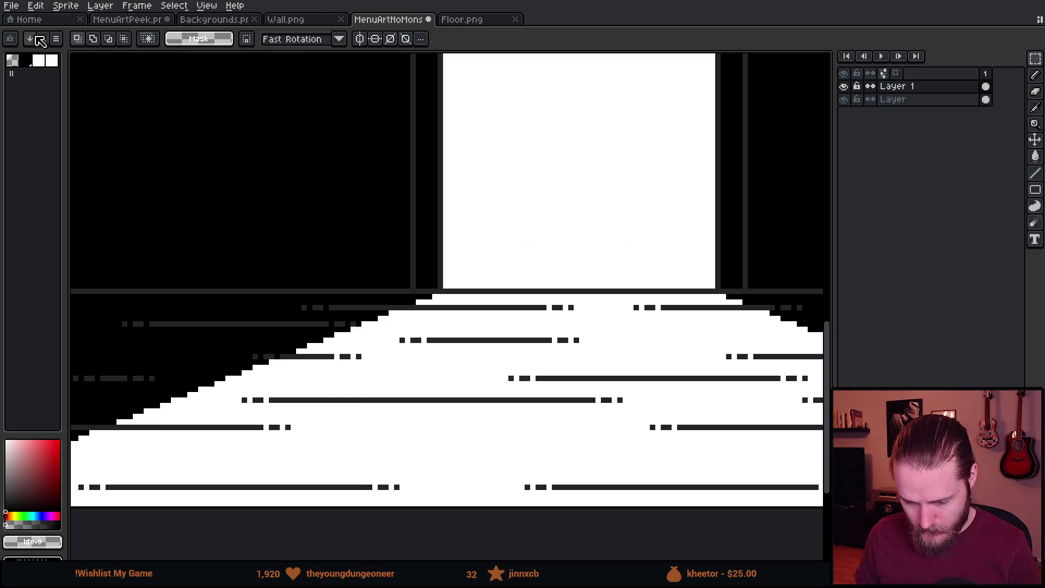
click(42, 38)
double_click(89, 107)
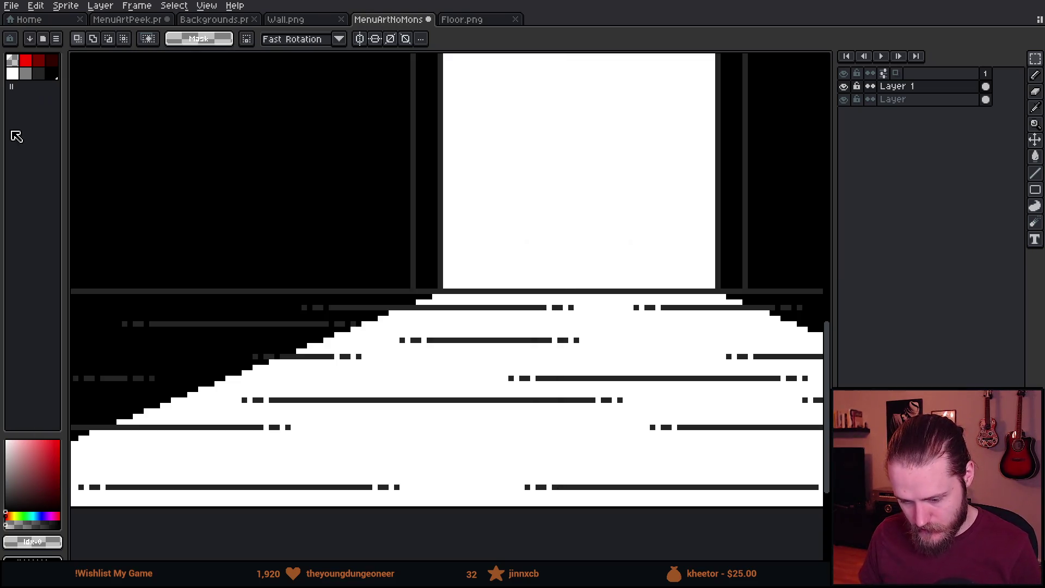
Draw a grey pencil line along the top floor plank.
key(b)
scroll(468, 319, up, 3)
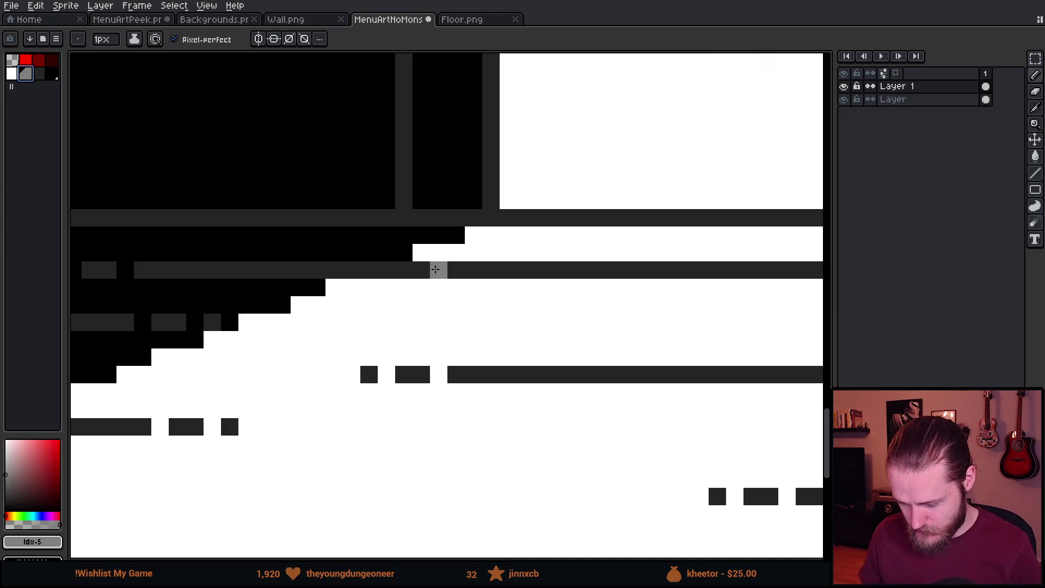
scroll(436, 269, down, 3)
drag(433, 269, 628, 268)
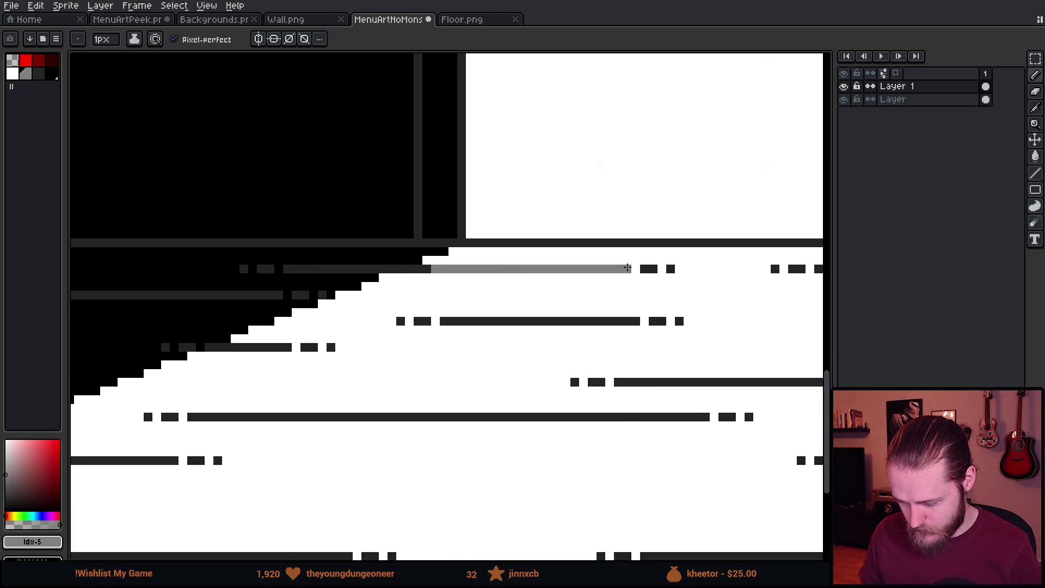
scroll(627, 268, down, 5)
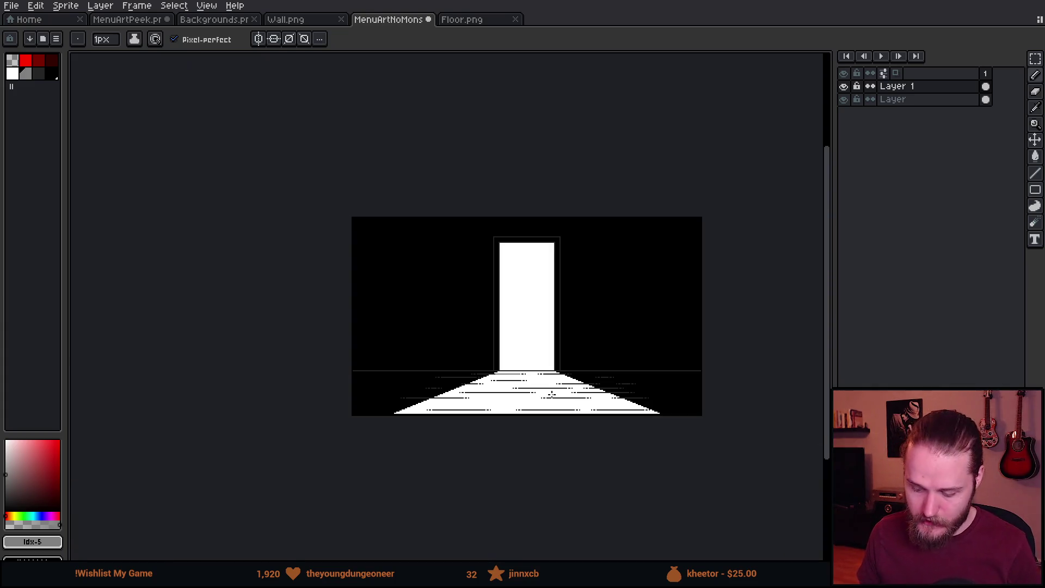
scroll(508, 345, up, 4)
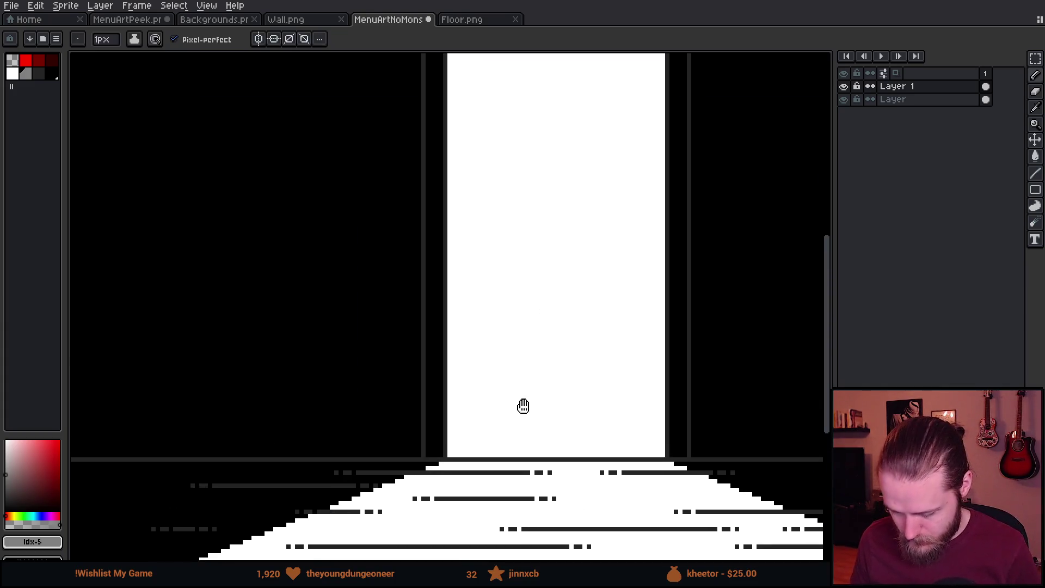
scroll(497, 228, up, 5)
scroll(490, 208, up, 3)
Bevel both top corners of the door frame with diagonal dark grey lines.
alt+click(349, 223)
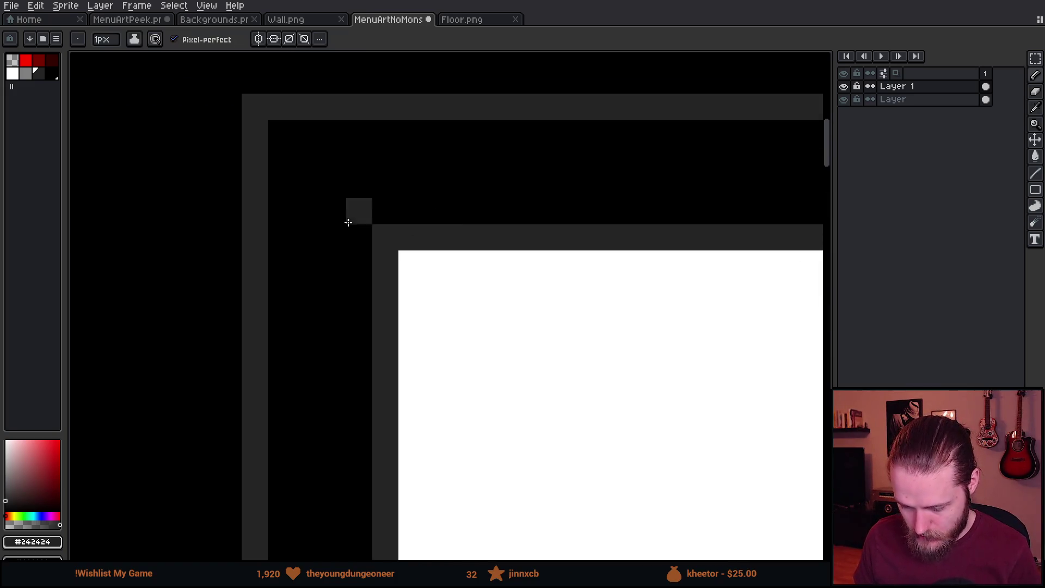
drag(289, 136, 350, 215)
scroll(350, 219, down, 3)
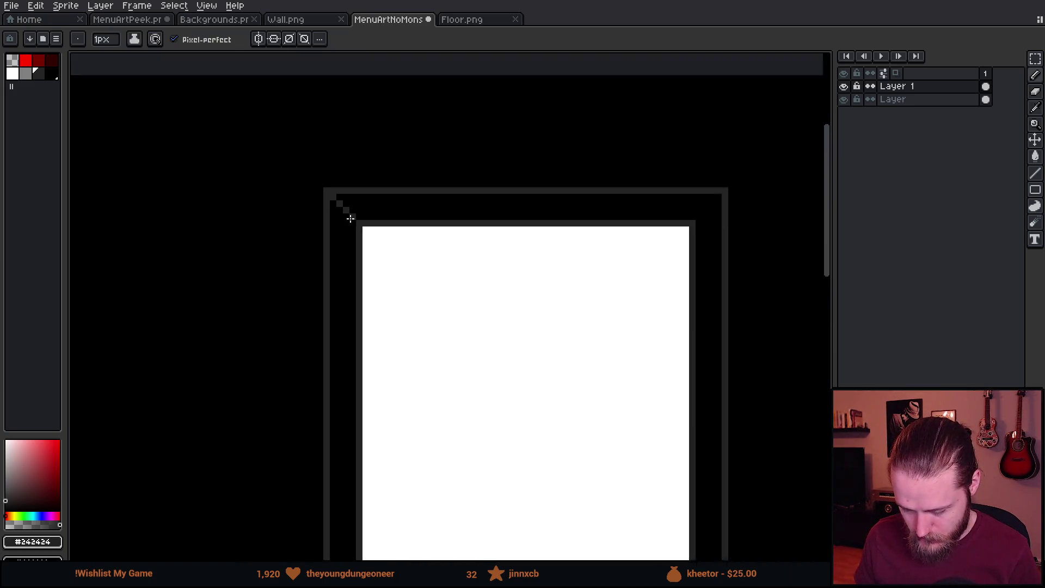
scroll(438, 256, down, 3)
scroll(523, 250, up, 6)
drag(549, 202, 590, 164)
scroll(588, 178, down, 6)
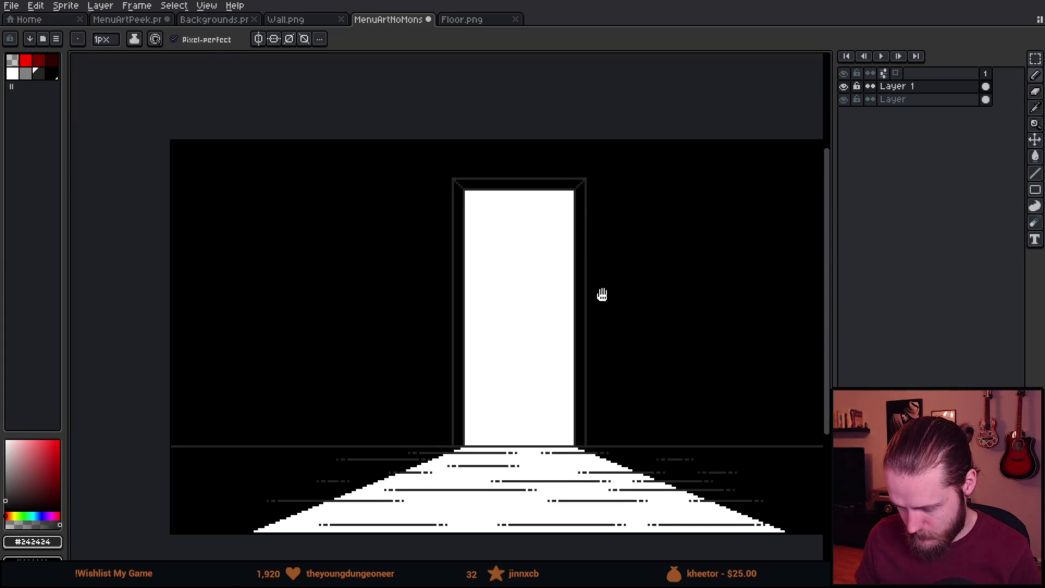
scroll(458, 437, up, 3)
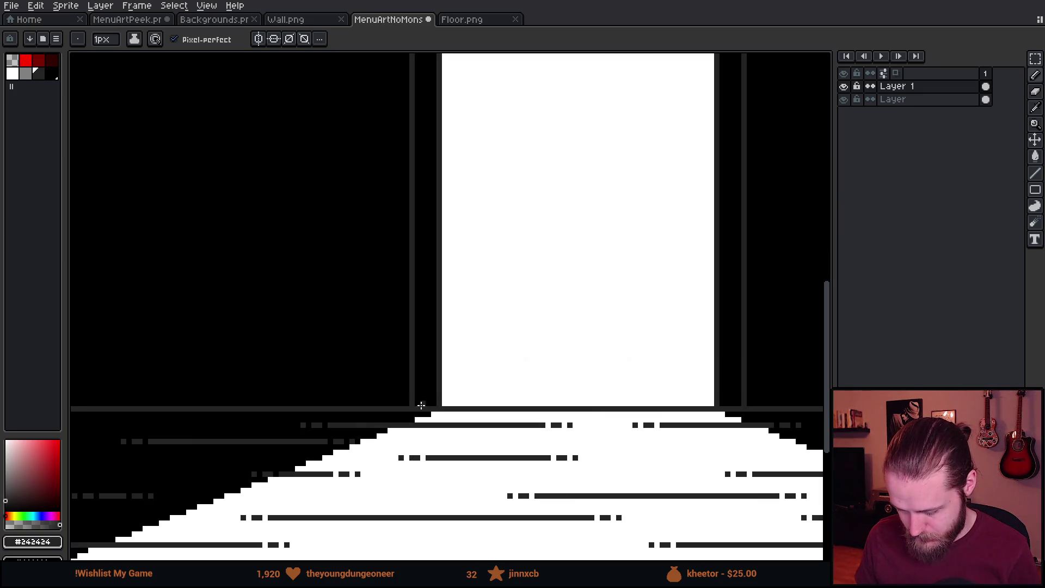
scroll(426, 409, down, 3)
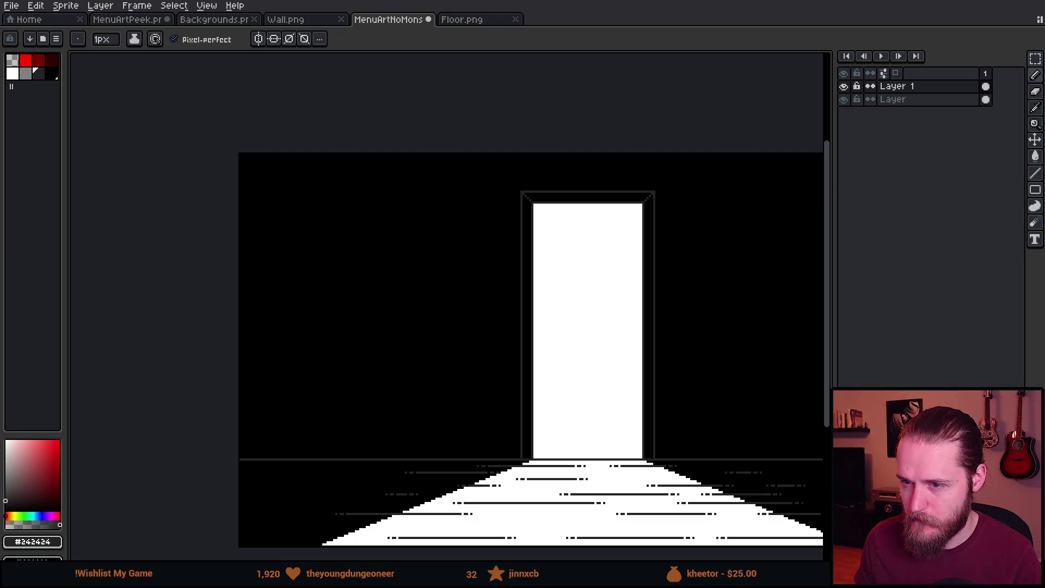
scroll(567, 135, up, 2)
scroll(560, 128, down, 1)
drag(560, 128, 473, 152)
scroll(474, 152, down, 1)
mouse_move(359, 231)
mouse_down()
mouse_move(479, 214)
mouse_move(430, 213)
mouse_up()
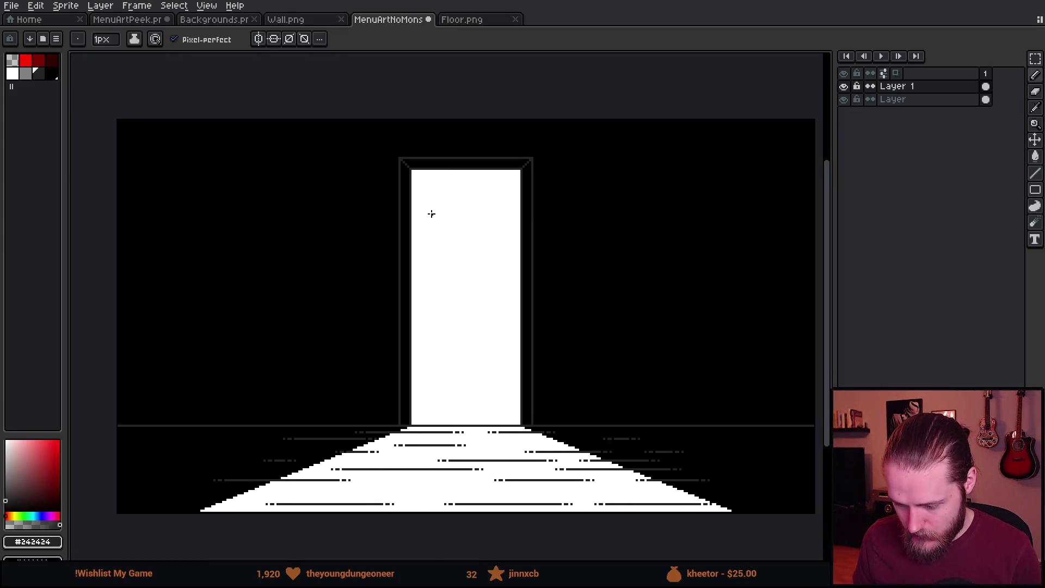
click(306, 22)
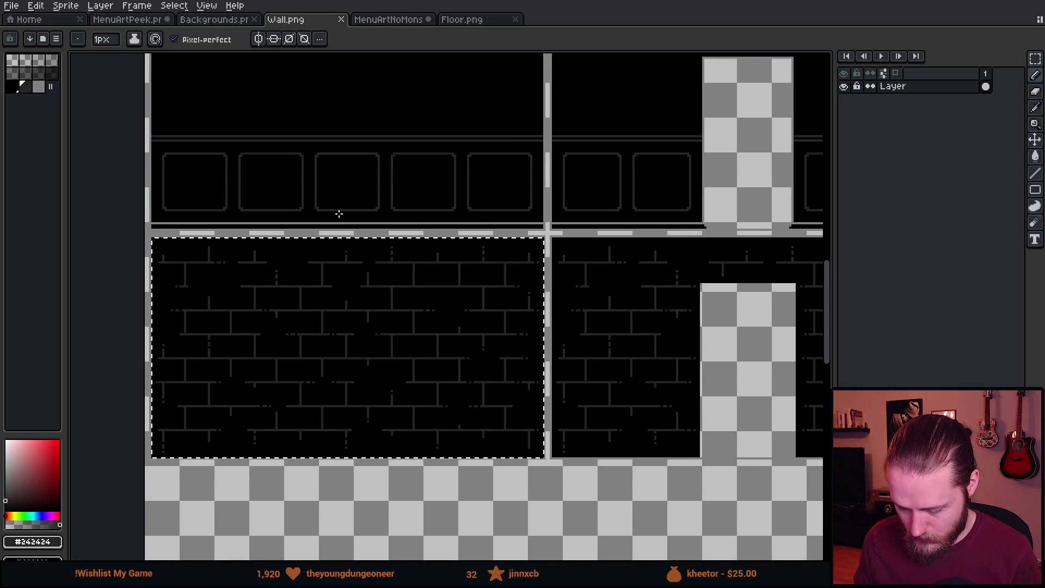
Reselect the left brick-wall tile in Wall.png, then select the doorway scene's layer in MenuArtNoMons.
key(ctrl+d)
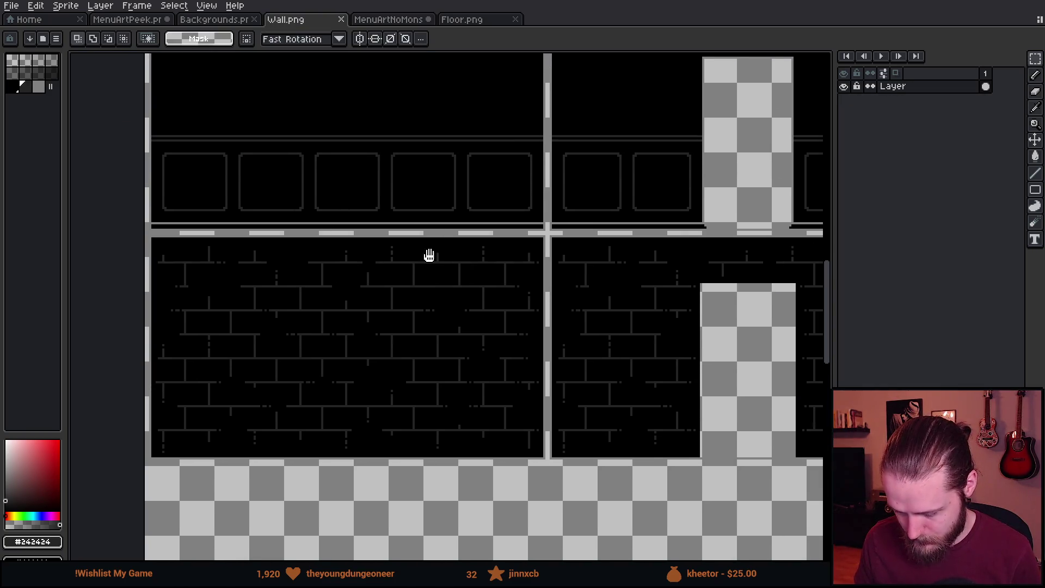
drag(431, 254, 504, 219)
scroll(238, 232, up, 2)
mouse_move(199, 187)
mouse_down()
mouse_move(572, 556)
mouse_move(576, 490)
mouse_move(599, 483)
mouse_up()
scroll(601, 479, down, 2)
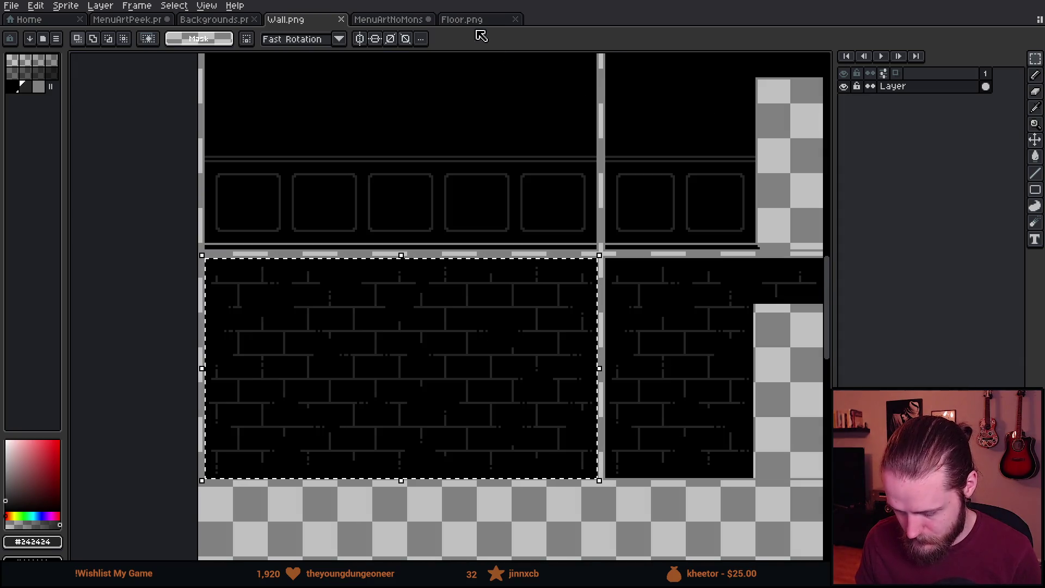
click(381, 20)
click(919, 100)
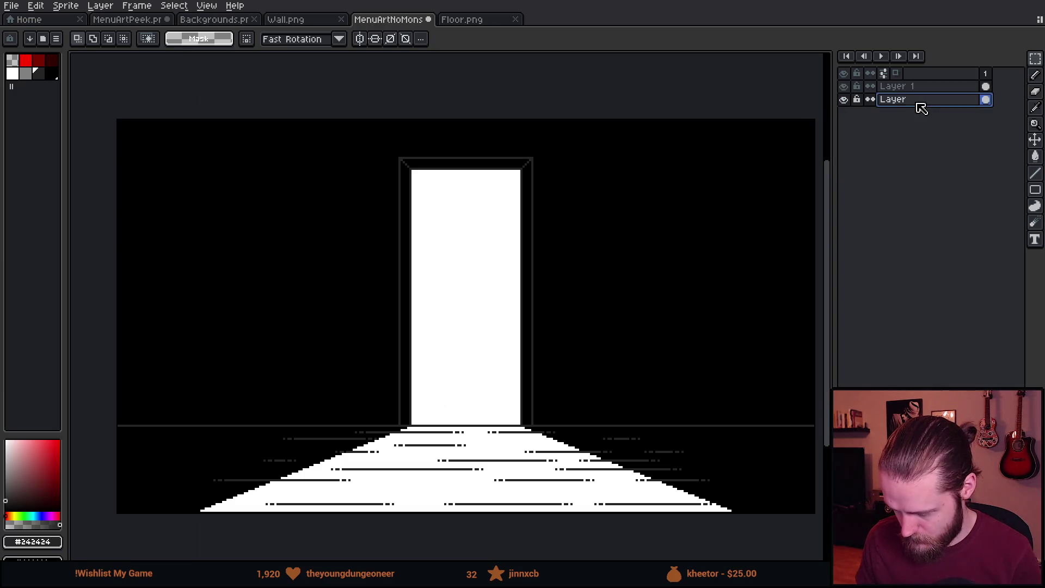
Add a new layer, move the original layer to the top, and rename it Light.
key(shift+n)
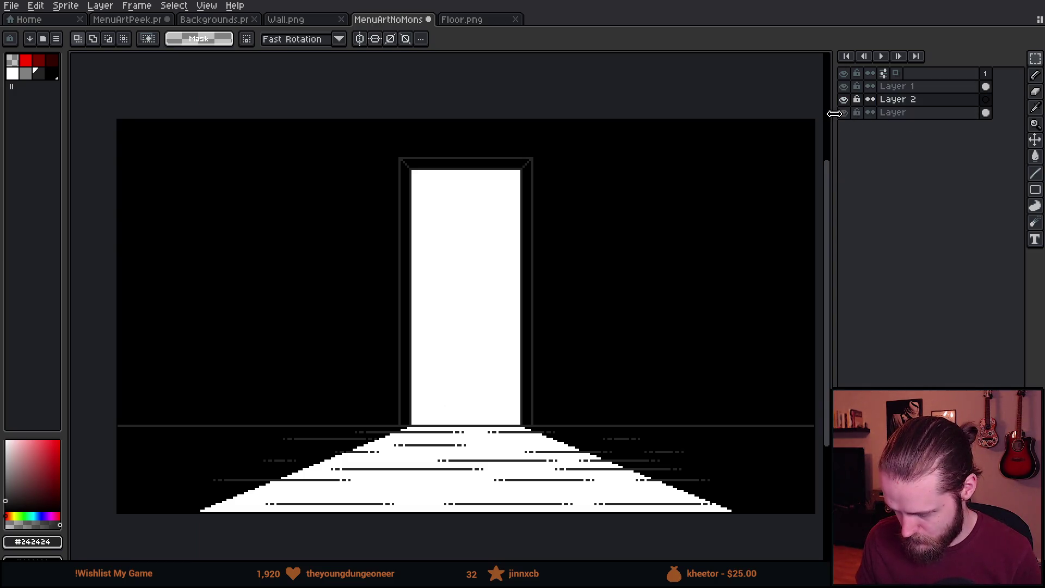
click(844, 112)
click(845, 115)
double_click(898, 115)
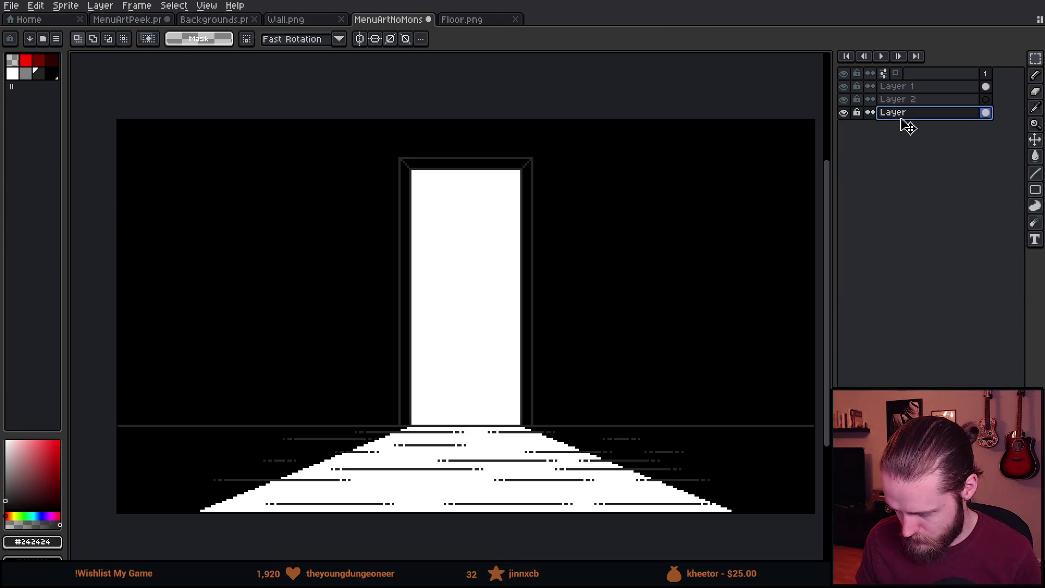
drag(912, 114, 913, 90)
double_click(913, 90)
text(Light)
key(Return)
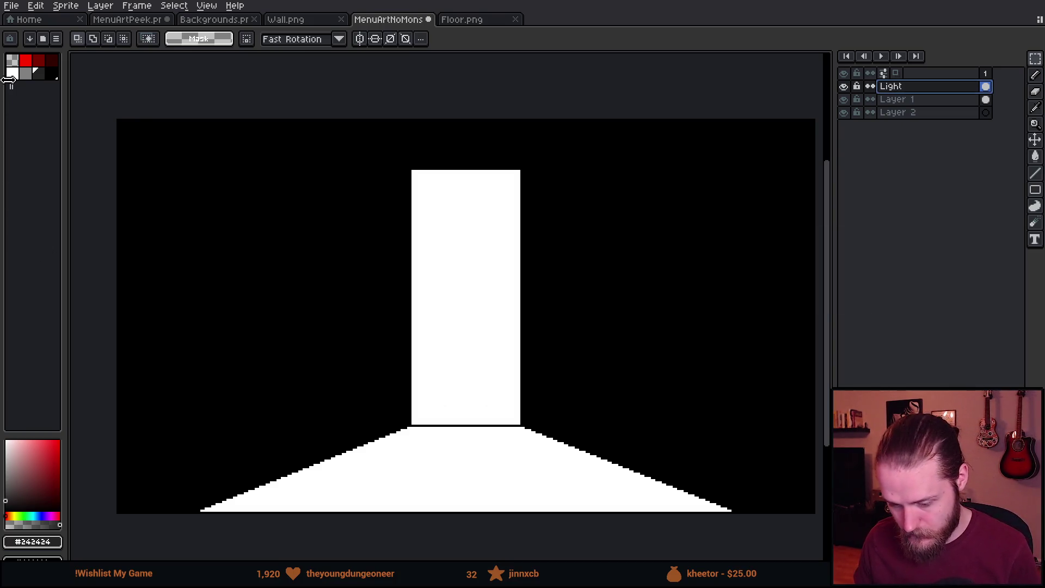
Clear the black around the light beam to transparency and fill Layer 2 solid black.
click(12, 60)
key(g)
click(243, 278)
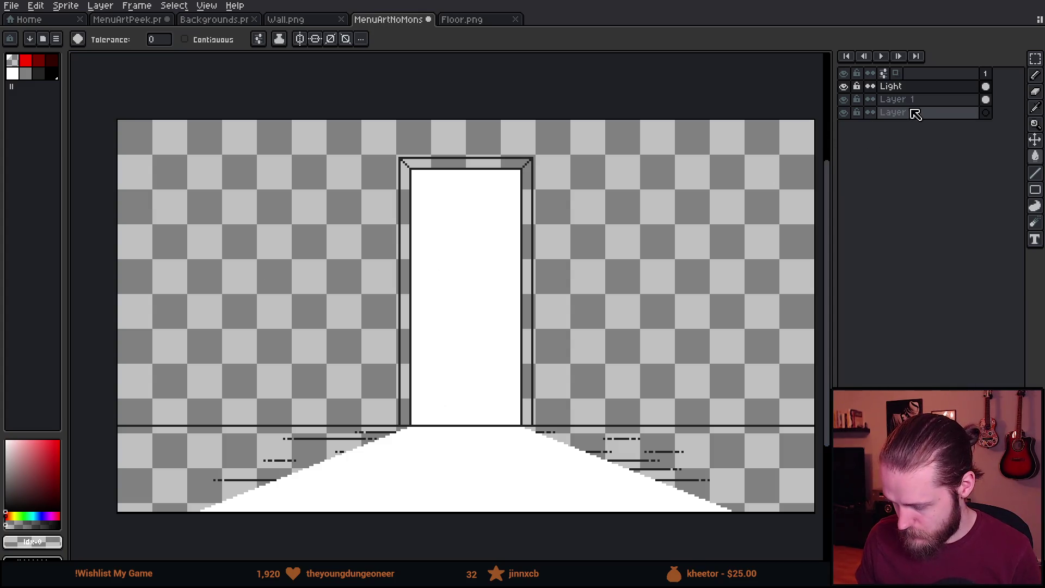
click(915, 112)
key(shift+n)
click(939, 126)
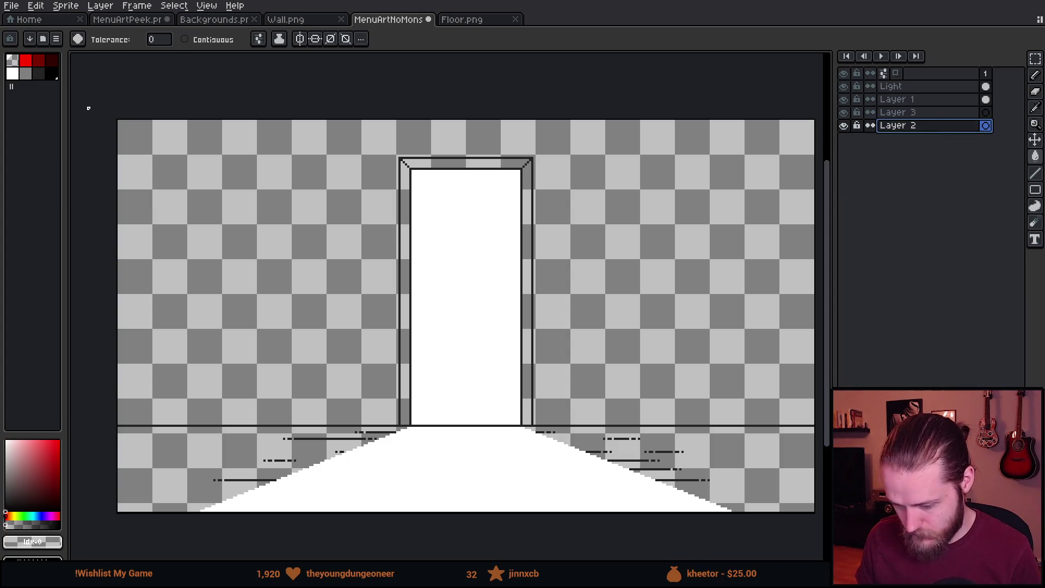
click(233, 279)
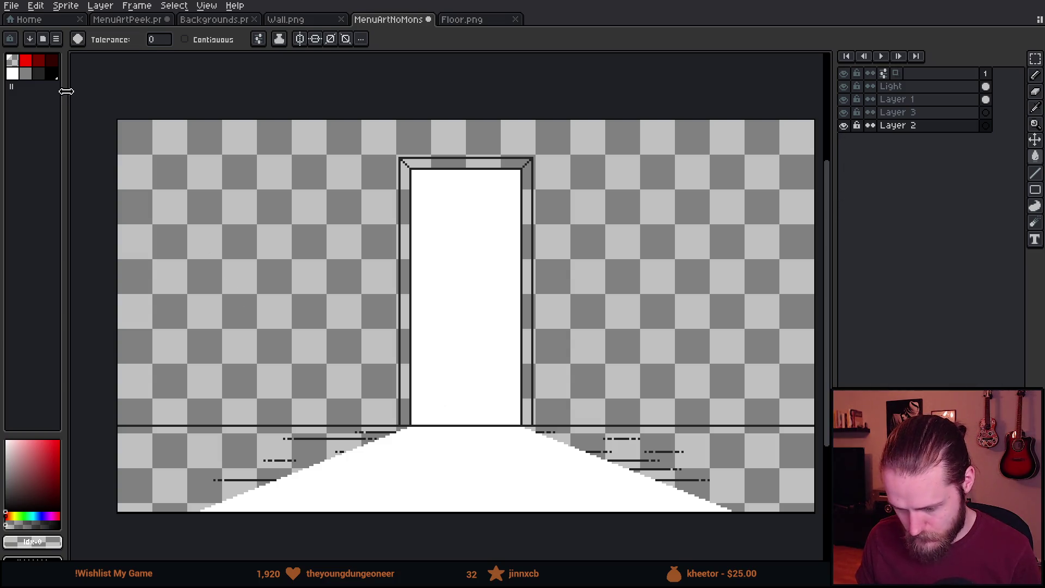
click(53, 73)
click(257, 273)
Rename Layer 2 to BG.
click(935, 130)
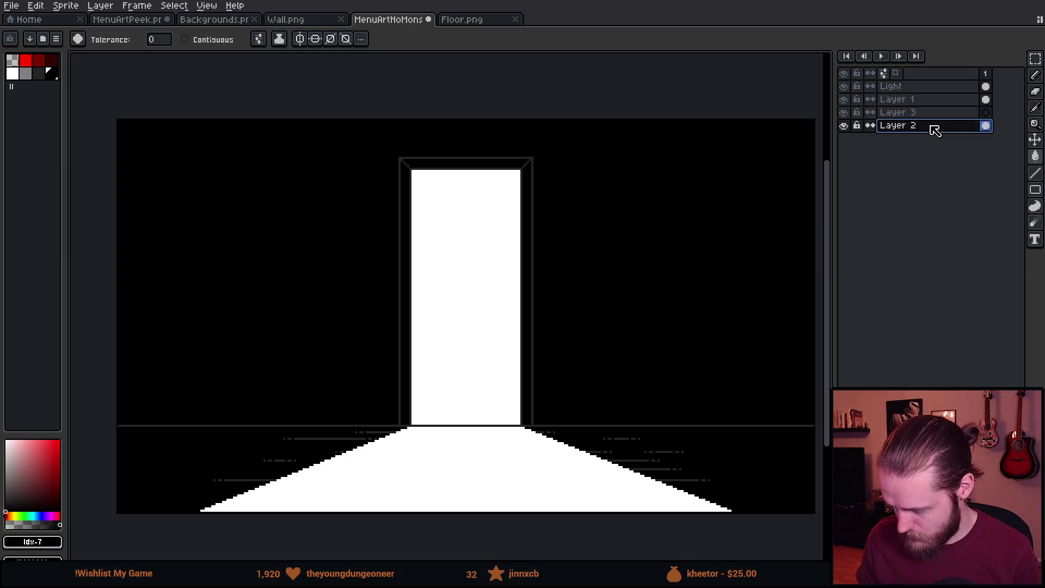
double_click(935, 130)
text(BG)
key(Return)
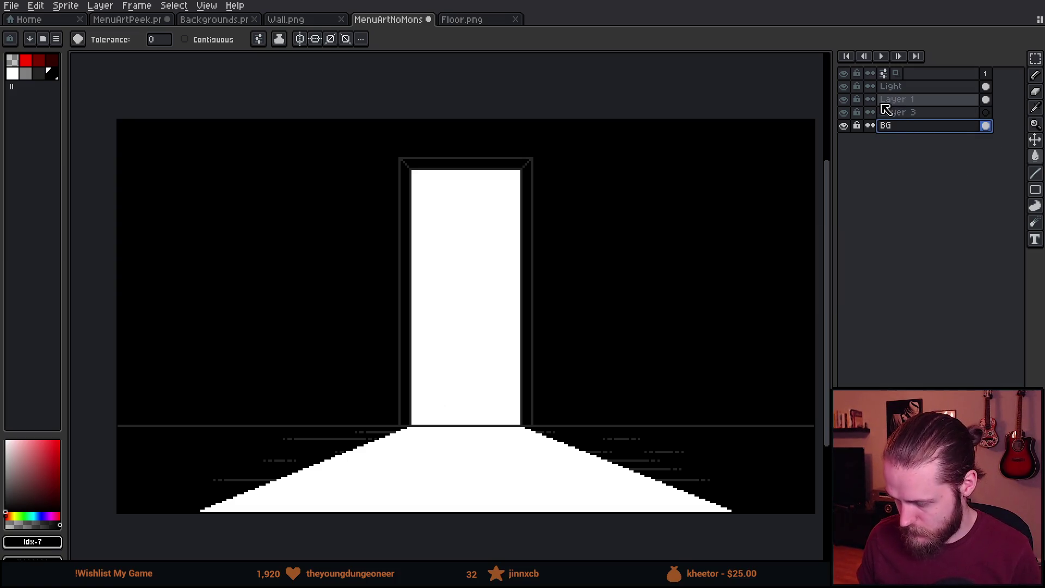
Rename Layer 1 to Details and Layer 3 to Wall.
click(844, 100)
click(843, 99)
click(899, 112)
click(909, 102)
double_click(909, 104)
text(Details)
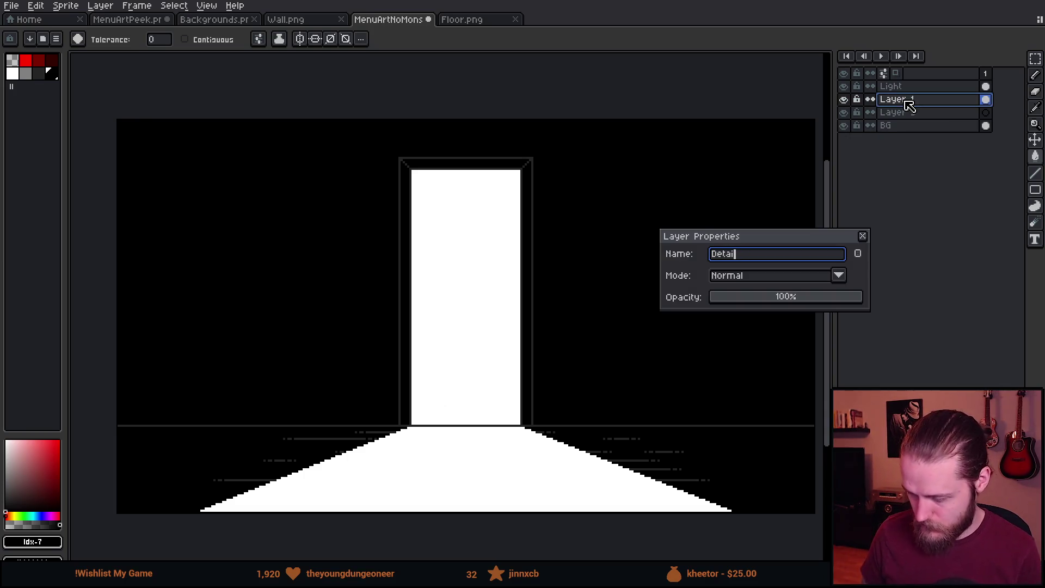
key(Return)
click(895, 115)
double_click(897, 114)
text(Wall)
key(Return)
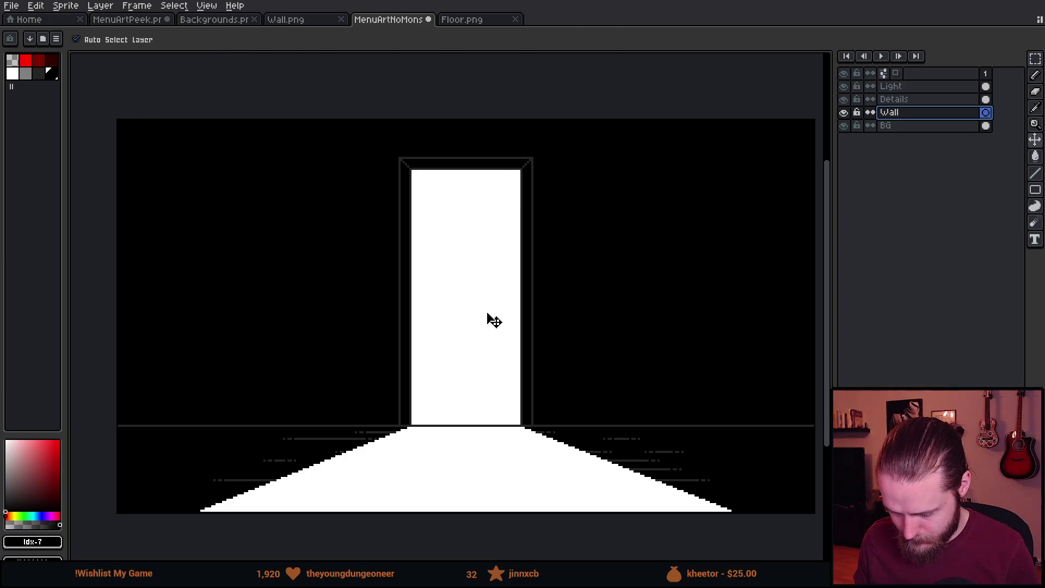
Paste the copied bricks and fit them left of the doorway, flush against the door frame.
key(ctrl+v)
mouse_move(439, 354)
mouse_down()
mouse_move(418, 296)
mouse_move(385, 371)
mouse_move(389, 362)
mouse_up()
scroll(388, 362, down, 2)
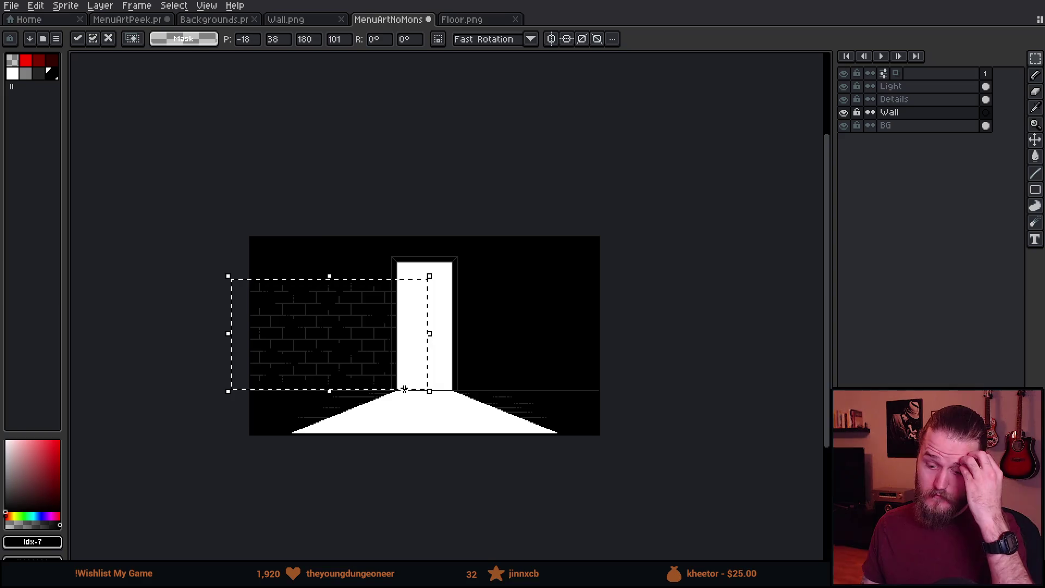
scroll(404, 389, up, 2)
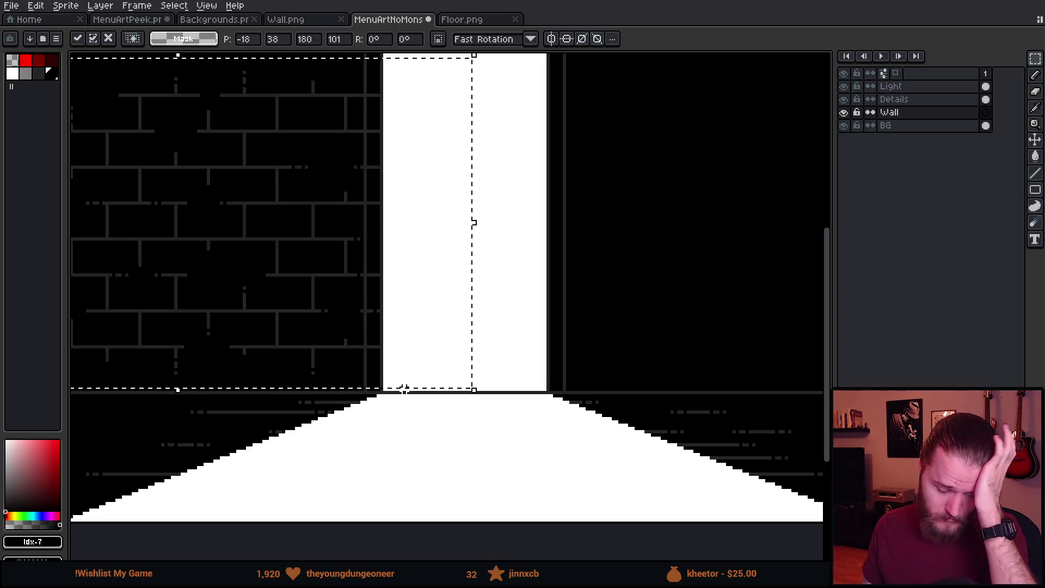
scroll(597, 432, down, 1)
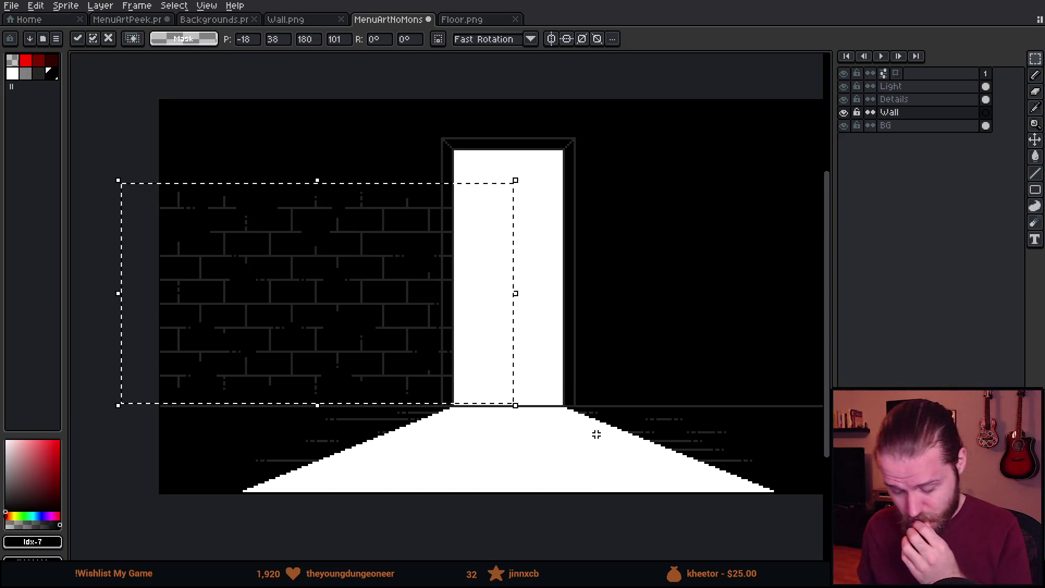
scroll(447, 375, up, 1)
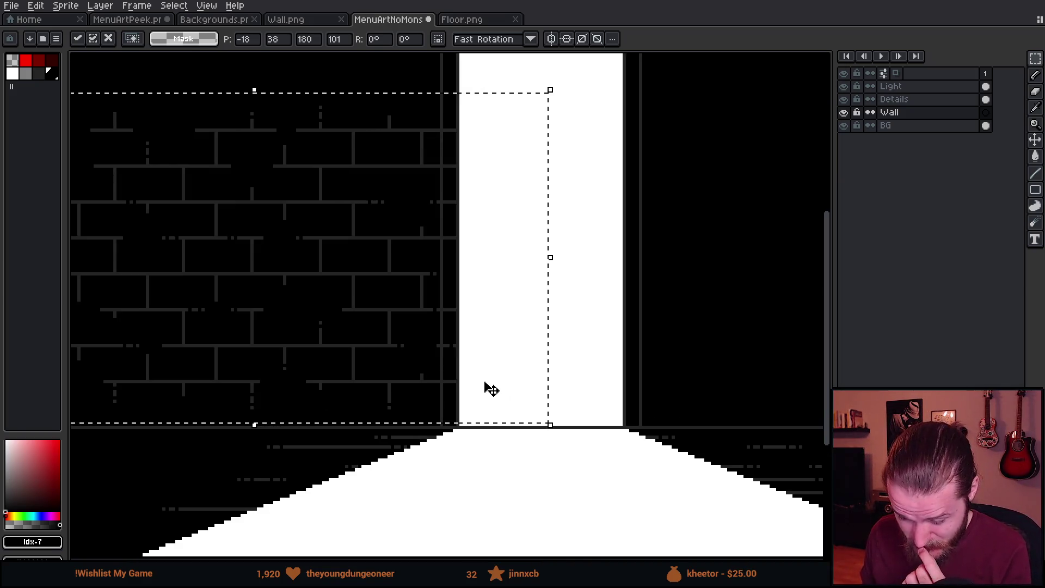
scroll(483, 381, down, 1)
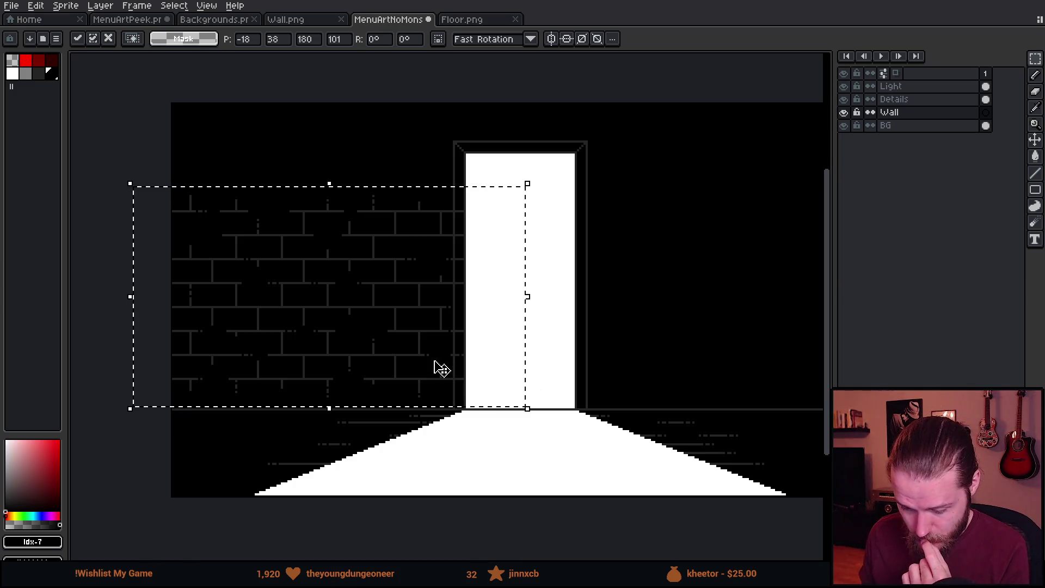
scroll(398, 371, up, 2)
drag(422, 364, 405, 377)
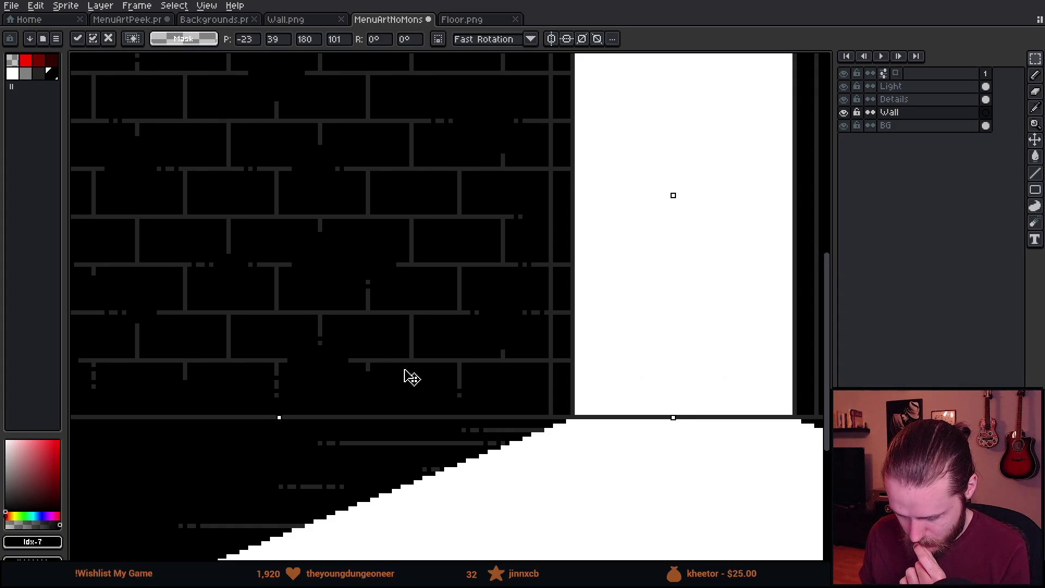
drag(405, 376, 399, 380)
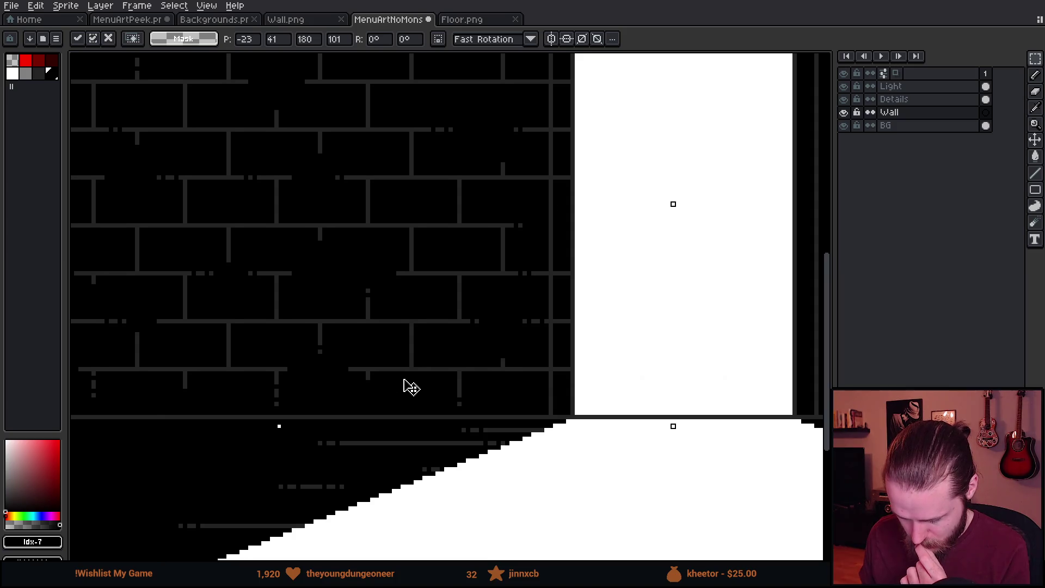
scroll(410, 386, down, 2)
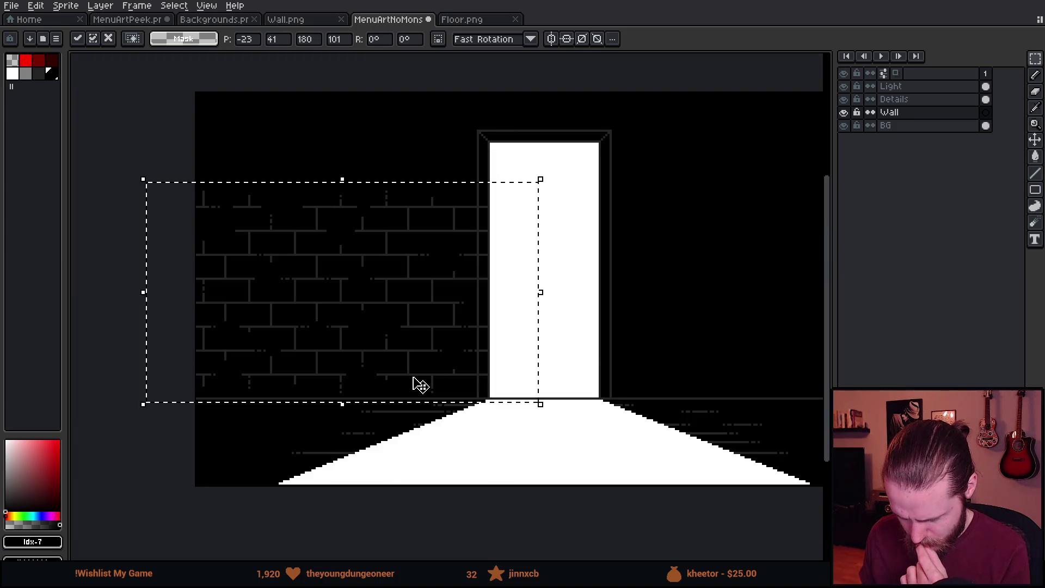
click(641, 328)
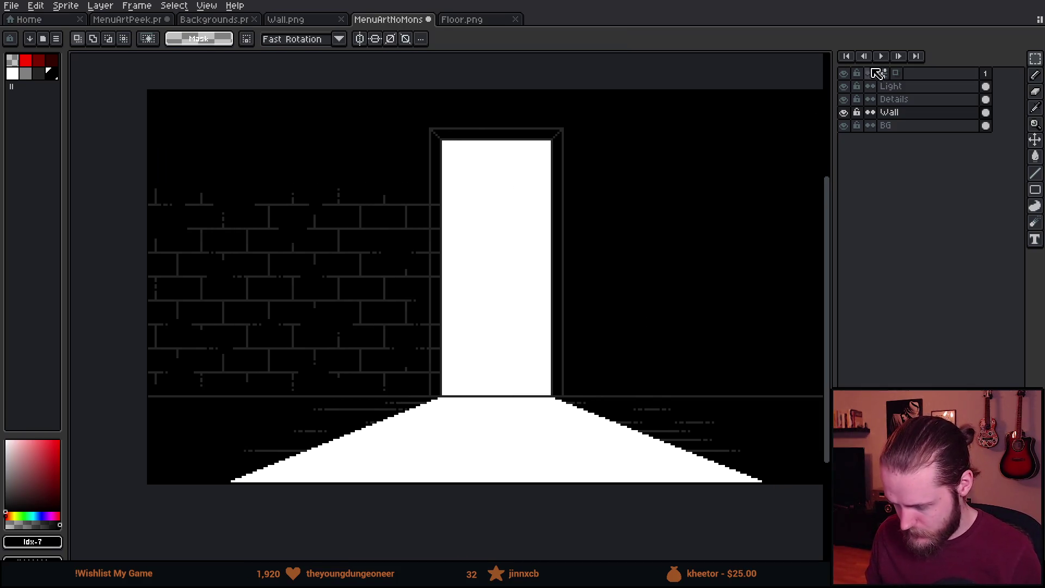
Select the Details layer and set up the pencil with black as the drawing colour.
click(898, 100)
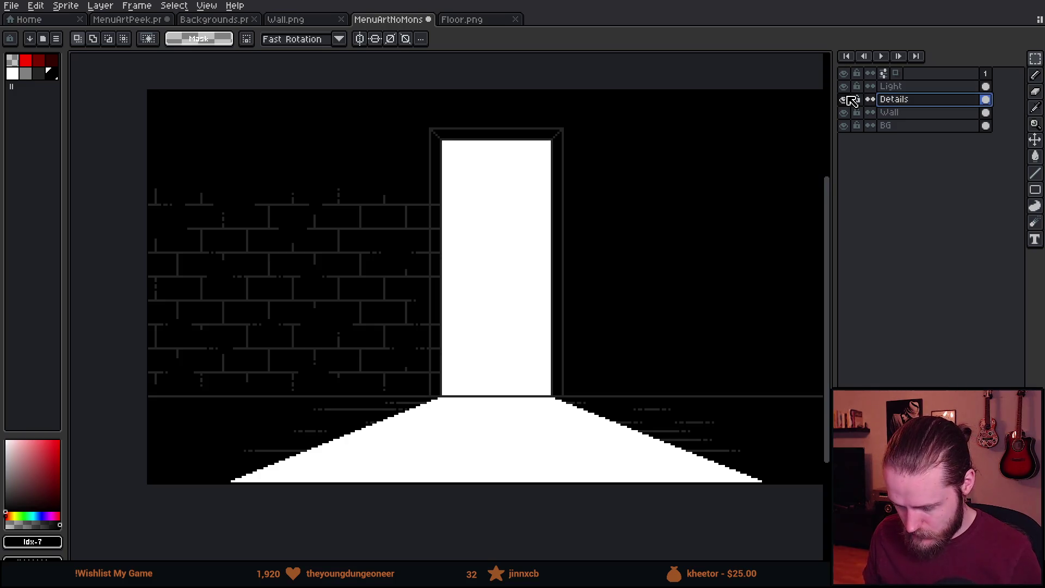
scroll(342, 361, up, 4)
key(b)
alt+click(465, 441)
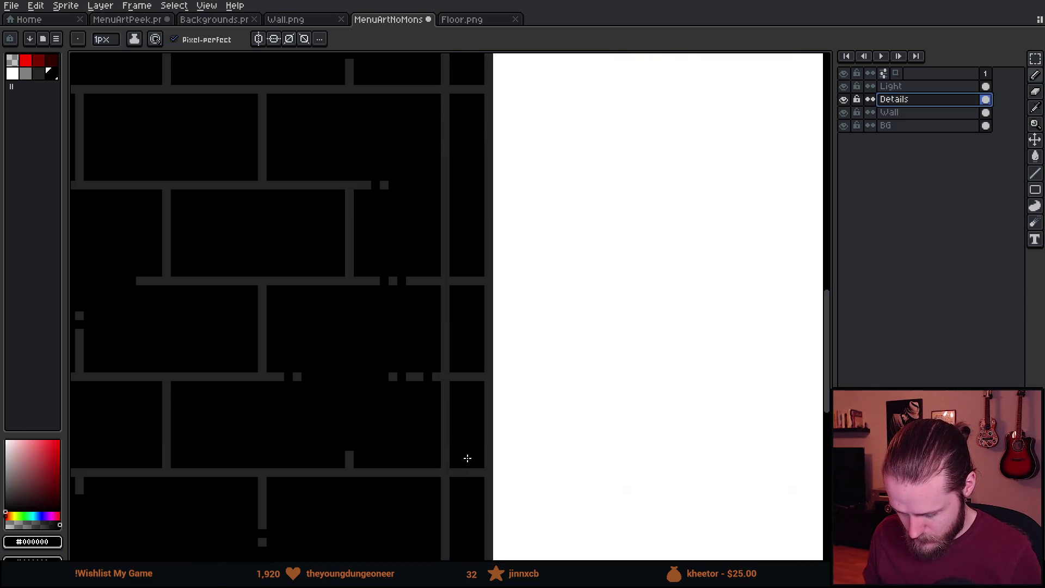
Set the fill tool to contiguous mode and bring the top of the door frame into view.
scroll(467, 498, down, 4)
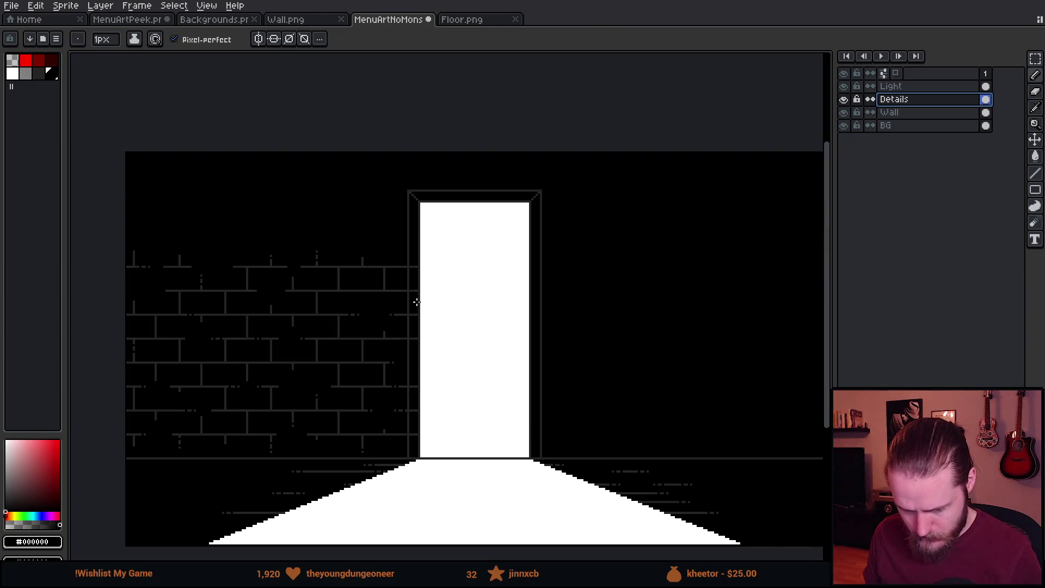
scroll(436, 274, up, 3)
key(g)
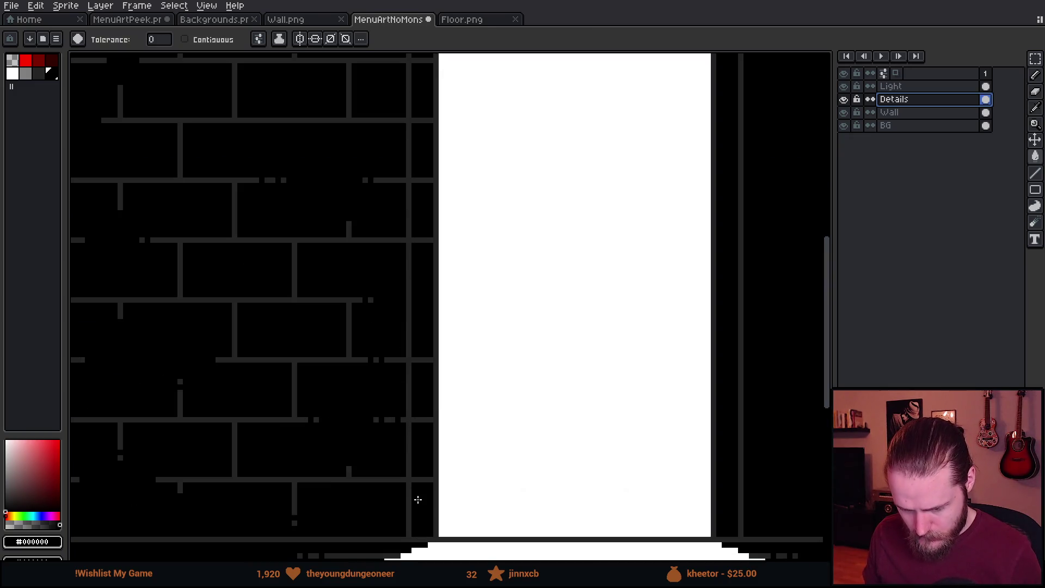
click(202, 39)
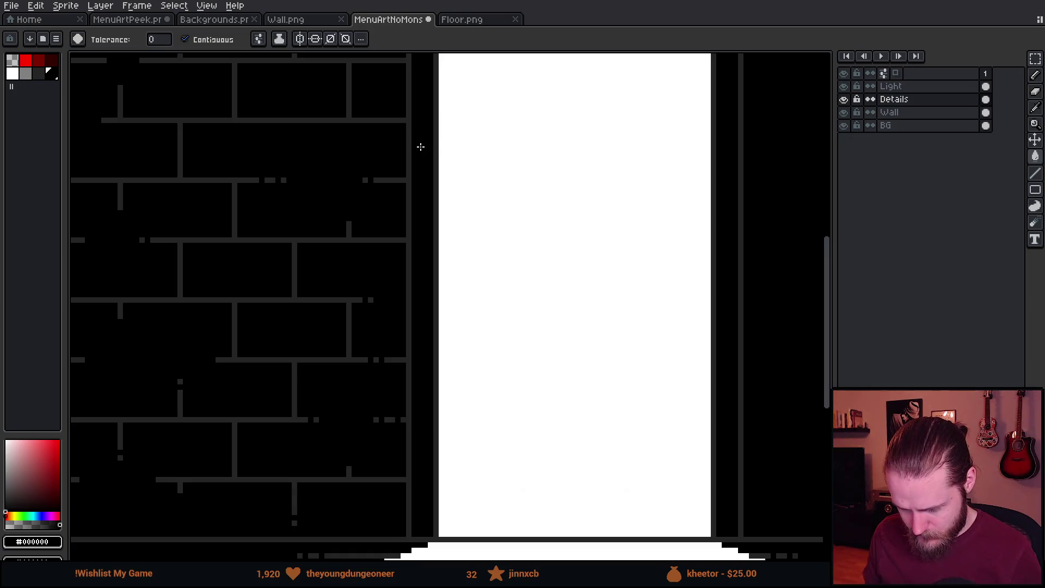
scroll(420, 144, down, 2)
drag(544, 182, 418, 280)
scroll(419, 278, up, 1)
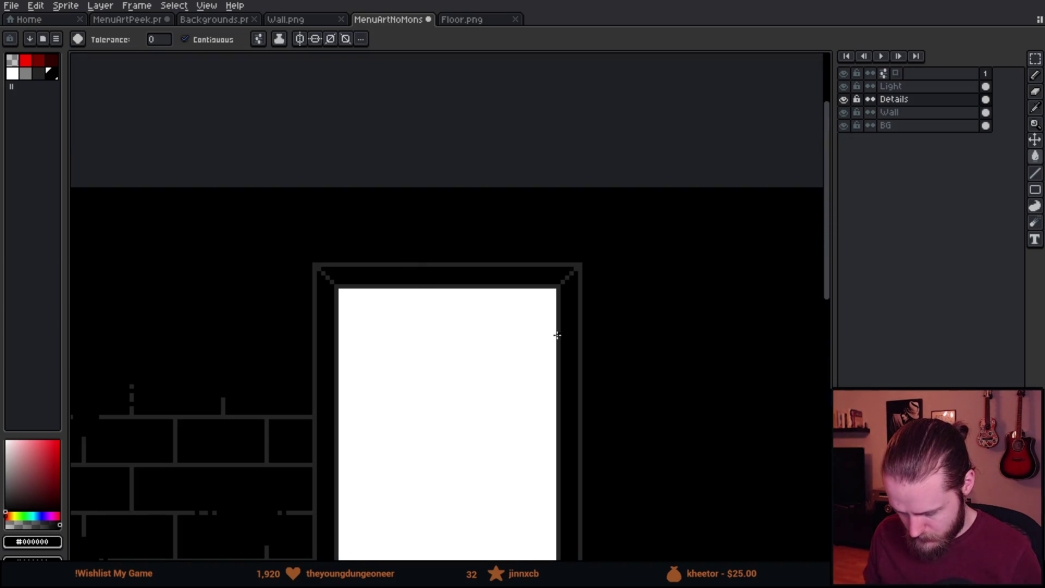
scroll(567, 269, down, 1)
scroll(462, 204, down, 2)
scroll(463, 412, up, 2)
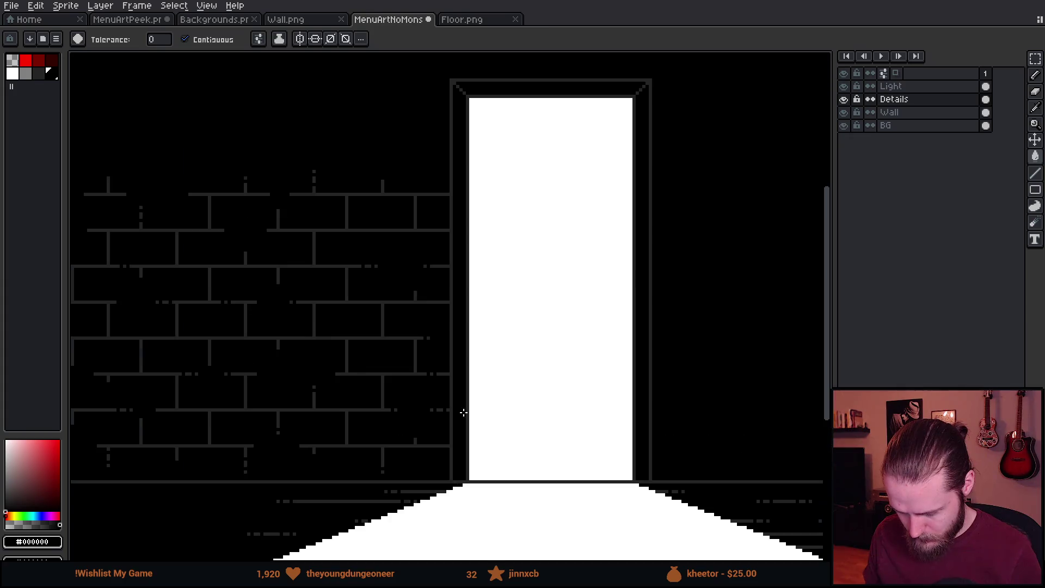
click(844, 99)
click(844, 99)
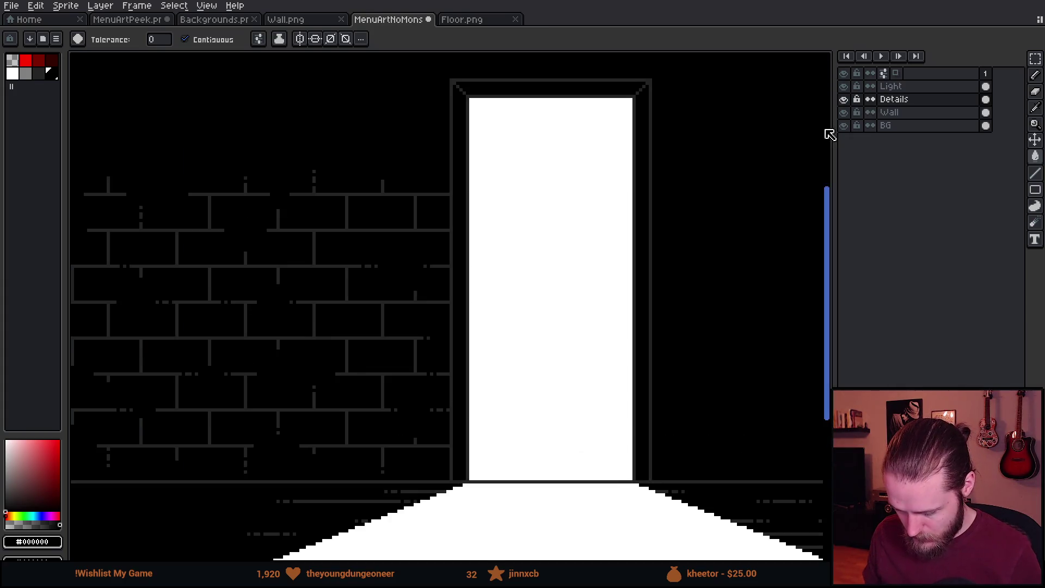
scroll(437, 387, up, 3)
Enlarge the pencil to 2px and paint black over part of a mortar line.
key(b)
key(plus)
click(445, 368)
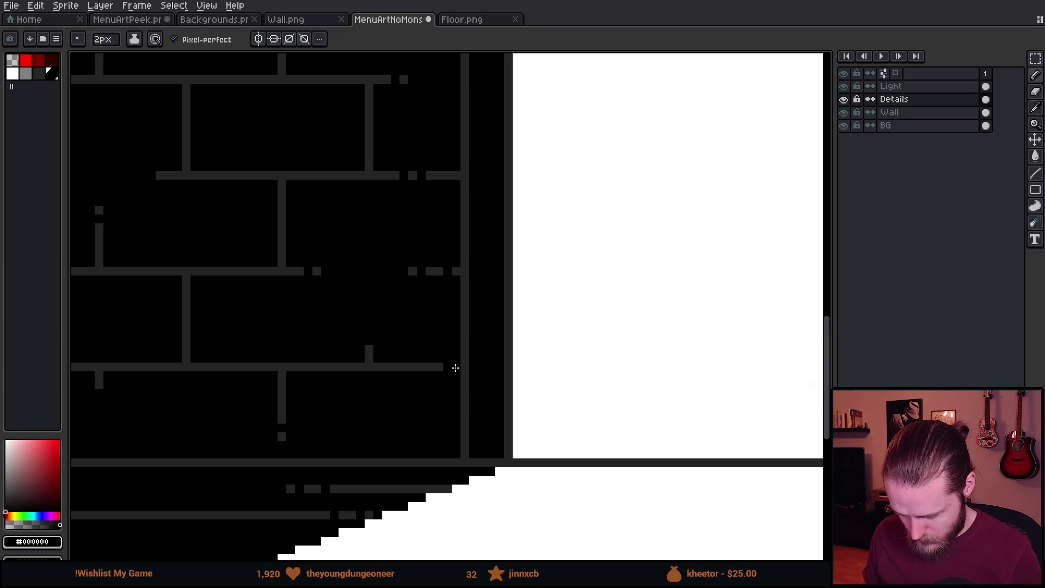
scroll(446, 204, up, 5)
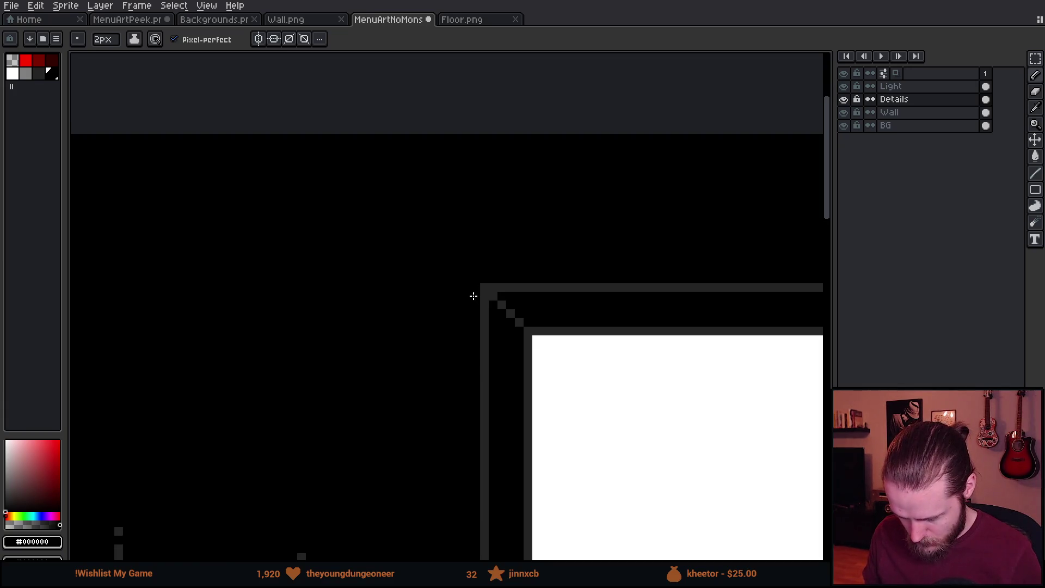
With BG hidden, draw 2px black lines along the door frame's top and right edges, then show BG.
click(844, 125)
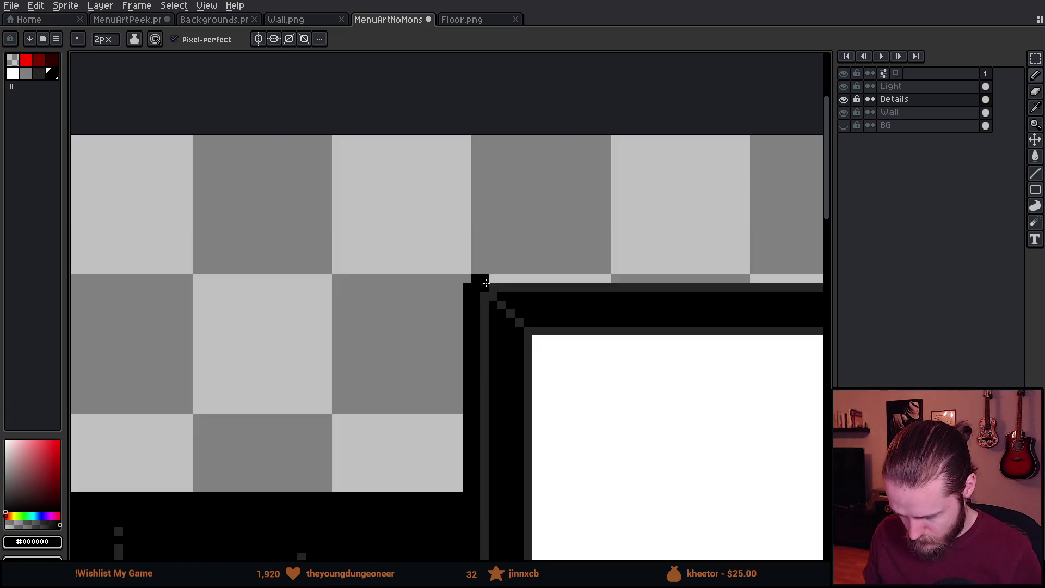
click(472, 275)
scroll(614, 330, right, 5)
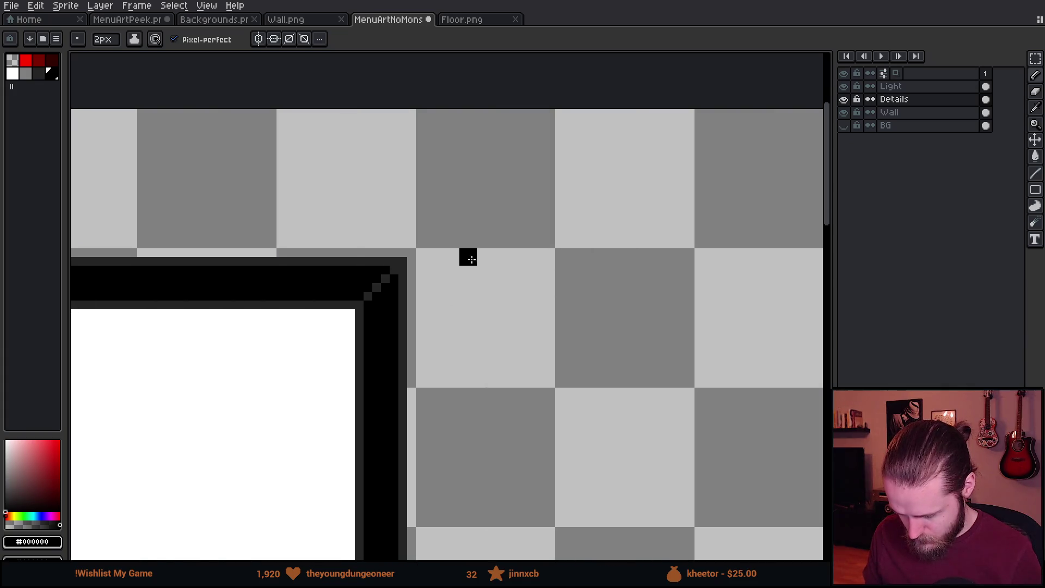
shift+click(416, 251)
scroll(414, 467, down, 4)
scroll(451, 367, down, 3)
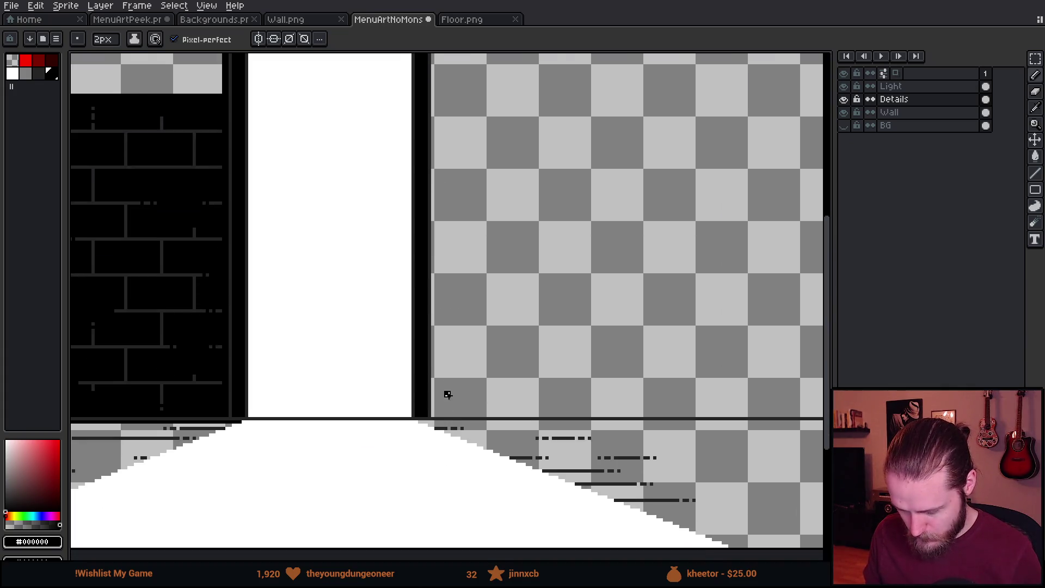
scroll(401, 325, up, 9)
shift+click(390, 313)
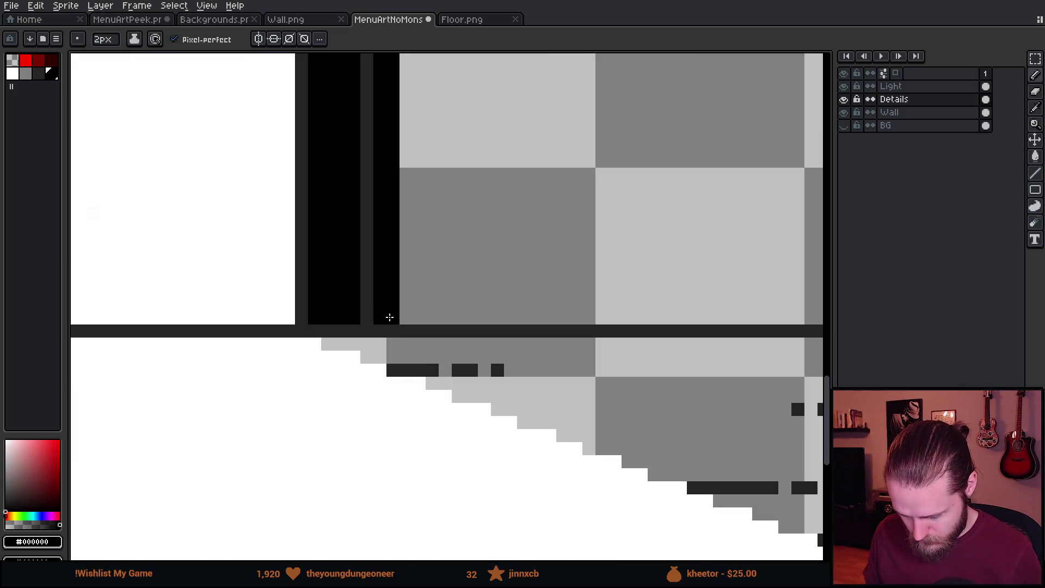
scroll(389, 314, down, 5)
scroll(450, 372, up, 1)
drag(450, 372, 451, 373)
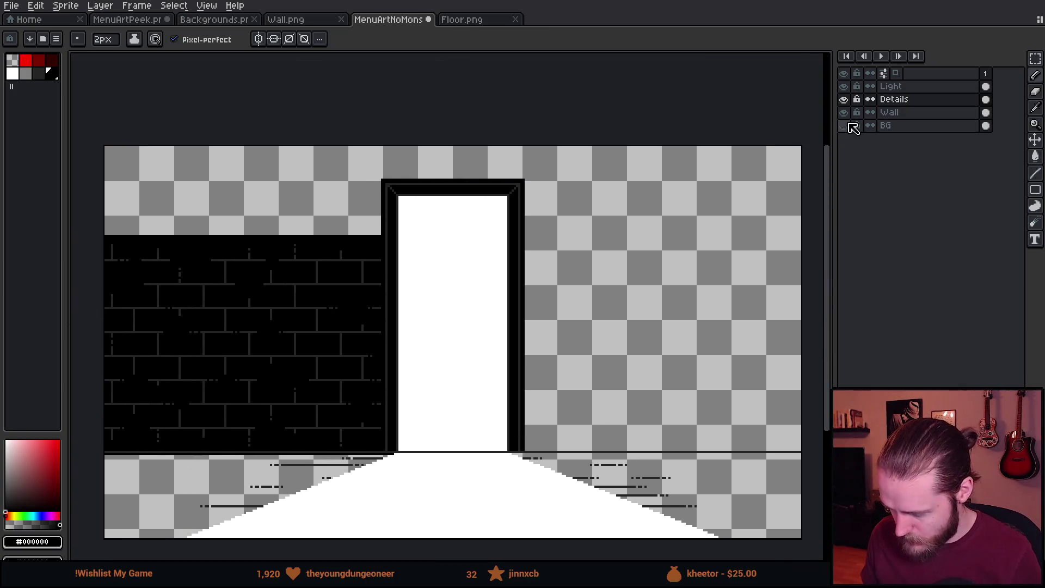
click(845, 125)
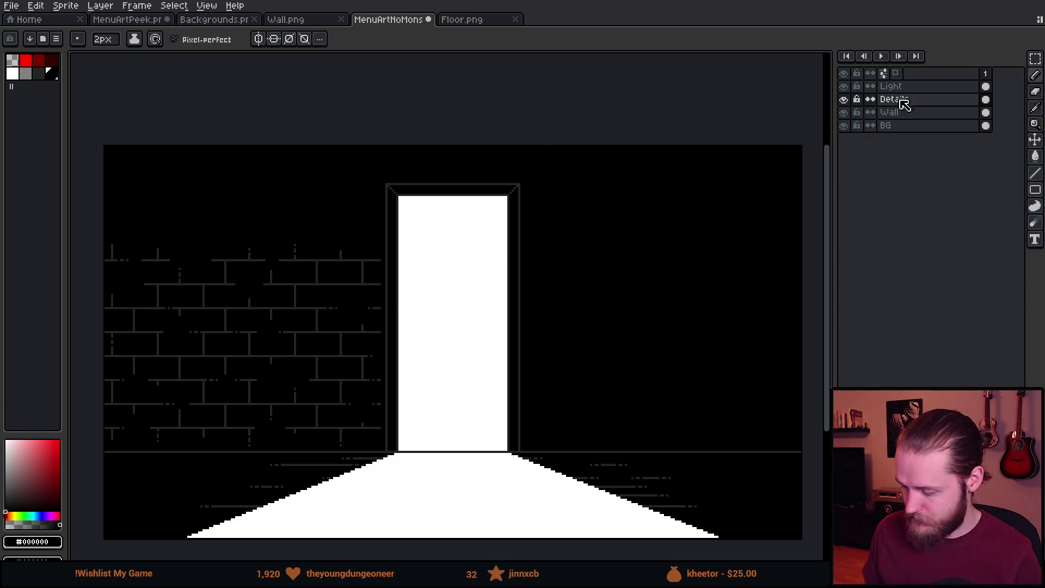
Toggle the Light and Wall layers to check the frame, then make Wall the active layer.
click(847, 106)
click(848, 107)
click(844, 87)
click(844, 87)
click(843, 113)
click(843, 113)
click(926, 111)
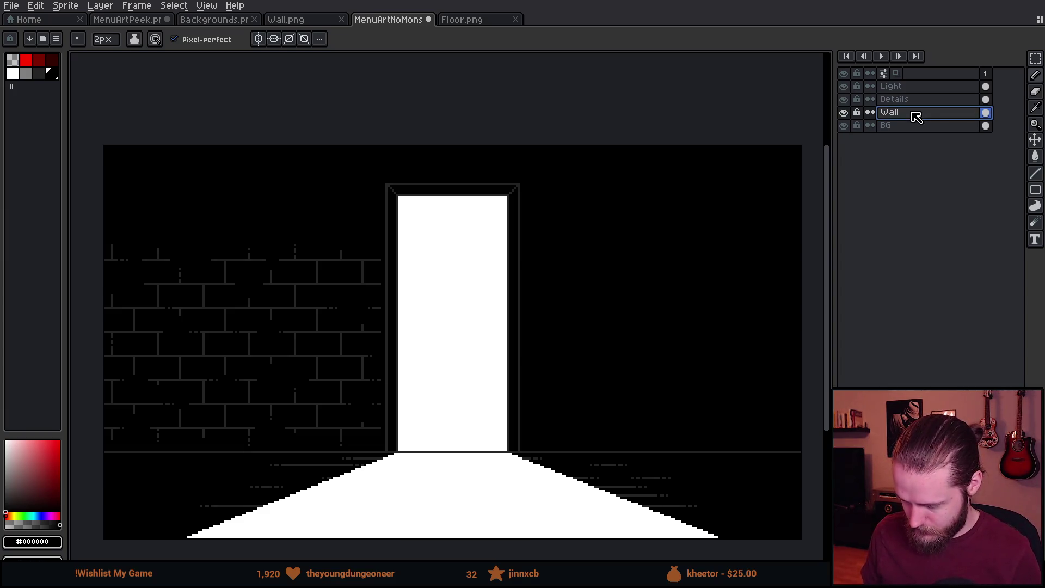
Marquee-select the left brick wall on the Wall layer.
key(m)
mouse_move(121, 164)
mouse_down()
mouse_move(546, 555)
mouse_move(535, 527)
mouse_up()
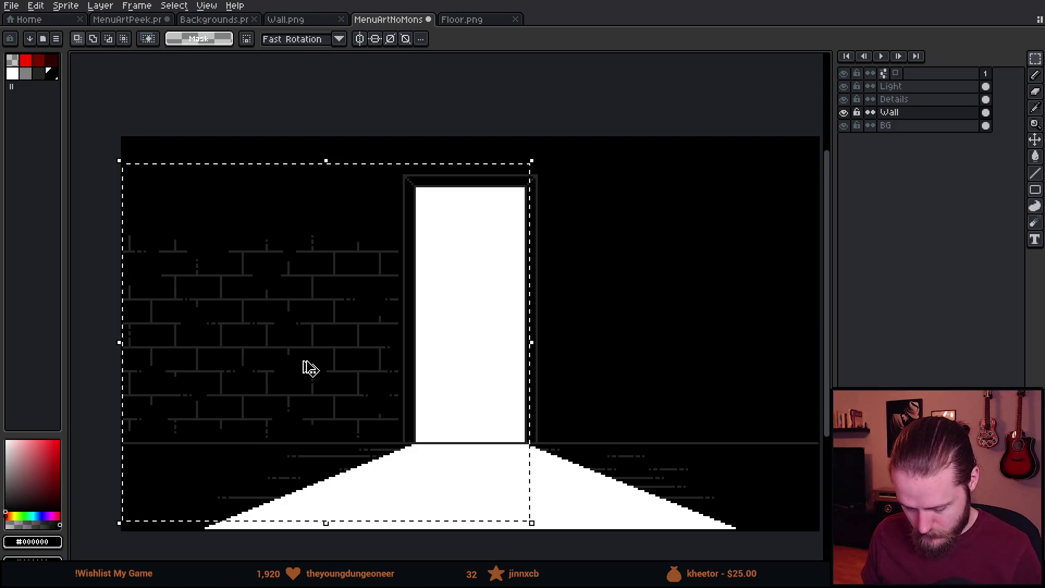
key(ctrl+d)
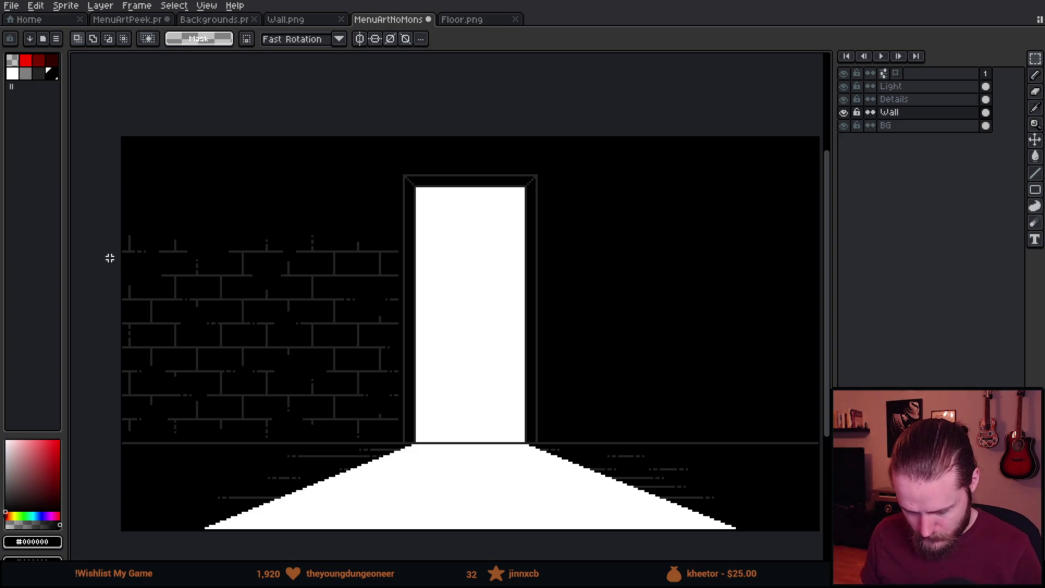
mouse_move(112, 263)
mouse_down()
mouse_move(497, 427)
mouse_move(499, 406)
mouse_move(501, 433)
mouse_up()
key(ctrl+d)
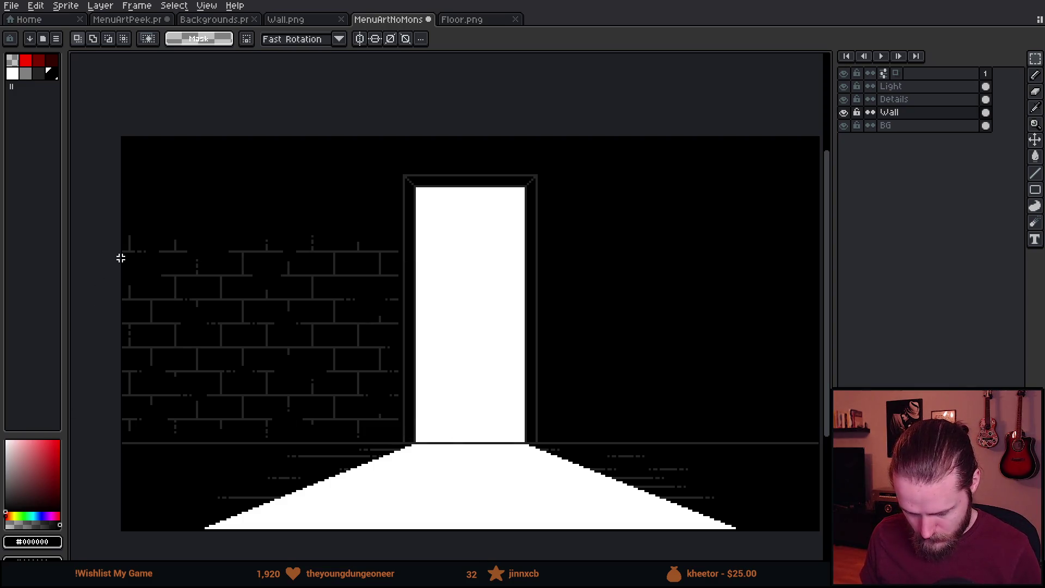
mouse_move(109, 260)
mouse_down()
mouse_move(329, 462)
mouse_move(434, 414)
mouse_up()
Move the left wall piece up to the canvas top, line it up, and commit it.
drag(277, 362, 294, 235)
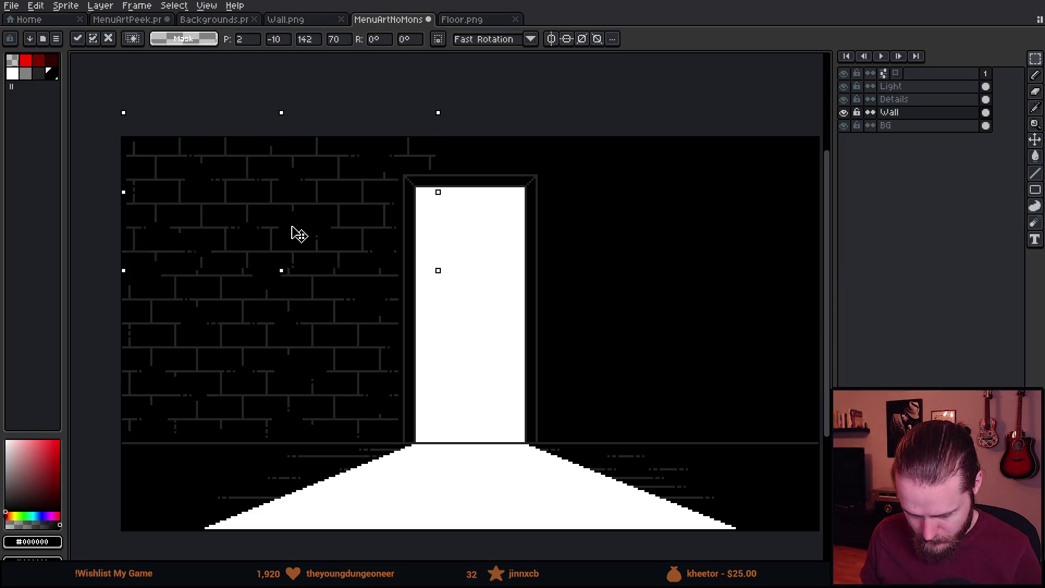
scroll(280, 229, up, 3)
scroll(534, 294, down, 1)
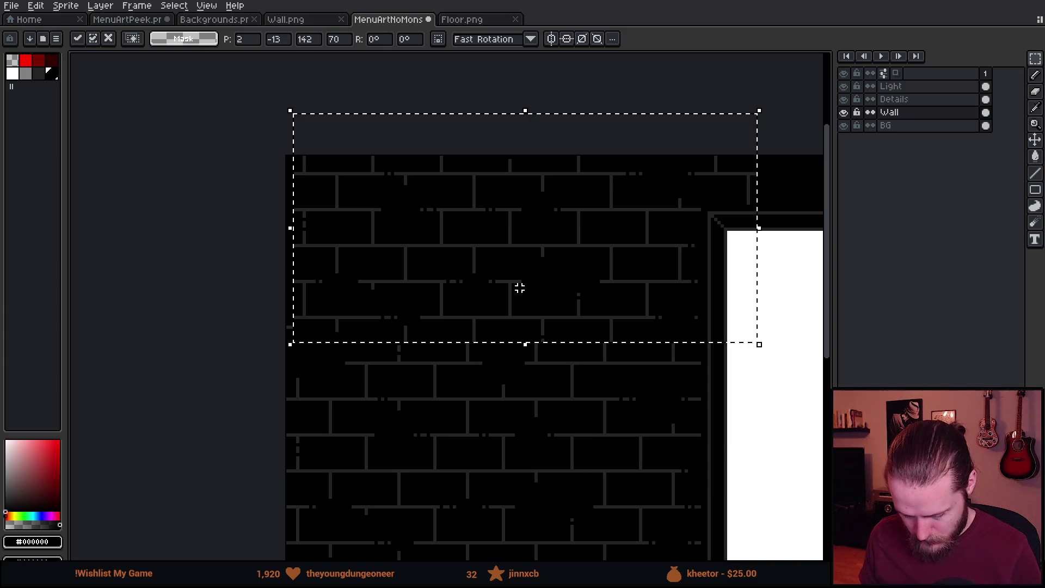
mouse_move(567, 310)
mouse_down()
mouse_move(576, 266)
mouse_move(575, 277)
mouse_move(499, 274)
mouse_move(507, 293)
mouse_up()
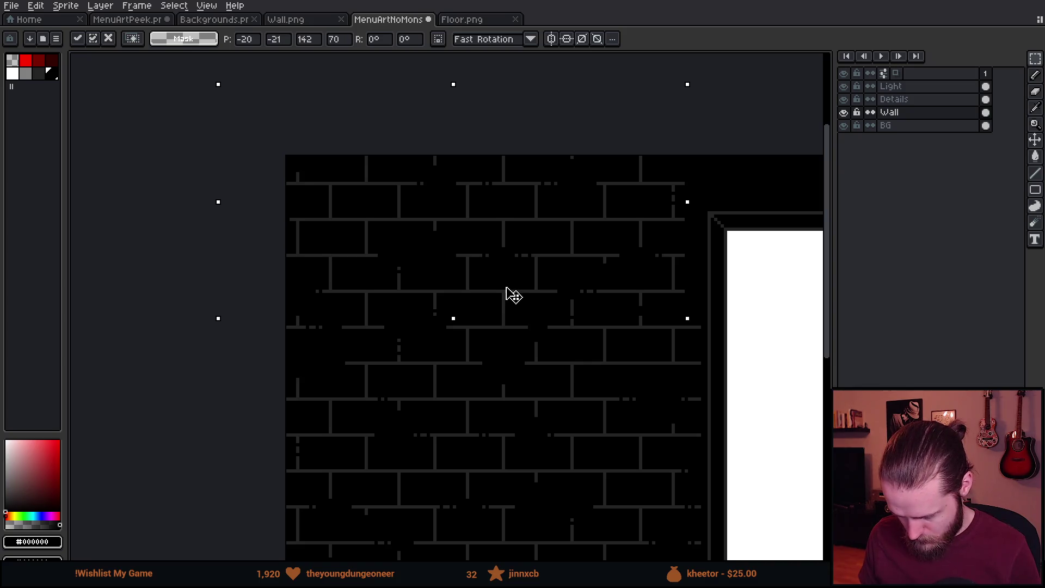
scroll(590, 354, down, 1)
scroll(637, 416, down, 2)
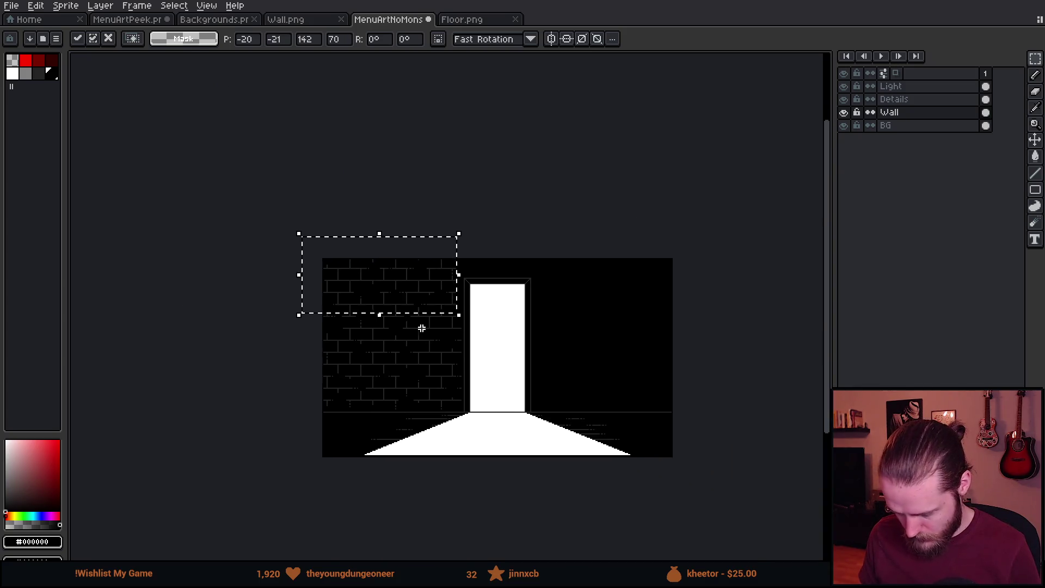
scroll(431, 338, up, 3)
mouse_move(381, 229)
mouse_down()
mouse_move(441, 213)
mouse_move(470, 226)
mouse_up()
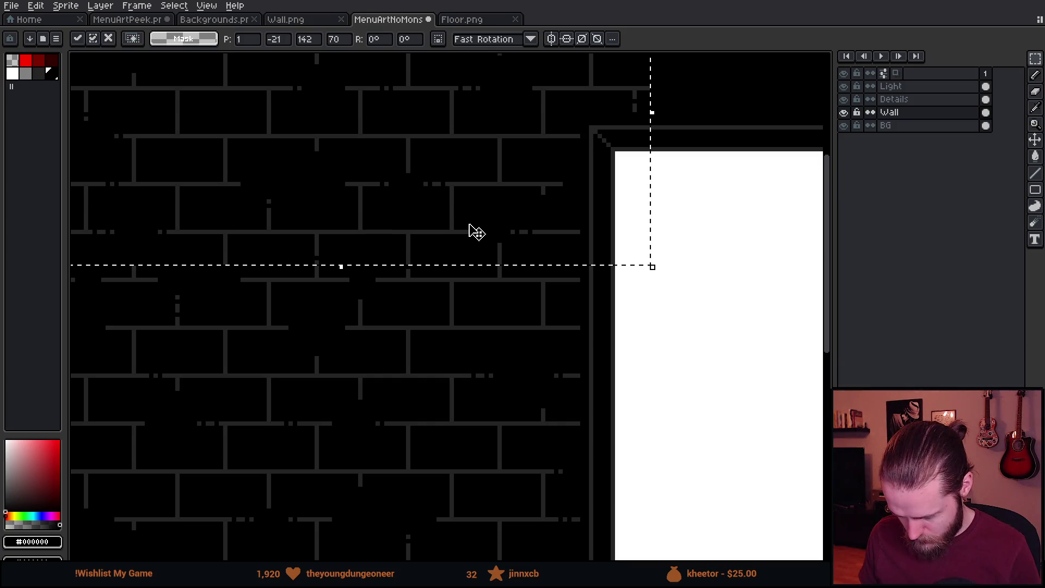
scroll(473, 231, down, 2)
click(378, 285)
Eyedrop the grey #242424 brick colour and reduce the brush to 8px.
scroll(368, 268, up, 3)
key(b)
key(alt)
click(330, 265)
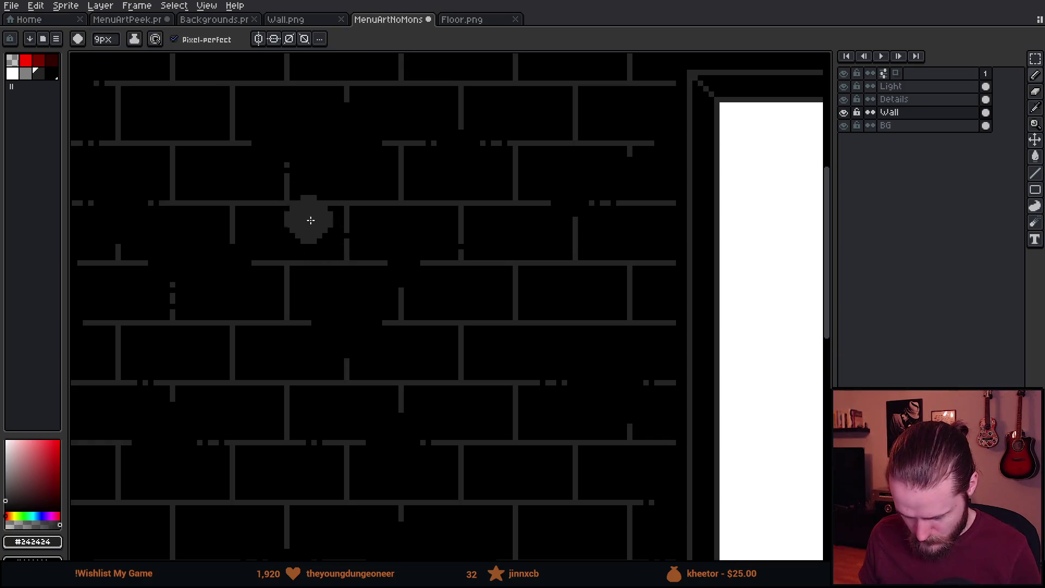
key(minus)
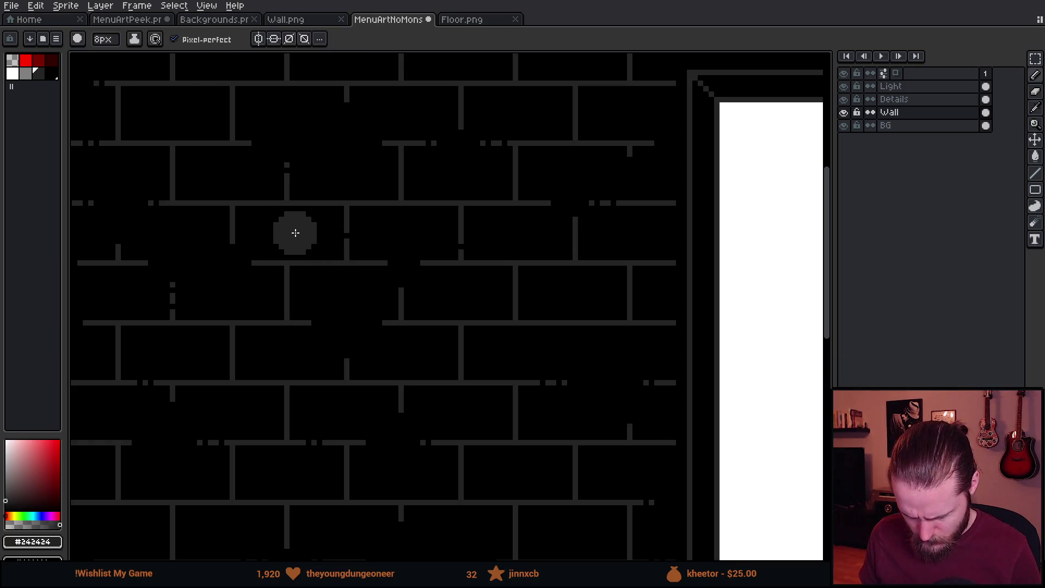
Marquee-select the whole left brick wall from its top-left corner.
scroll(313, 295, down, 2)
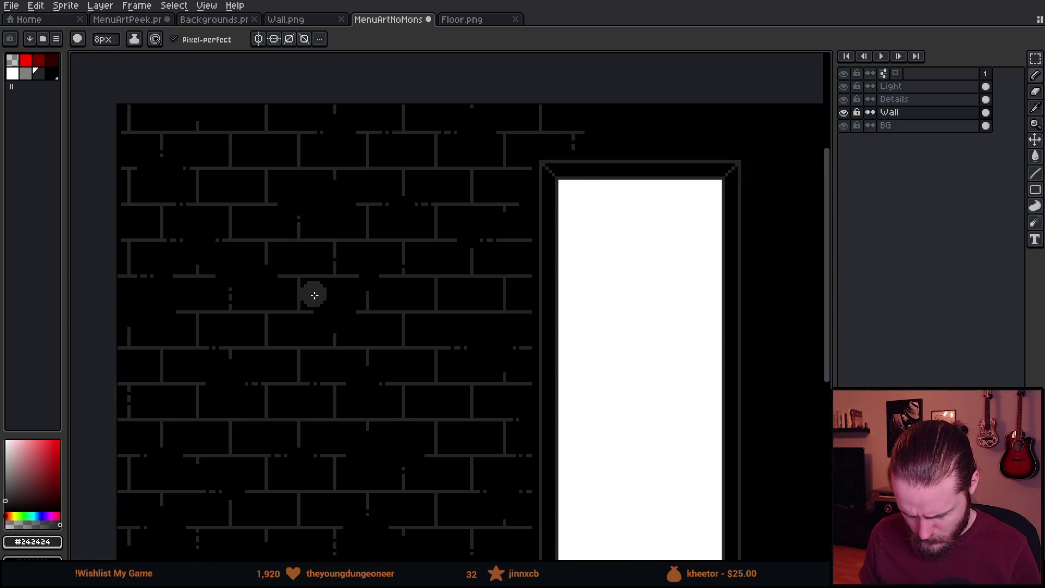
scroll(457, 387, down, 1)
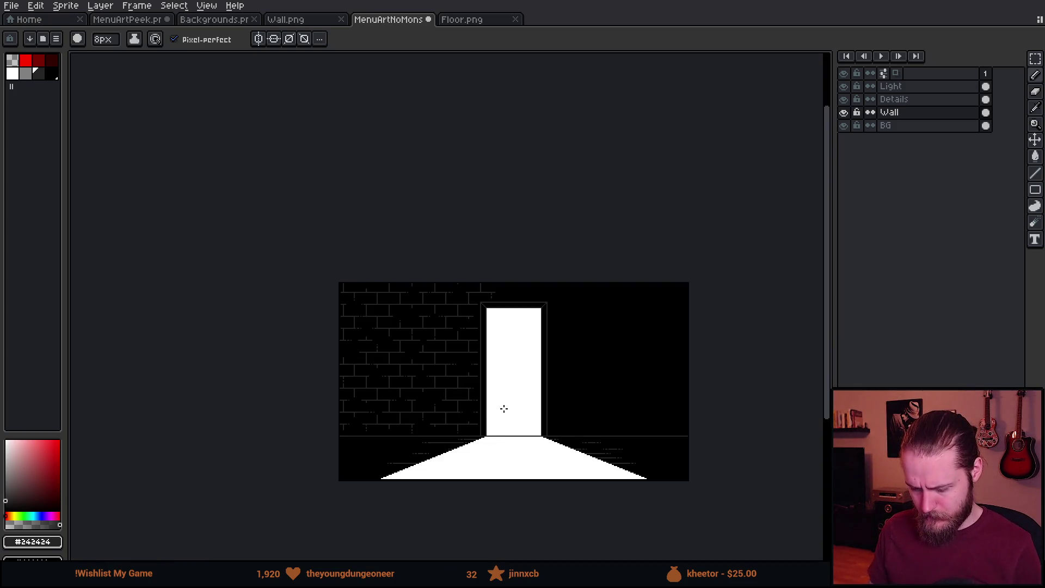
scroll(506, 416, up, 1)
drag(505, 415, 488, 380)
key(m)
mouse_move(128, 98)
mouse_down()
mouse_move(562, 490)
mouse_move(502, 474)
mouse_move(499, 462)
mouse_up()
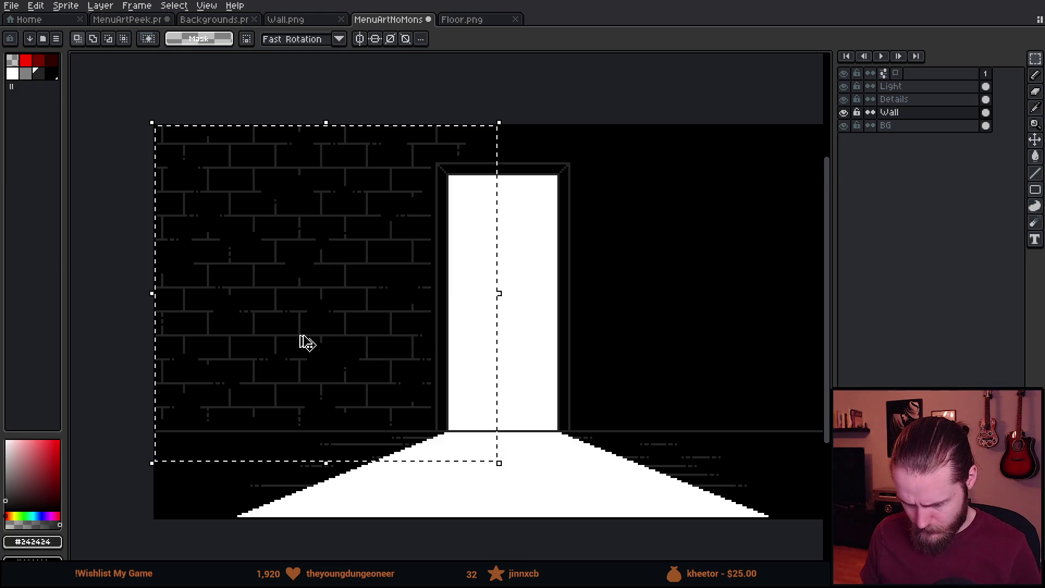
Duplicate the left brick wall to the right of the doorway, nudged 2px left to align, and commit.
key(ctrl+c)
key(ctrl+v)
mouse_move(245, 317)
mouse_down()
mouse_move(515, 331)
mouse_move(572, 316)
mouse_move(523, 322)
mouse_up()
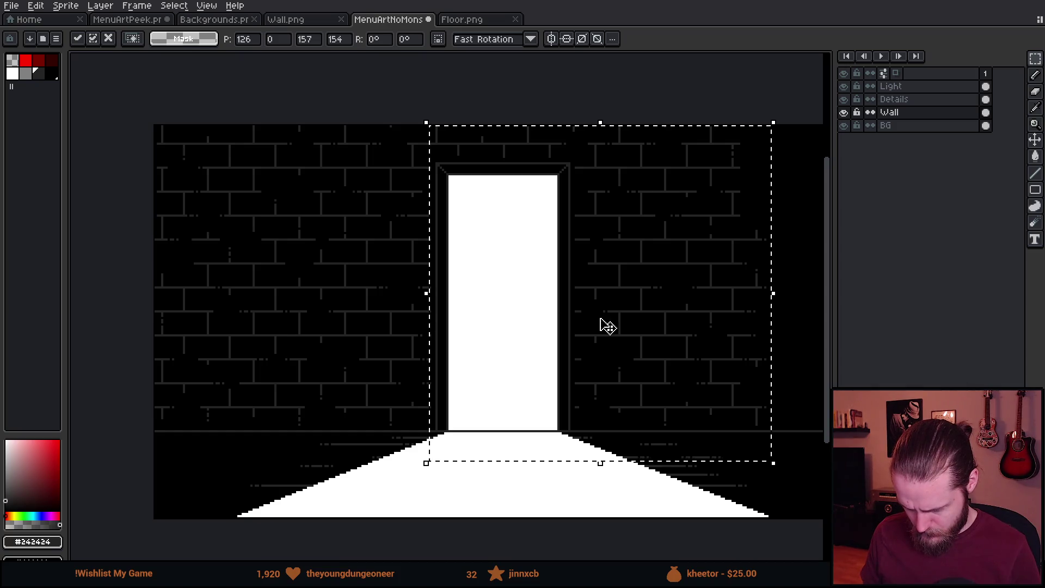
drag(602, 325, 479, 310)
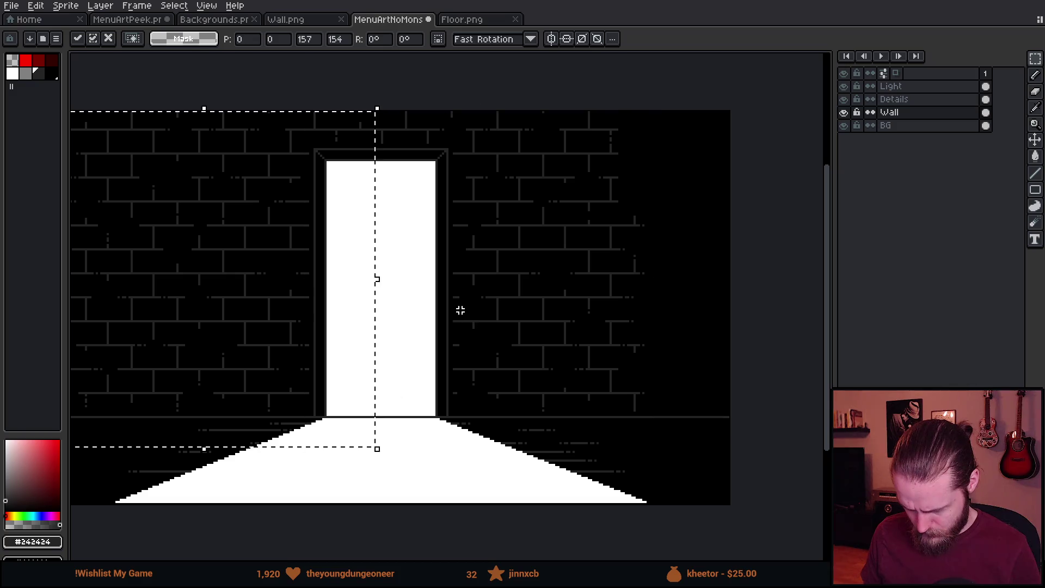
mouse_move(423, 263)
mouse_down()
mouse_move(749, 276)
mouse_move(724, 254)
mouse_move(690, 258)
mouse_move(702, 263)
mouse_up()
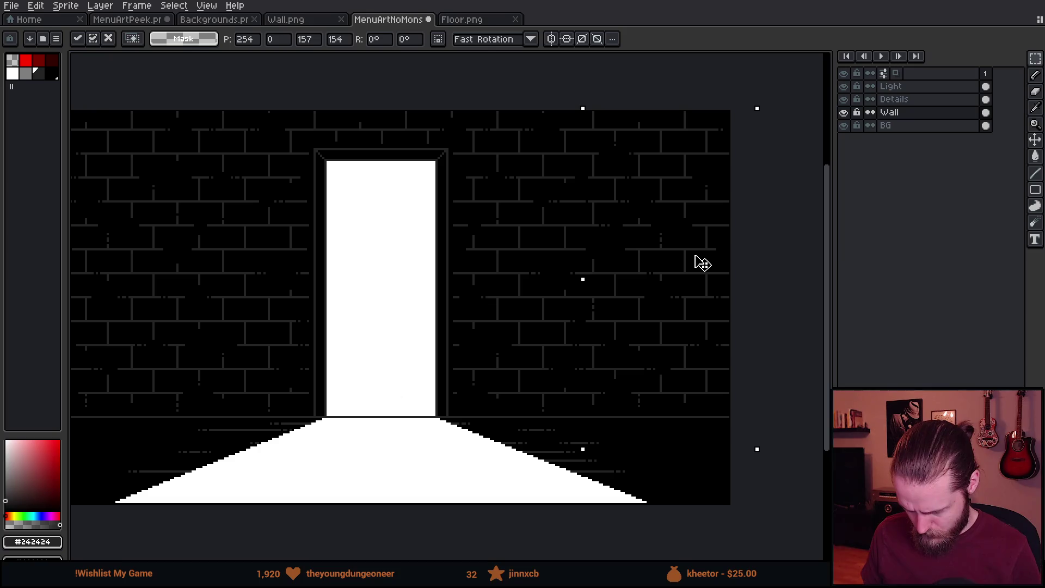
drag(702, 263, 699, 263)
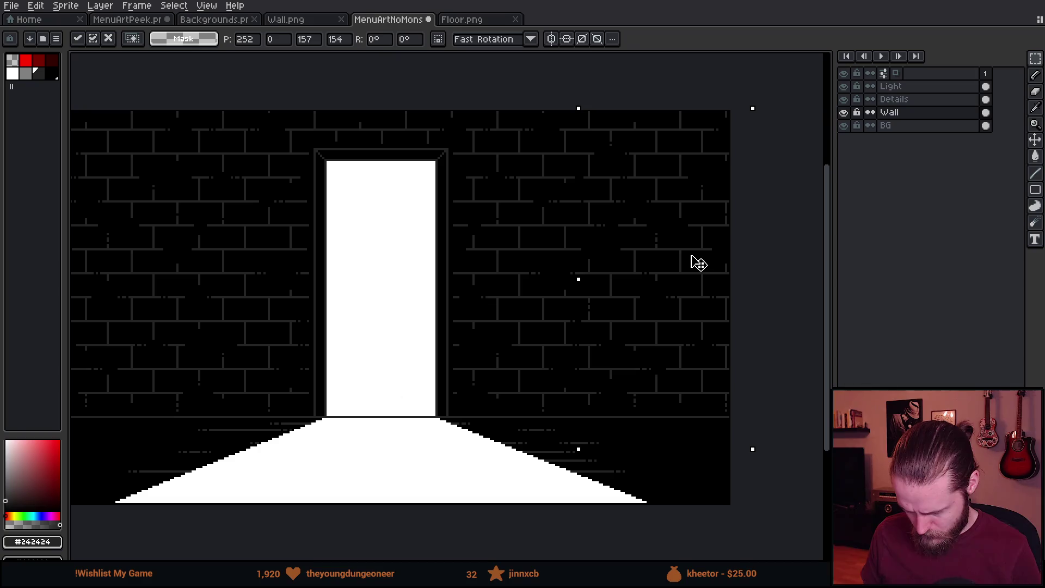
click(382, 352)
scroll(322, 331, down, 1)
scroll(319, 335, up, 1)
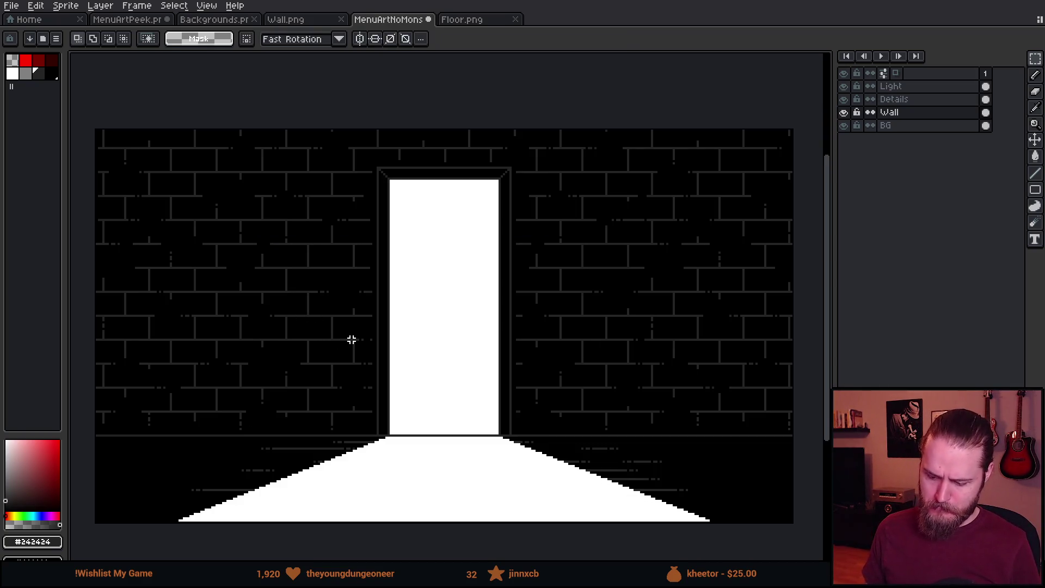
drag(415, 368, 477, 370)
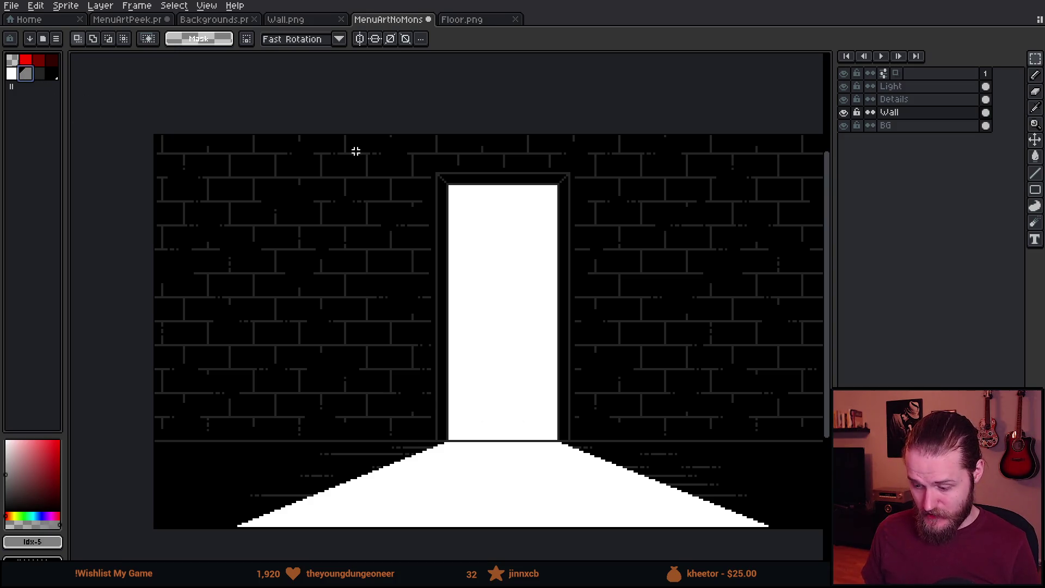
click(914, 99)
Select the Light layer and toggle its visibility to compare the scene.
key(g)
key(v)
scroll(452, 269, down, 2)
scroll(448, 262, up, 2)
key(g)
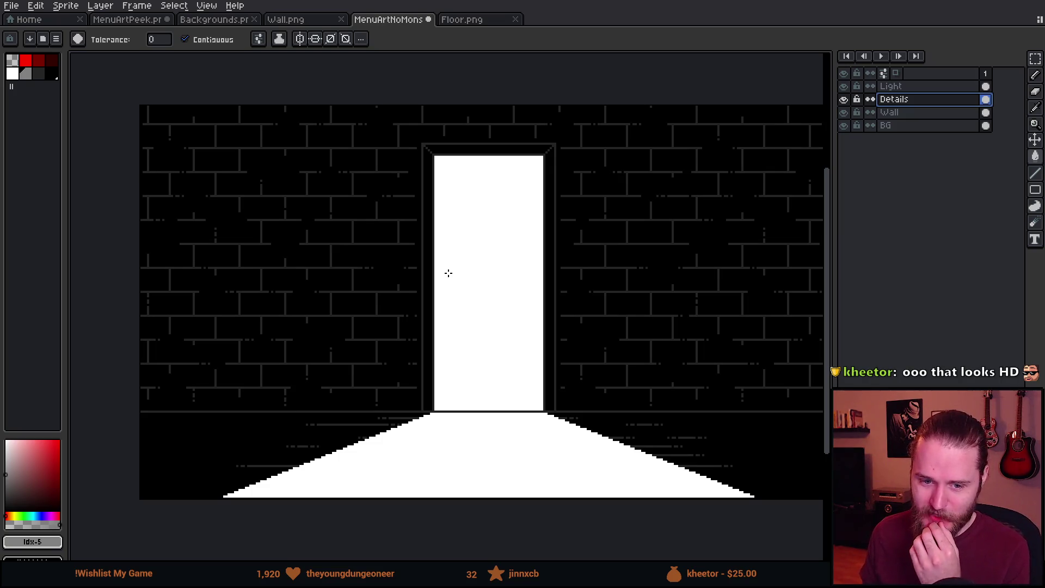
scroll(490, 191, down, 2)
scroll(611, 326, up, 2)
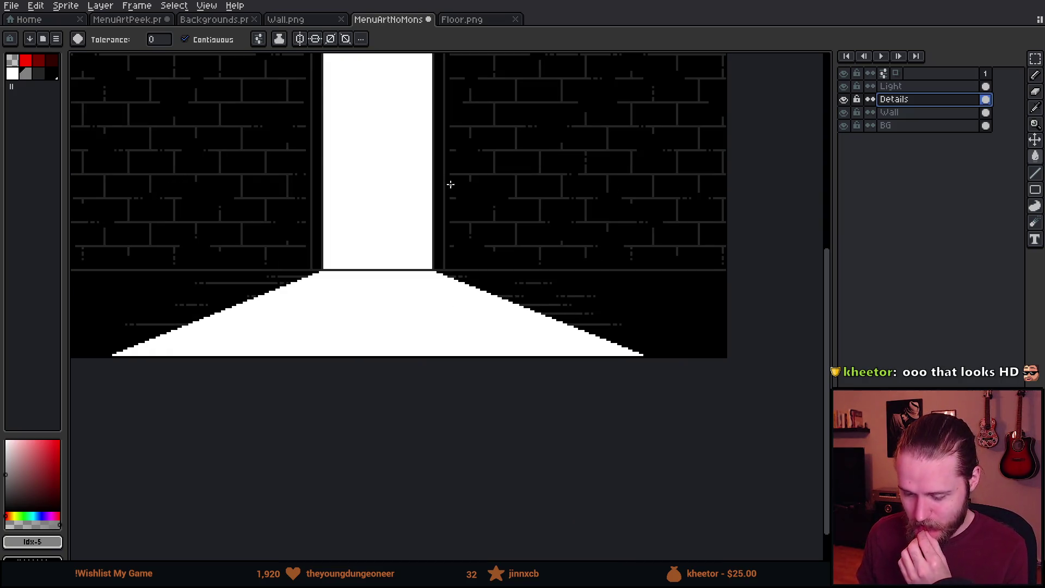
scroll(439, 174, down, 1)
scroll(554, 315, up, 1)
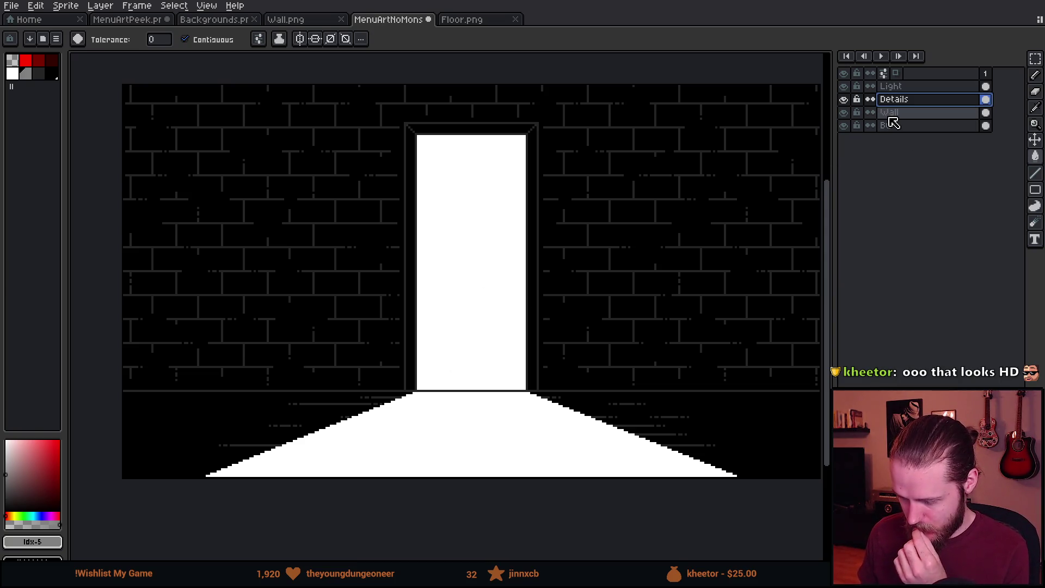
click(921, 87)
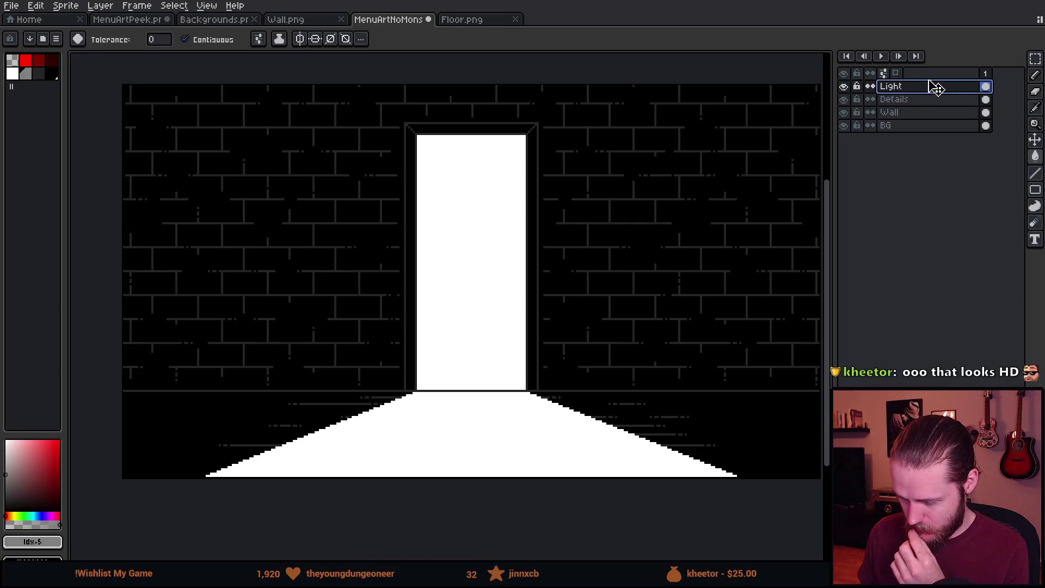
click(845, 87)
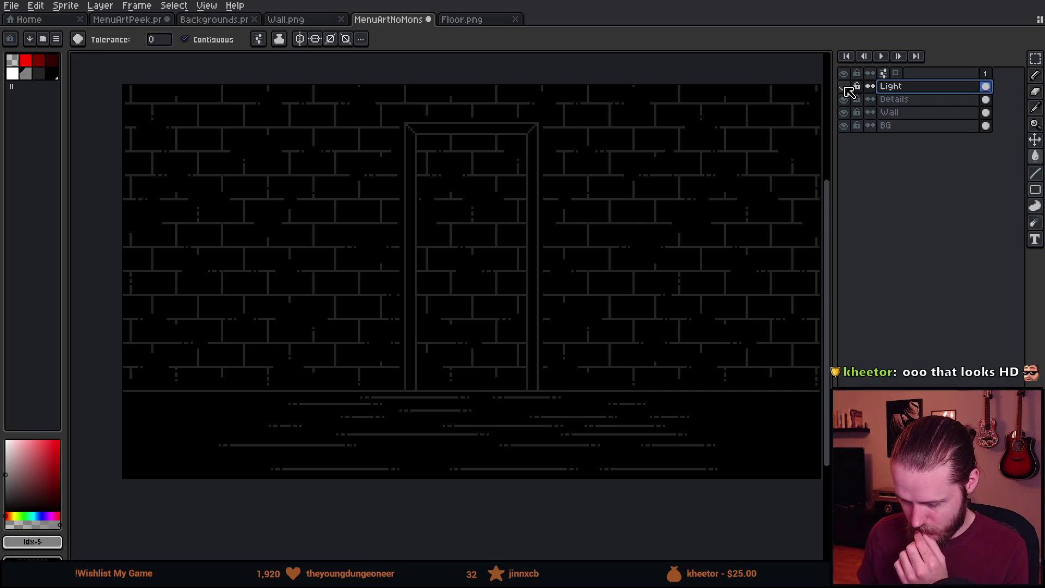
click(844, 87)
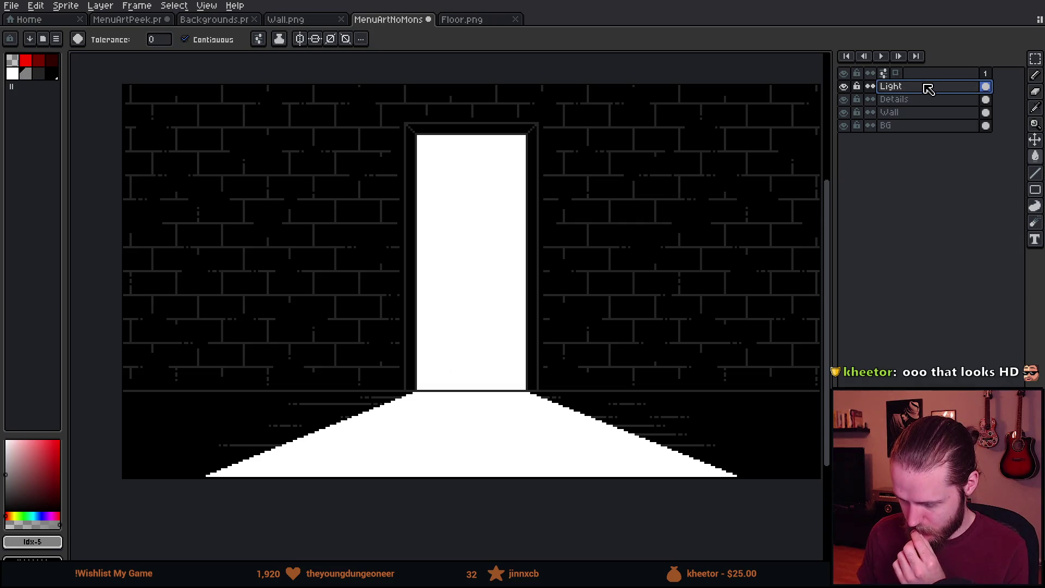
Move the Light layer beneath Details so the plank lines show over the beam.
drag(940, 87, 938, 121)
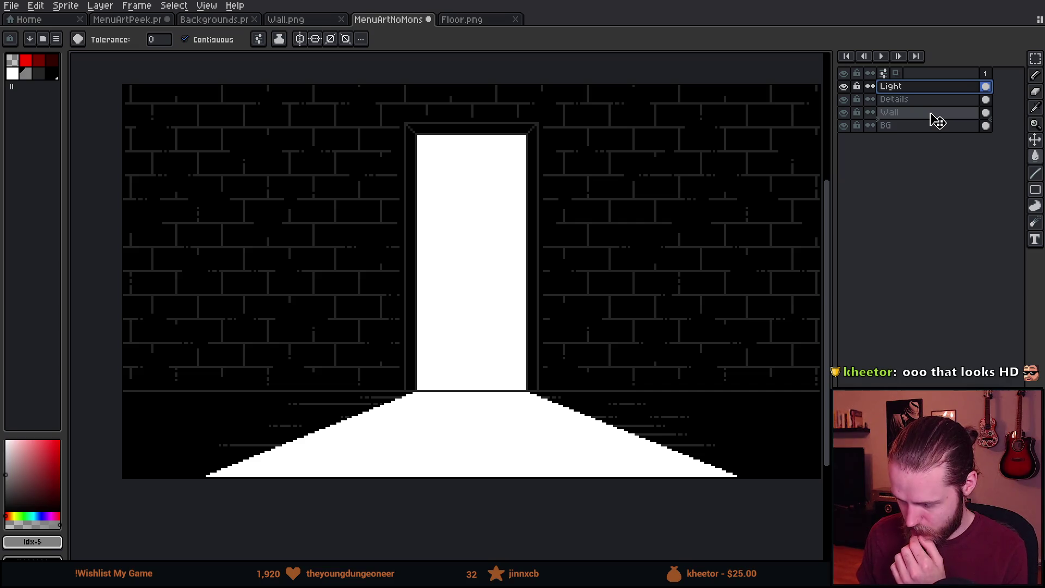
drag(937, 115, 936, 109)
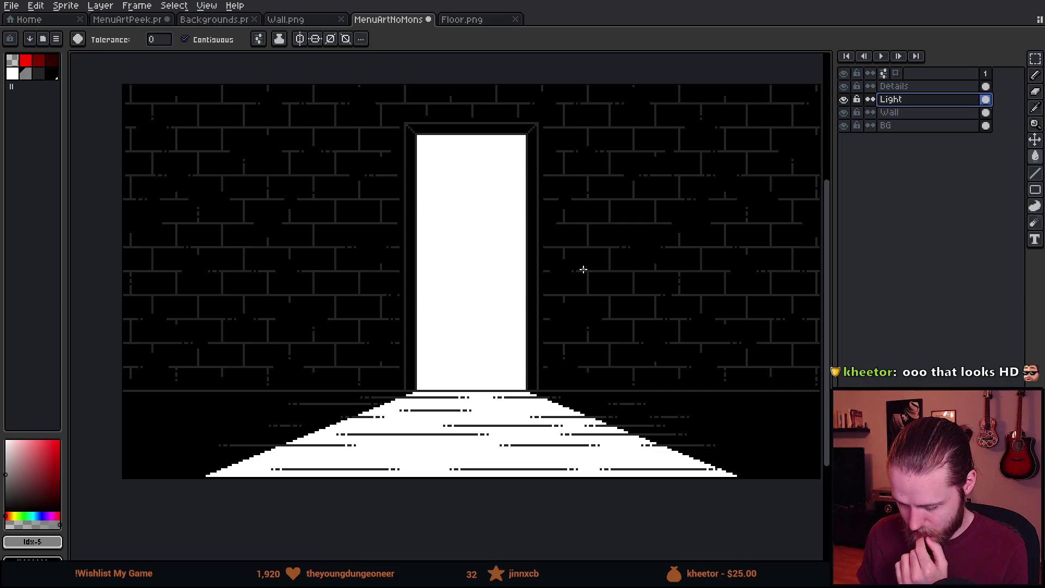
scroll(526, 330, down, 1)
scroll(509, 384, up, 1)
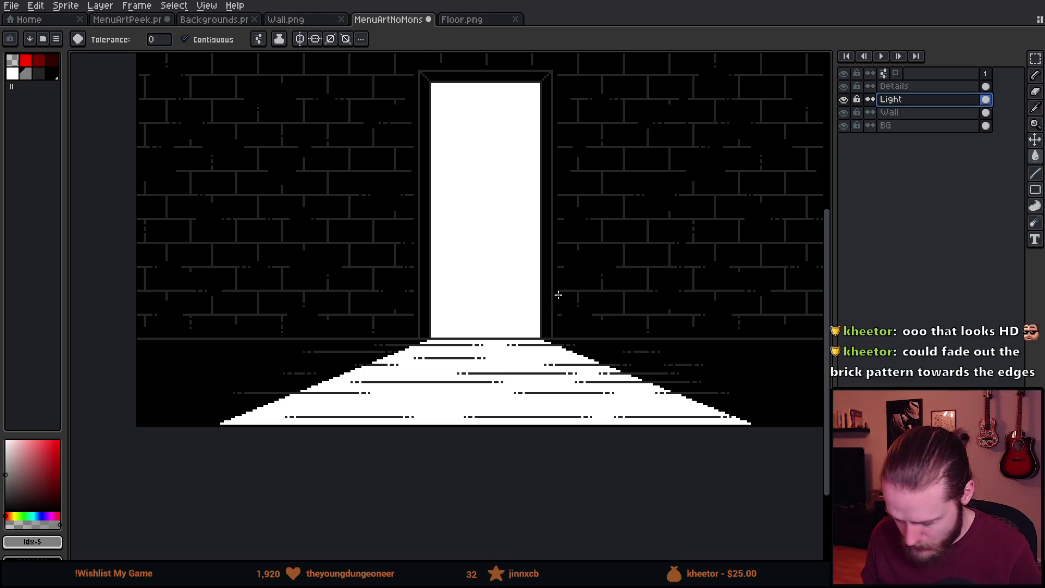
Select the floor strip on Details, cut it, and paste it into a new Layer 1.
key(m)
click(899, 86)
click(843, 86)
click(843, 86)
scroll(196, 343, up, 3)
mouse_move(162, 333)
mouse_down()
mouse_move(822, 518)
mouse_move(822, 495)
mouse_up()
scroll(229, 325, down, 1)
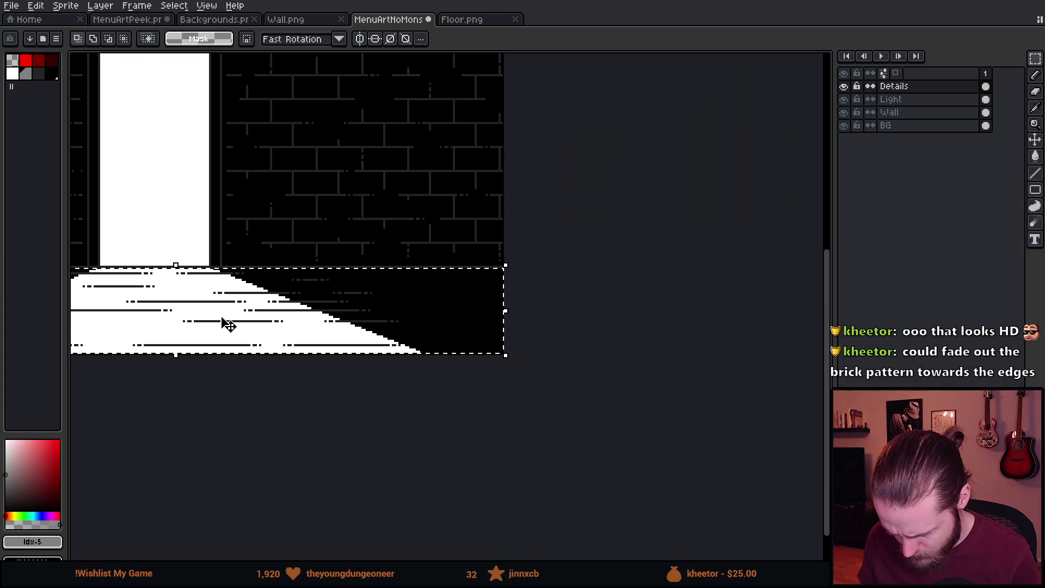
drag(229, 325, 541, 368)
key(Delete)
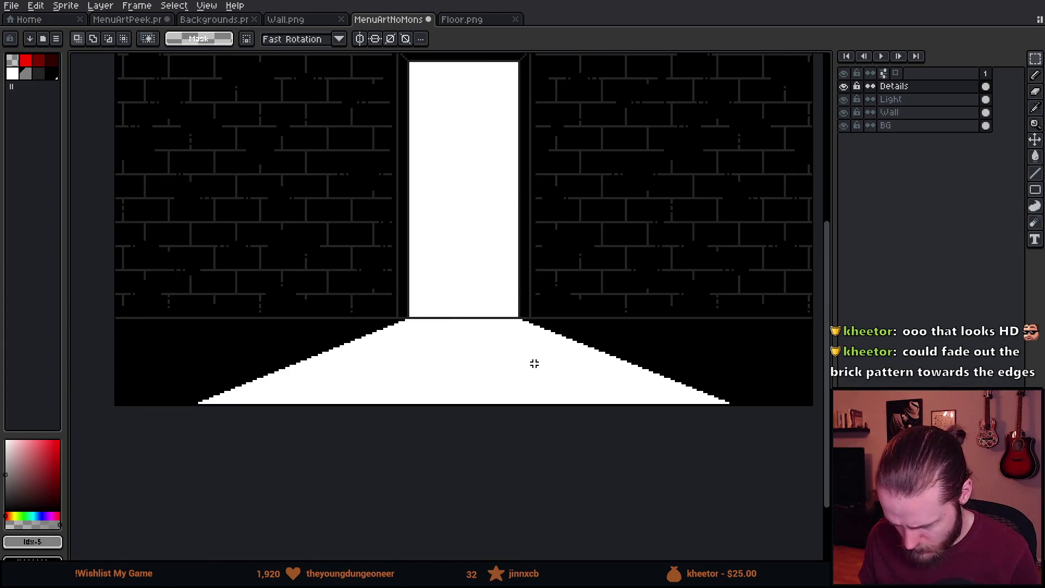
key(shift+ctrl+n)
key(ctrl+v)
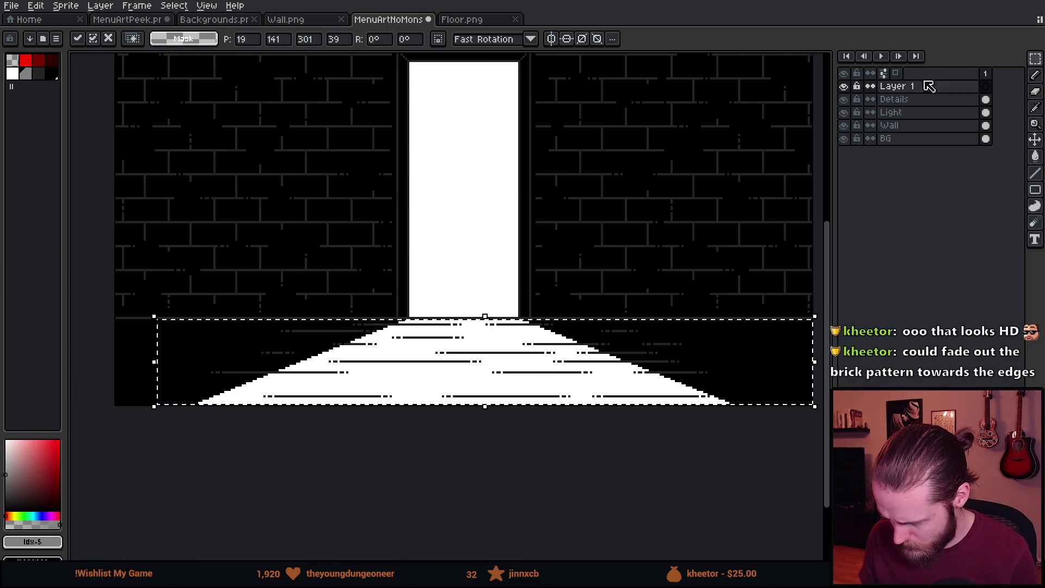
Rename the new layer to Floor_Base and drop the pasted floor planks in place.
double_click(924, 86)
text(Floor)
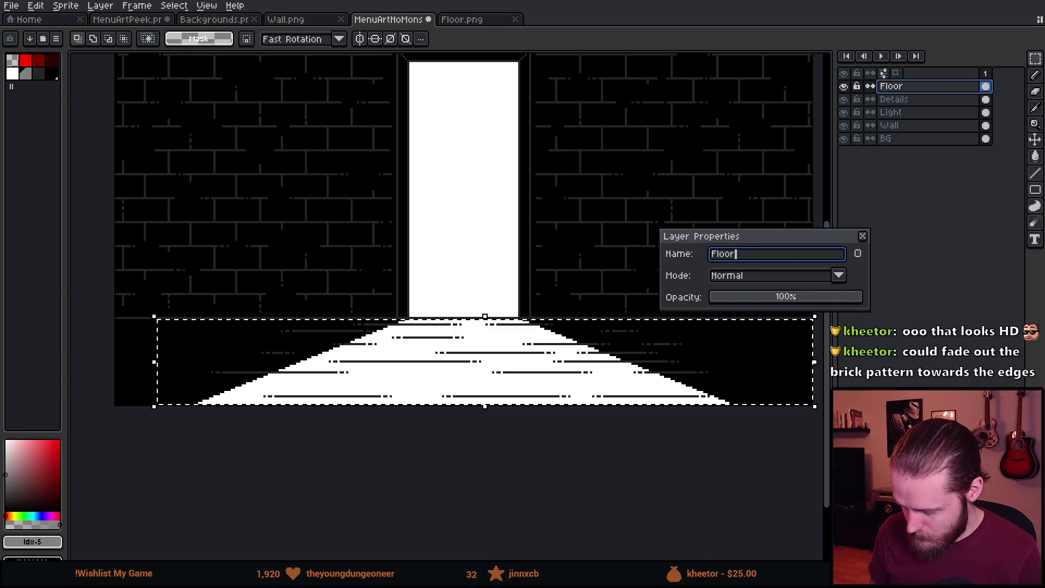
text(_Base)
key(Return)
click(555, 191)
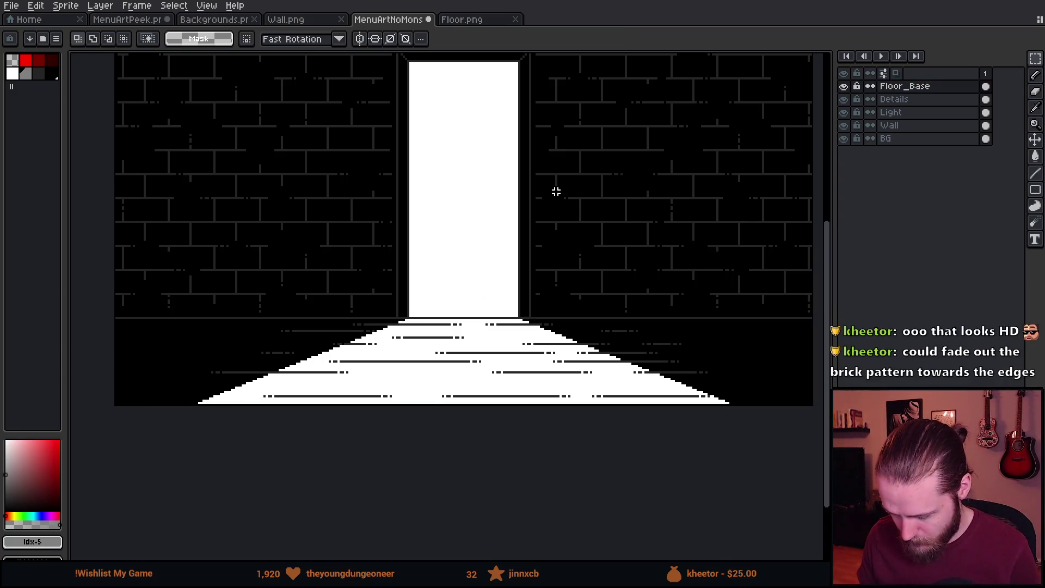
Duplicate Floor_Base, hide the original, and name the copy Floor_Open.
right_click(914, 92)
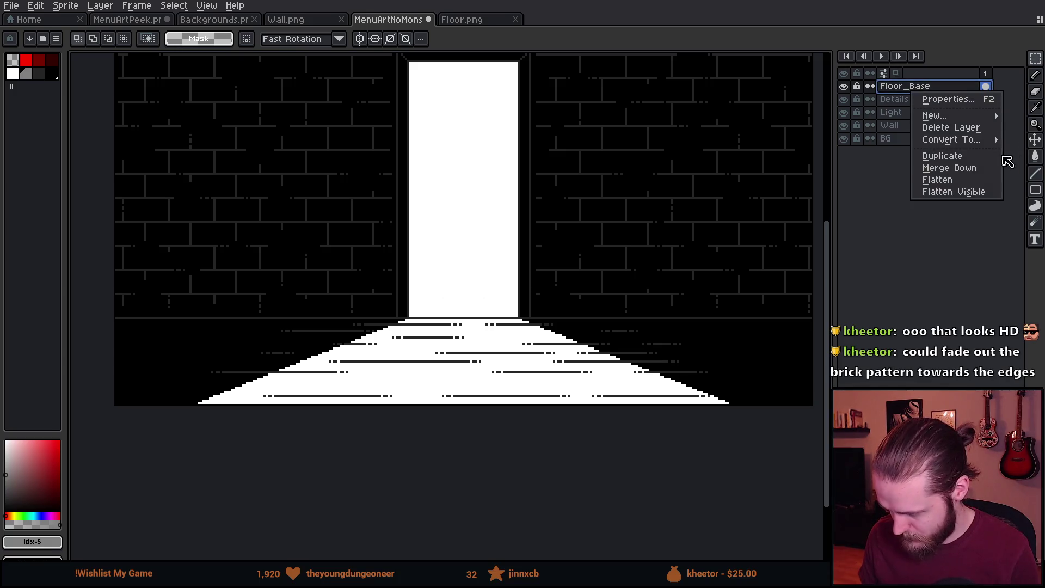
click(971, 162)
click(844, 99)
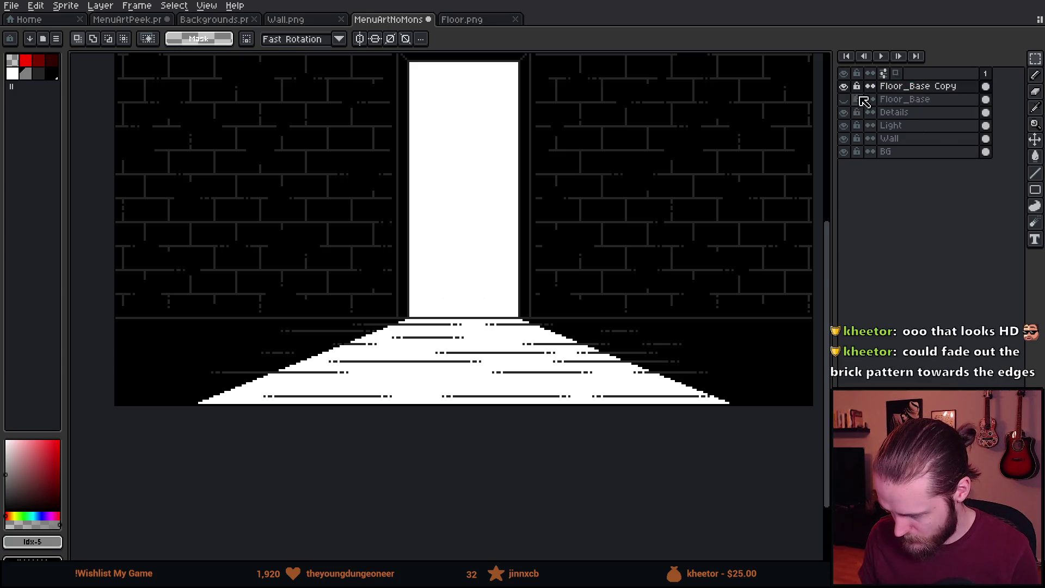
double_click(944, 90)
key(Right)
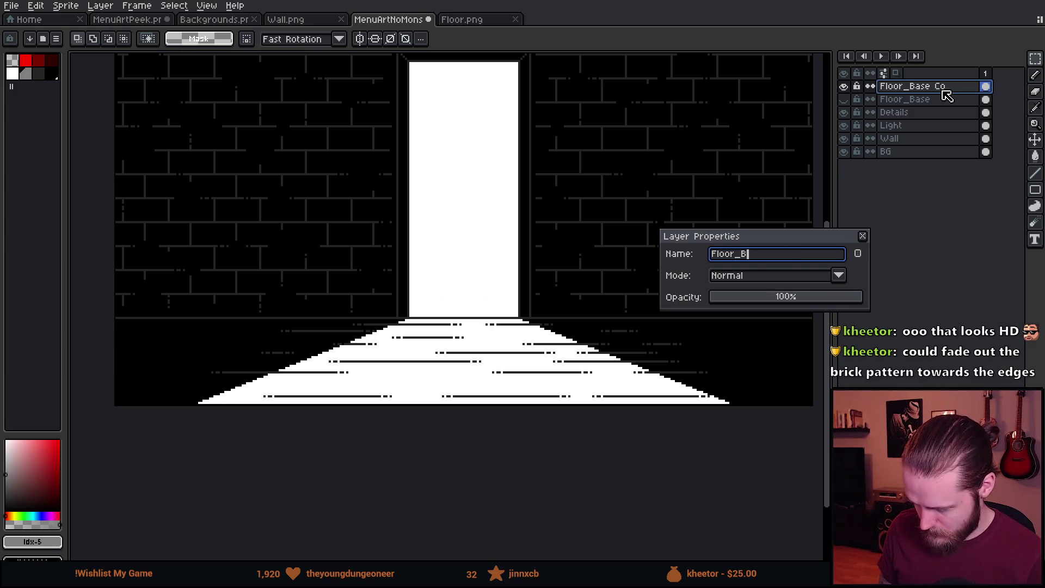
text(n)
key(Return)
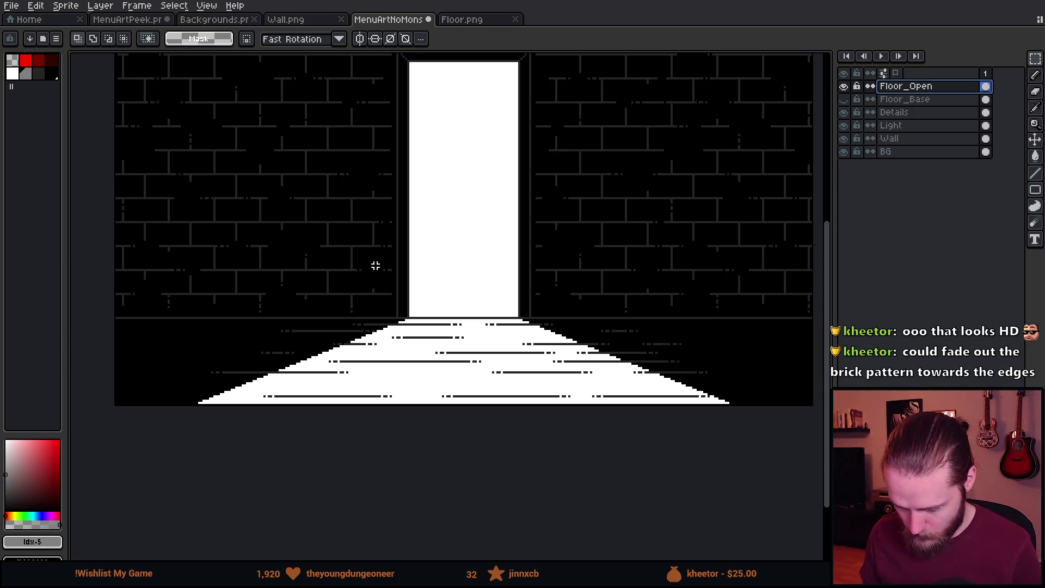
scroll(387, 366, up, 2)
scroll(387, 366, up, 4)
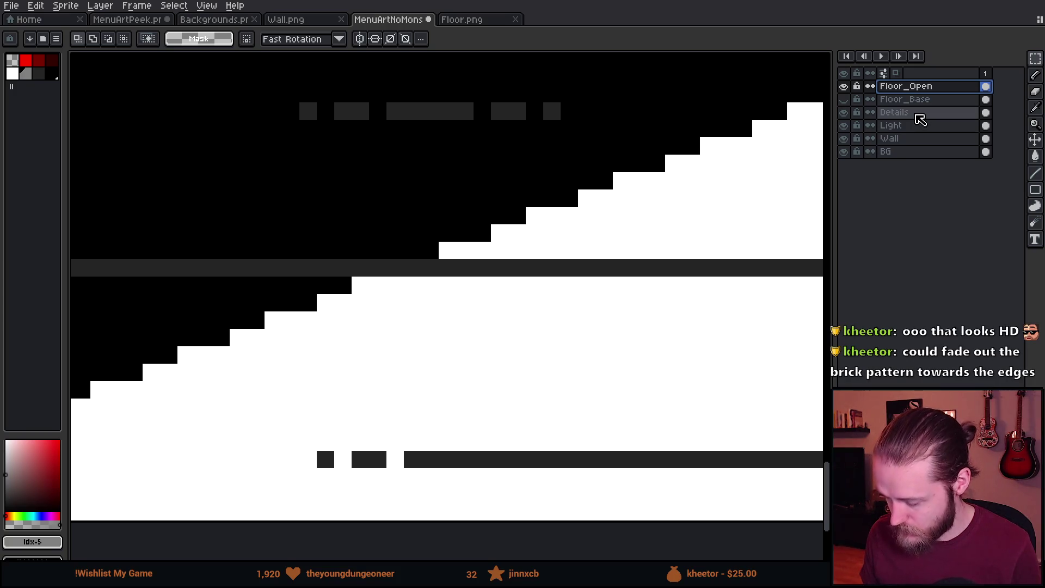
scroll(625, 179, down, 3)
scroll(427, 285, up, 1)
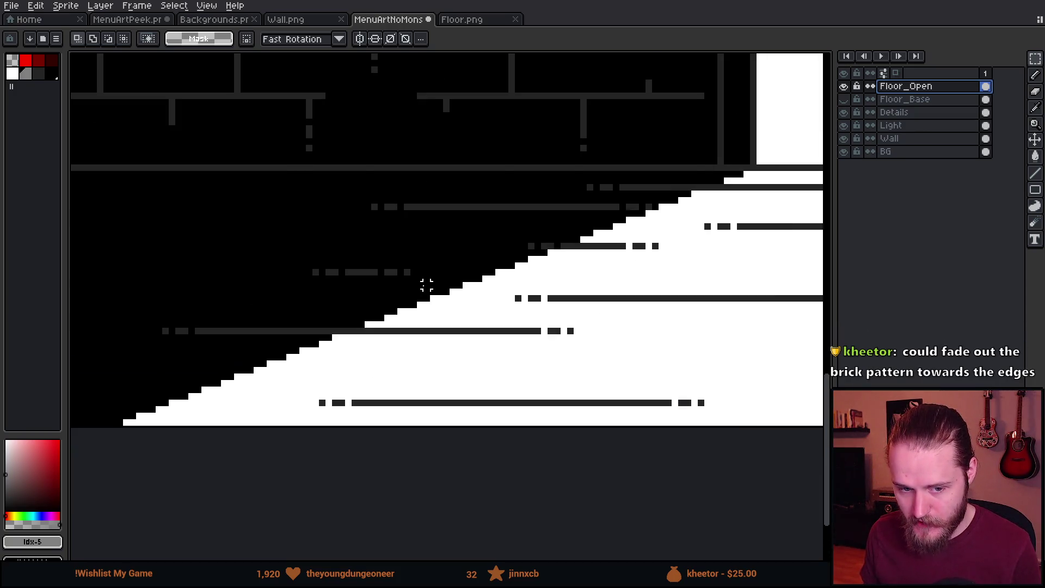
scroll(436, 250, down, 4)
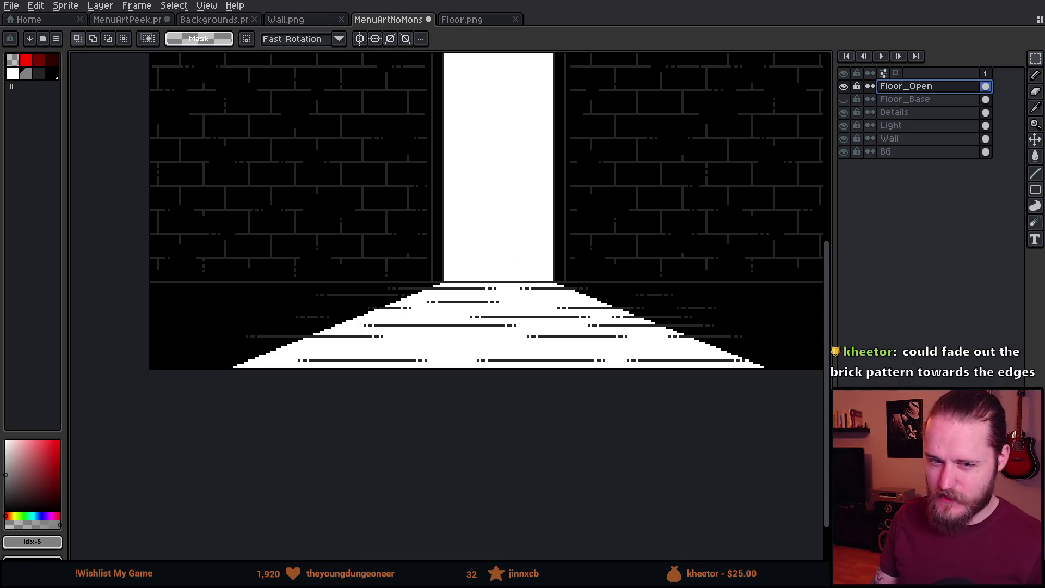
scroll(552, 256, down, 2)
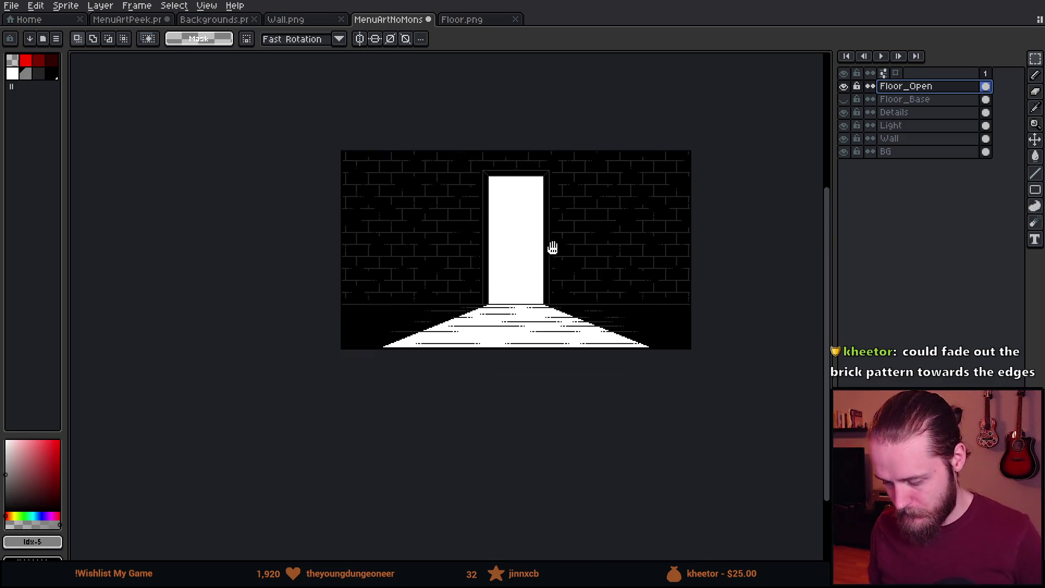
scroll(553, 299, up, 3)
scroll(347, 325, down, 3)
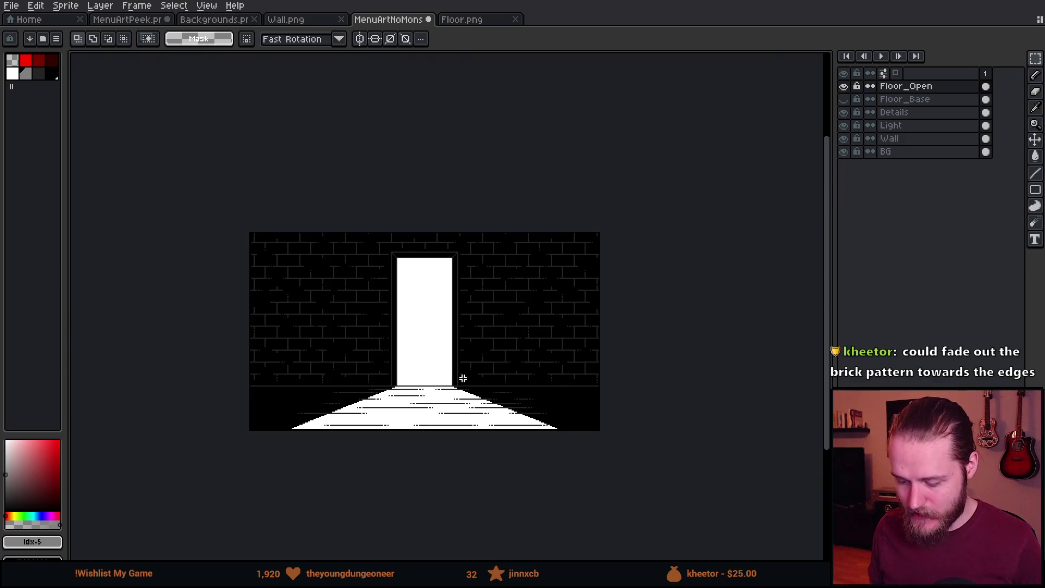
scroll(455, 378, up, 3)
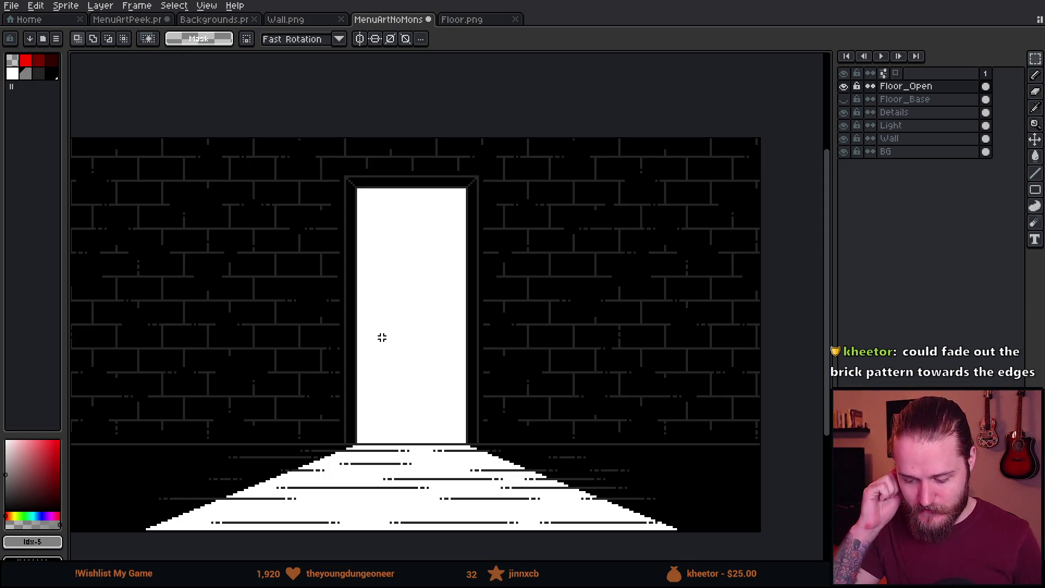
drag(393, 326, 452, 263)
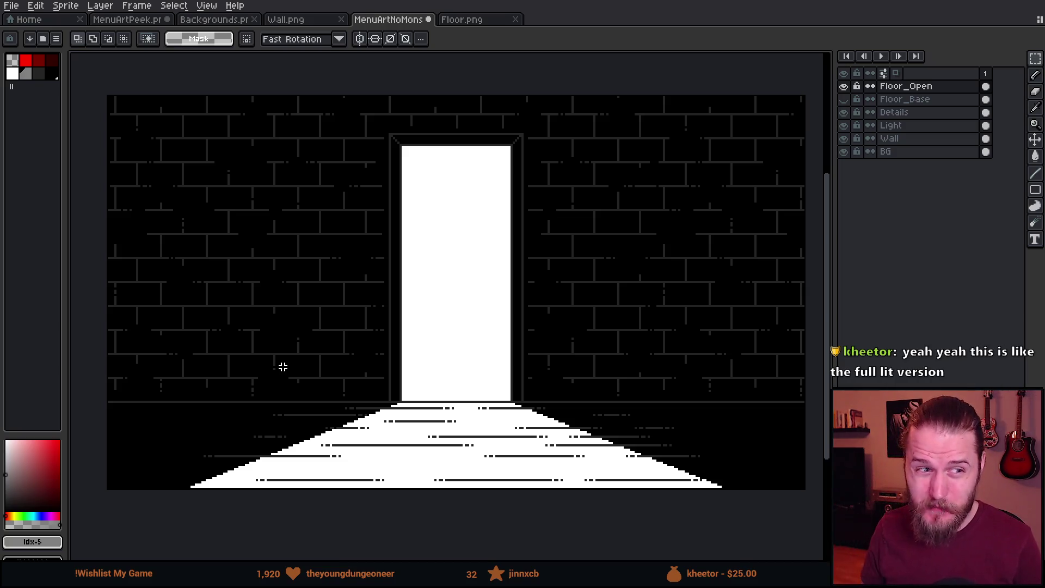
drag(453, 309, 472, 297)
Toggle the Light layer off and on to compare the scene, undoing a stray paste.
click(940, 115)
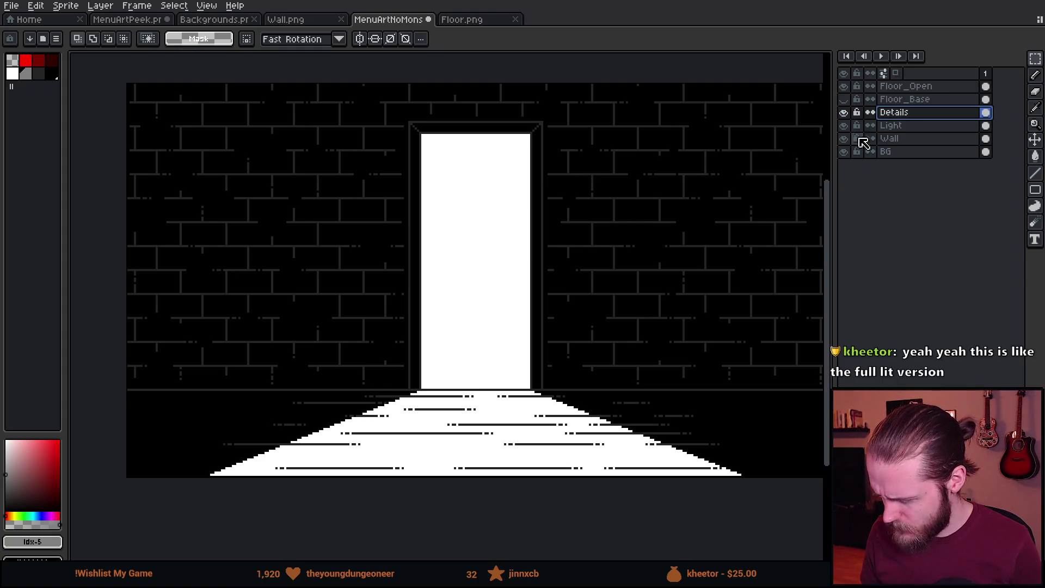
click(843, 125)
click(844, 125)
click(916, 125)
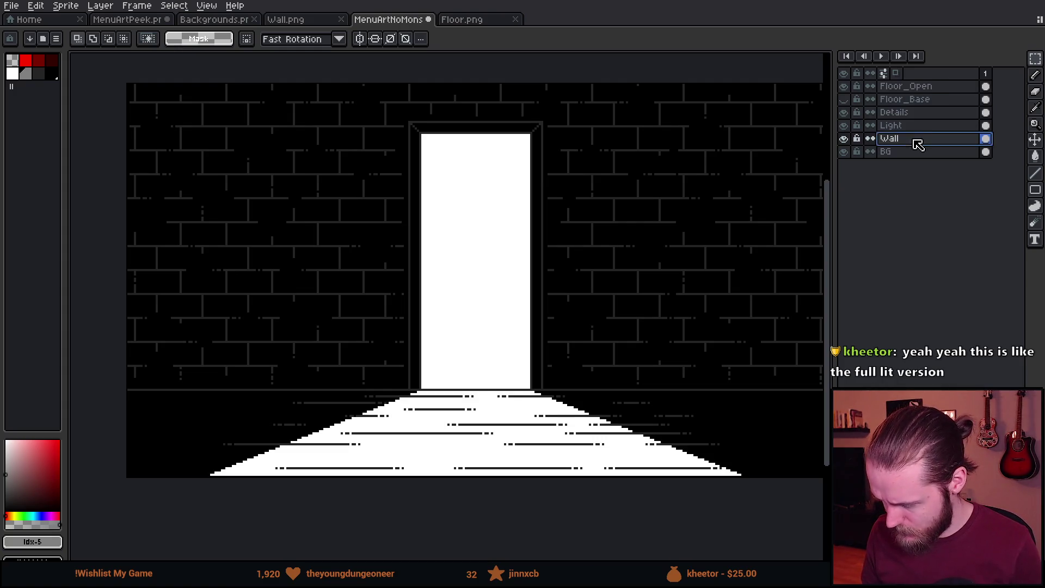
key(ctrl+v)
drag(459, 189, 467, 187)
key(ctrl+z)
key(ctrl+d)
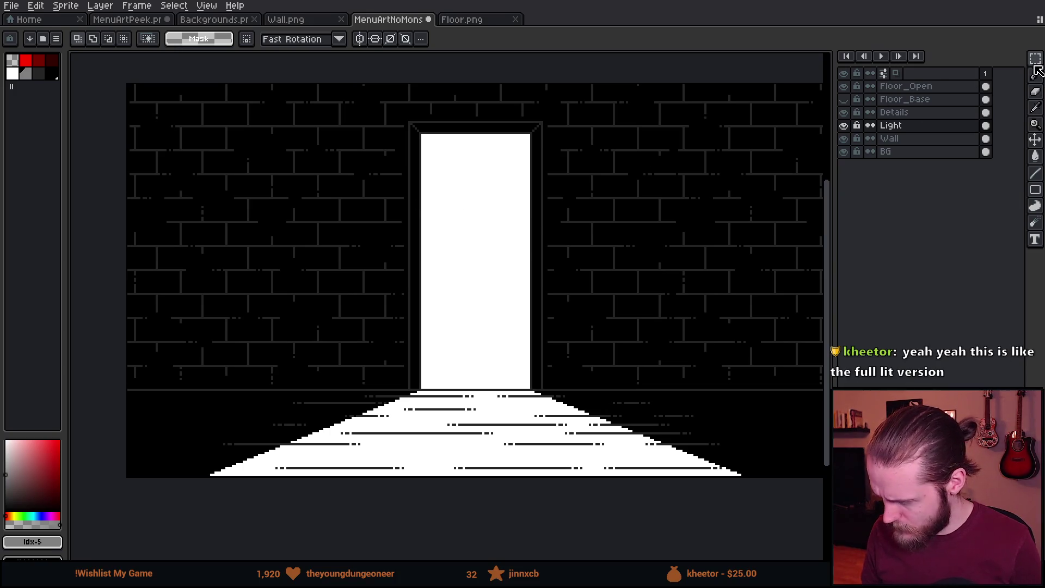
Select the white doorway light and the floor light beam by colour.
click(1018, 58)
click(455, 230)
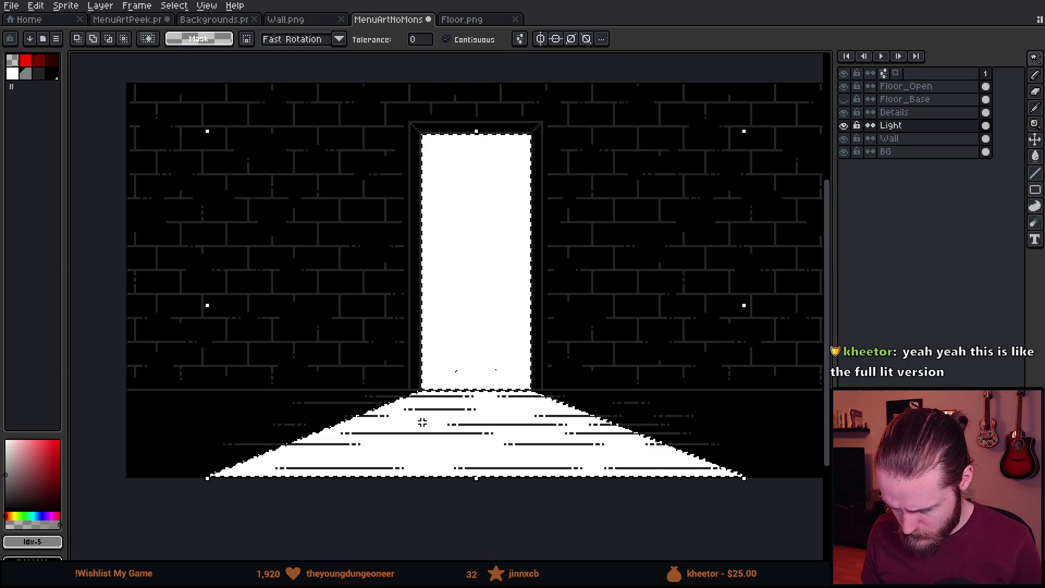
scroll(430, 424, up, 3)
scroll(430, 424, down, 3)
shift+click(460, 390)
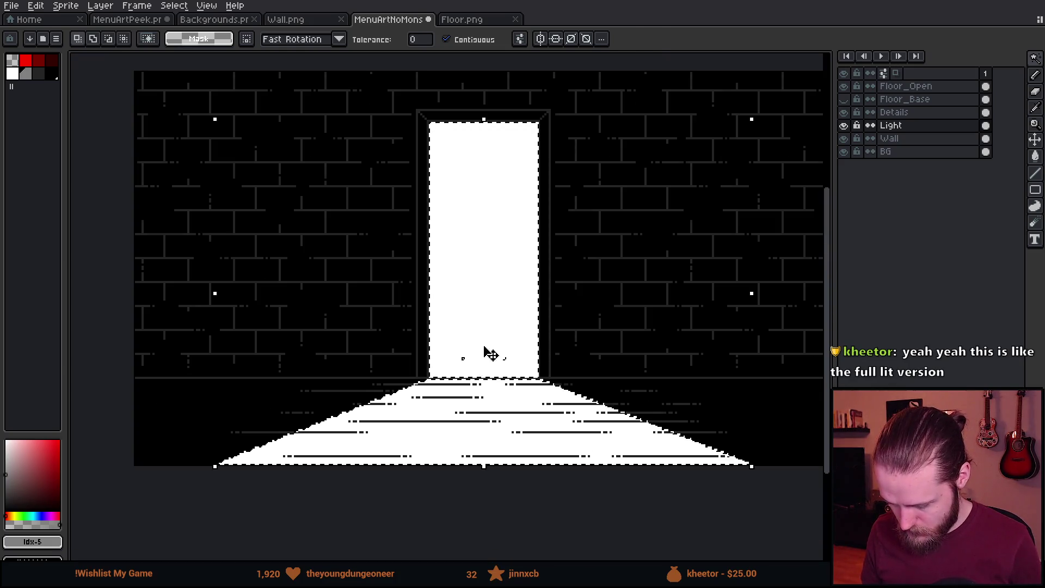
On Floor_Open, fill all dark plank lines grey with a non-contiguous bucket fill.
click(933, 87)
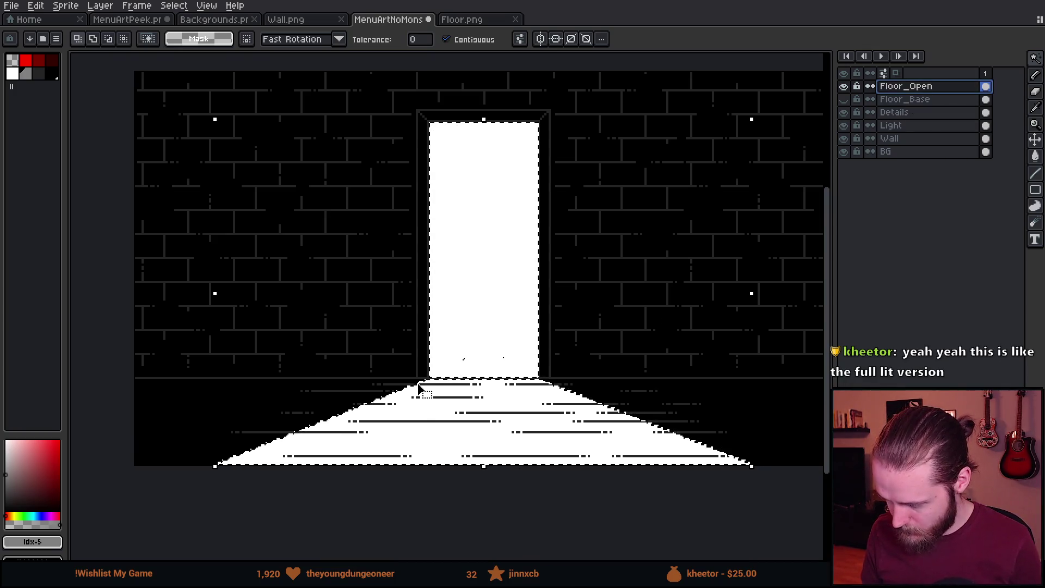
scroll(404, 425, up, 4)
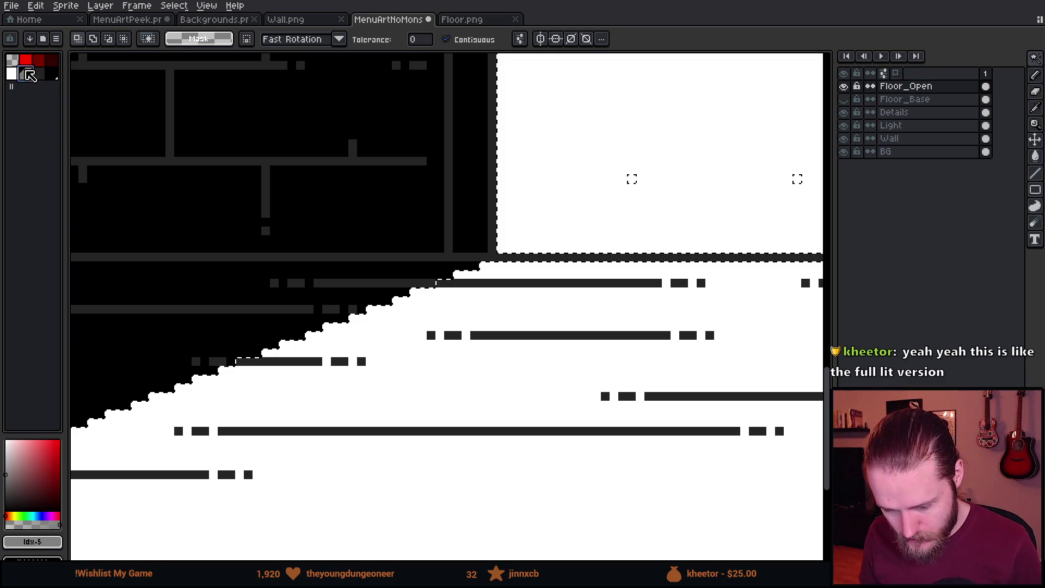
key(g)
click(185, 40)
scroll(489, 291, up, 2)
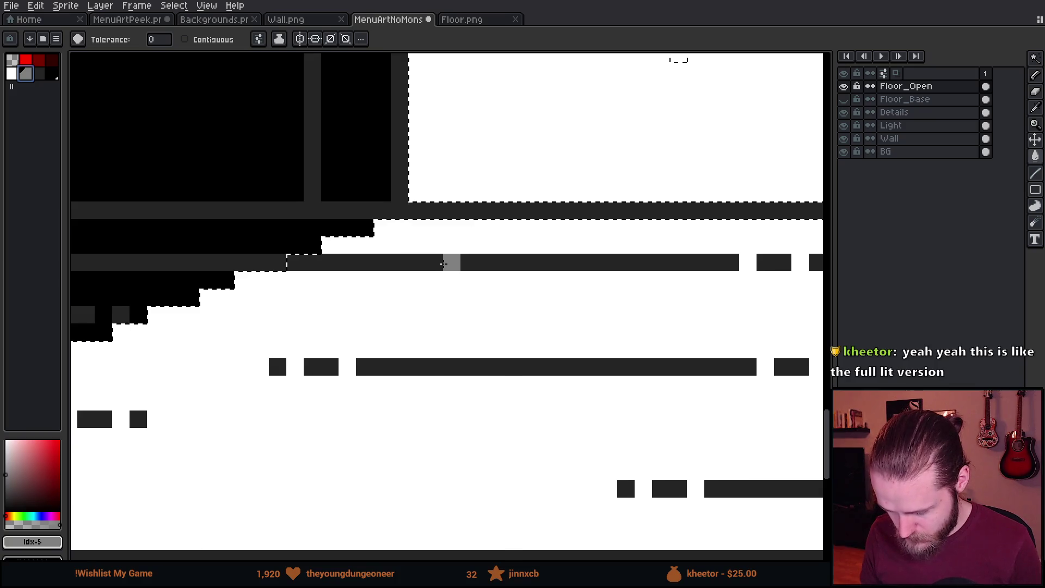
click(443, 264)
scroll(490, 261, down, 3)
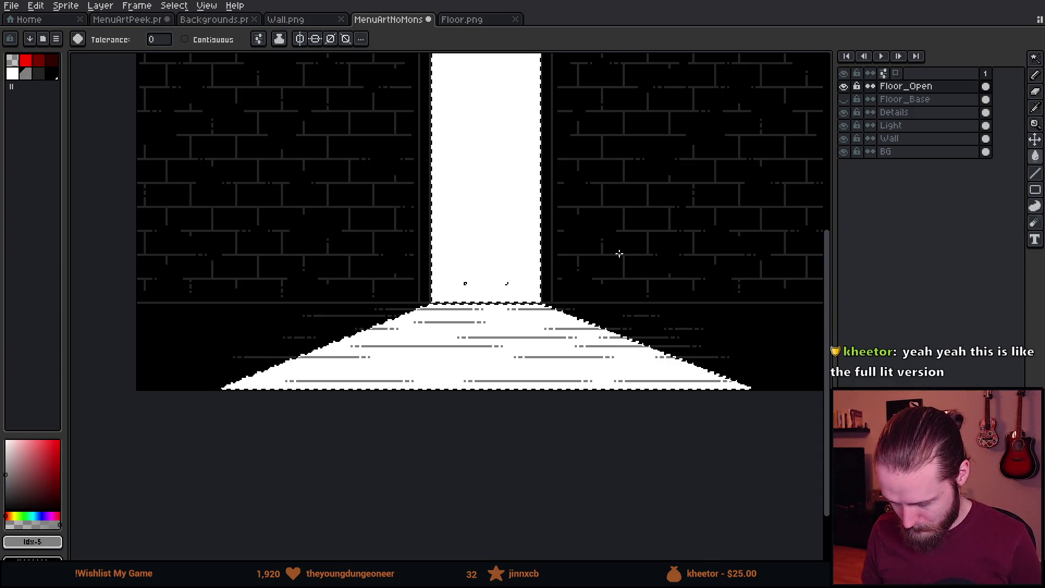
Return to rectangular selection and clear the leftover door-and-floor selection.
key(m)
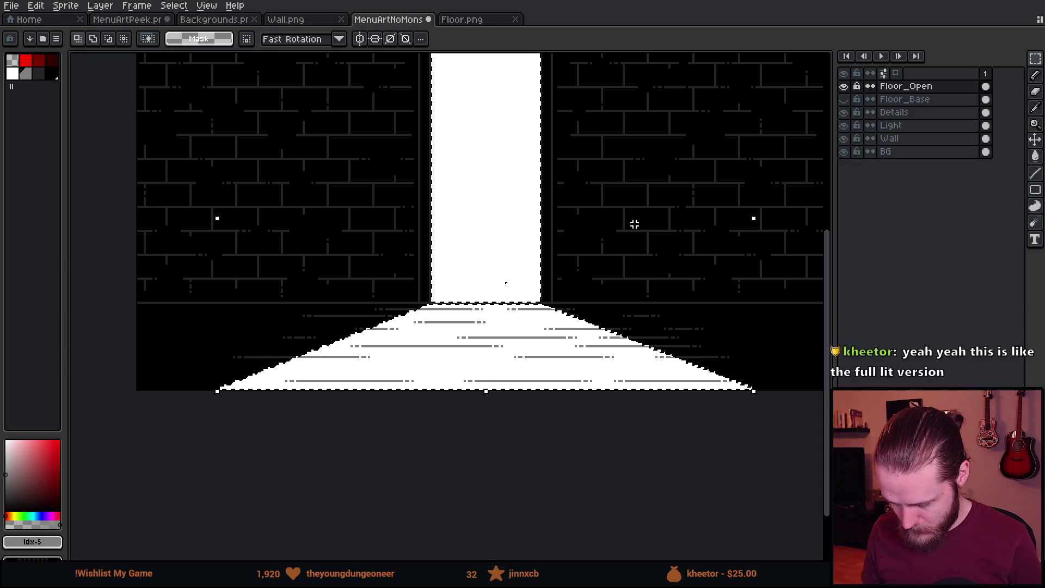
key(ctrl+d)
scroll(534, 242, down, 1)
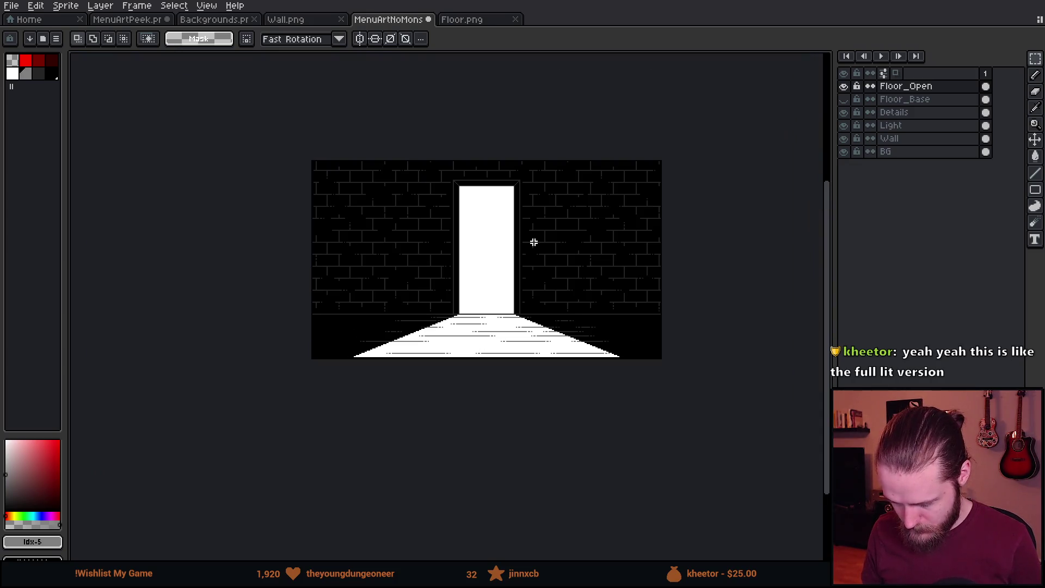
scroll(533, 241, up, 1)
scroll(514, 343, up, 2)
key(ctrl+shift+d)
scroll(549, 299, up, 1)
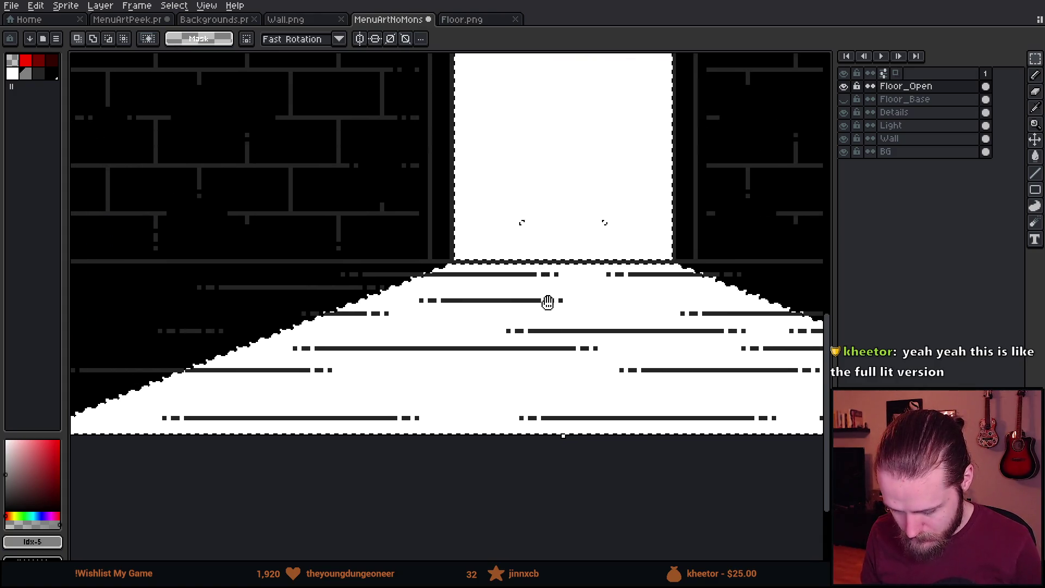
scroll(481, 312, up, 1)
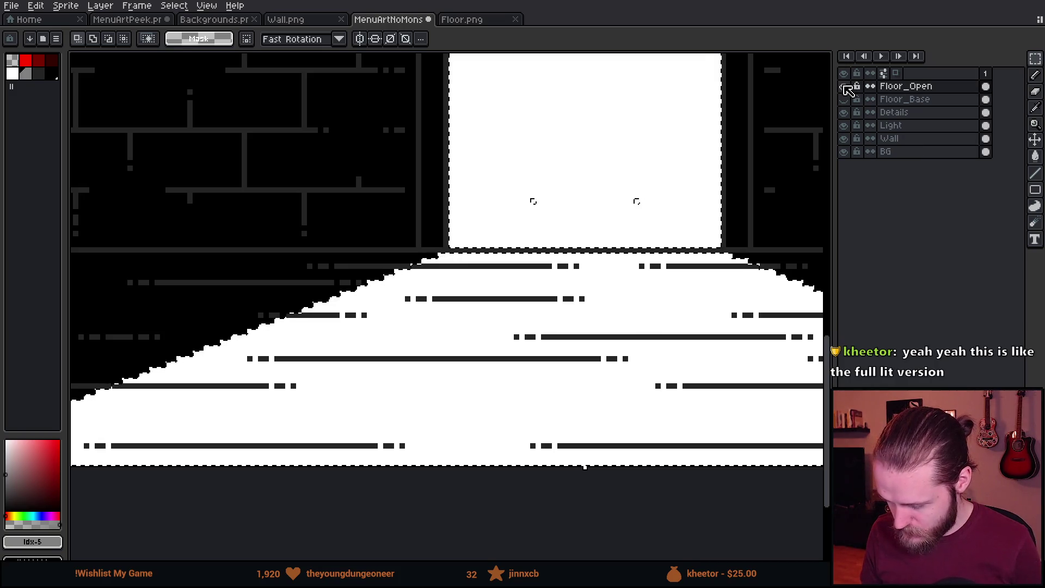
click(883, 103)
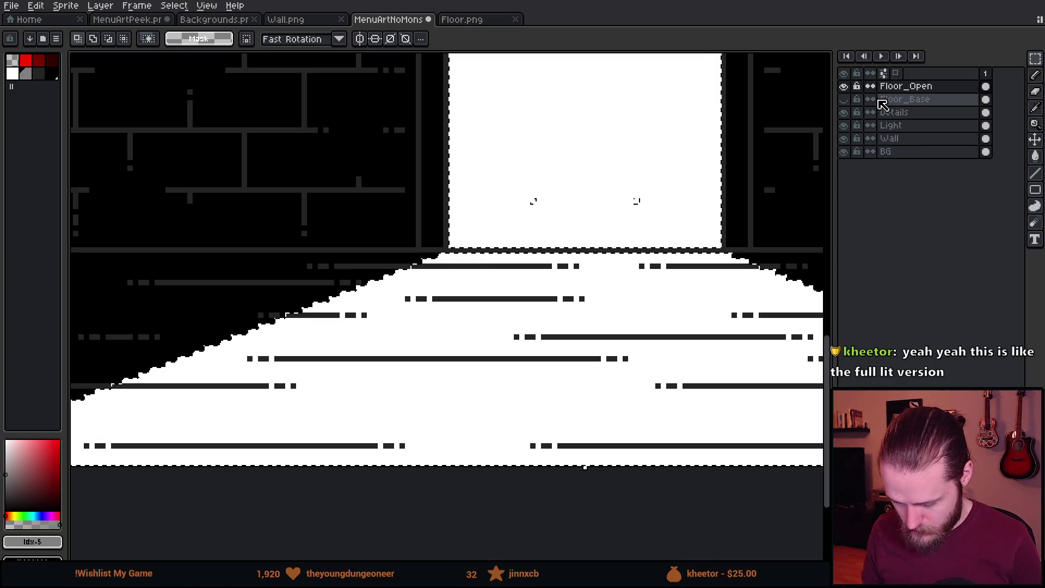
key(ctrl+d)
Move all Floor_Open content up to meet the doorway, nudging it one more pixel.
click(915, 88)
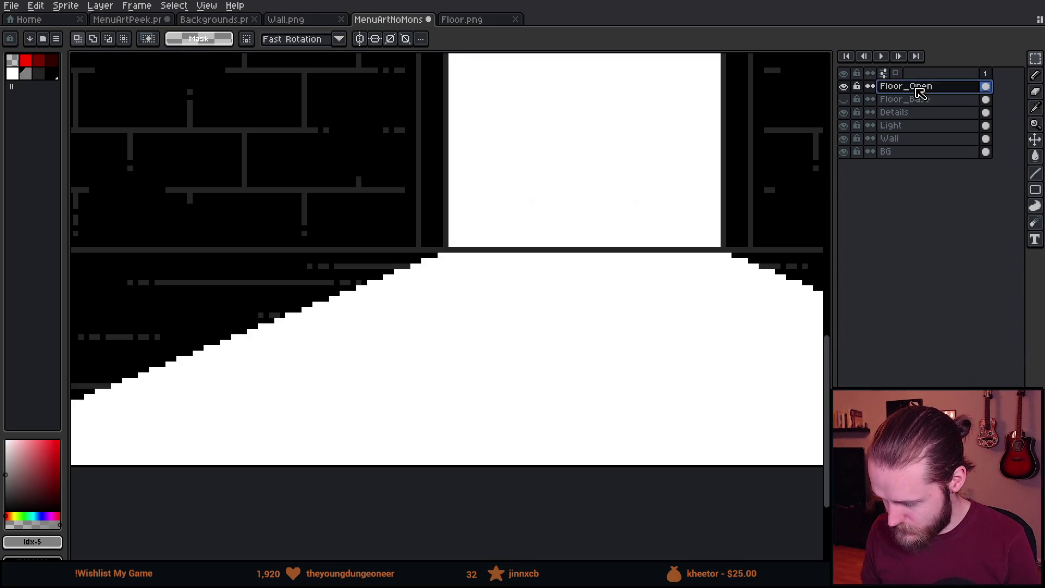
click(986, 88)
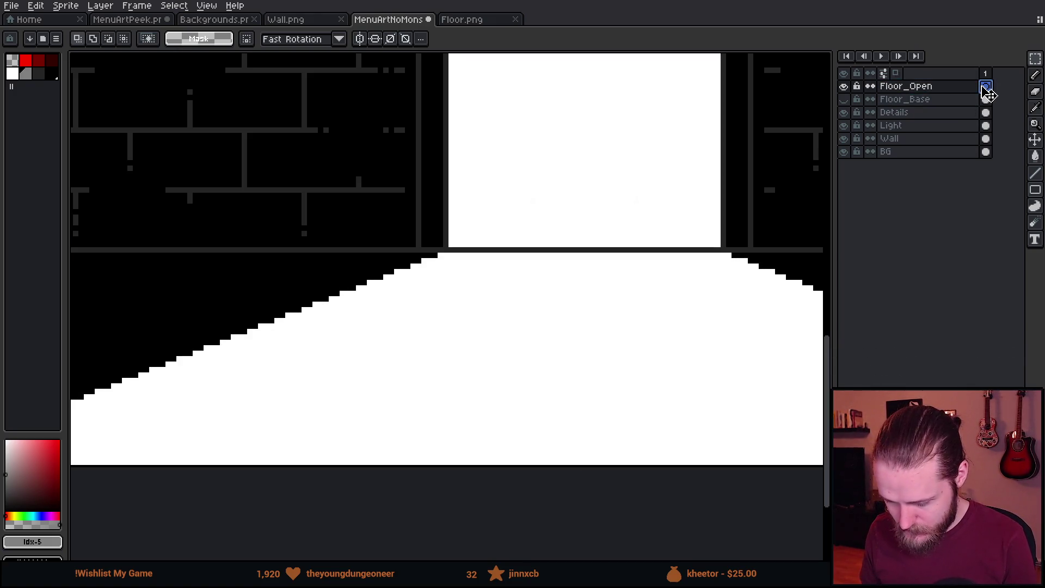
ctrl+click(939, 89)
scroll(630, 432, down, 2)
drag(615, 417, 619, 270)
scroll(588, 374, up, 3)
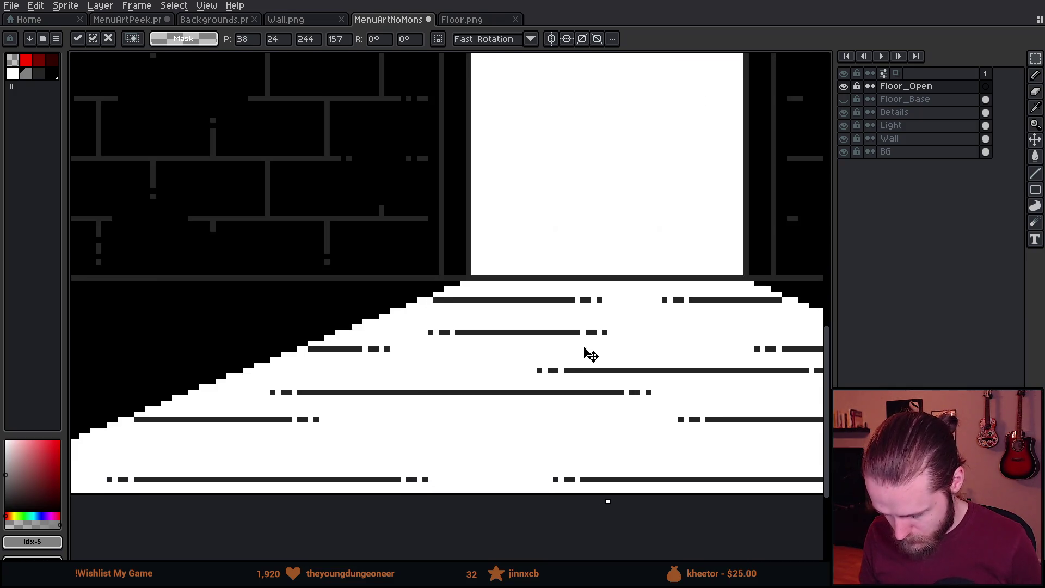
key(Up)
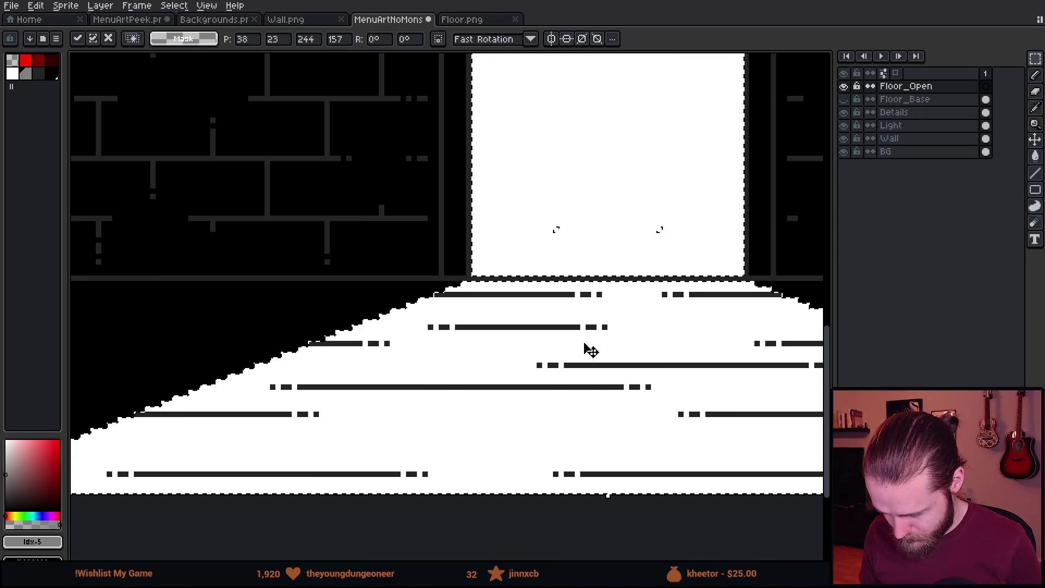
key(Return)
scroll(349, 260, down, 2)
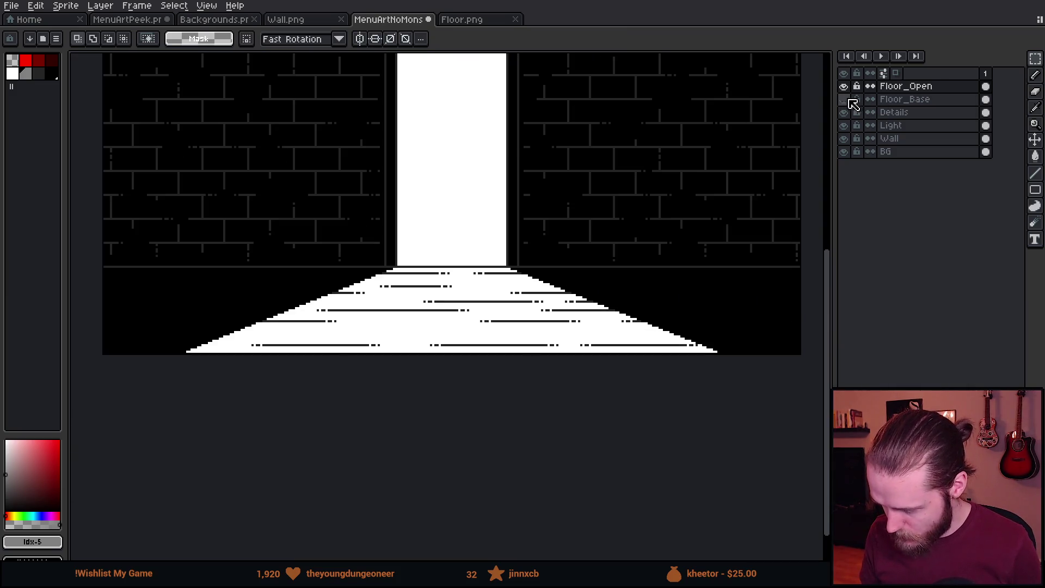
Make Floor_Base visible and move it down to sit just above Wall.
click(846, 100)
click(882, 100)
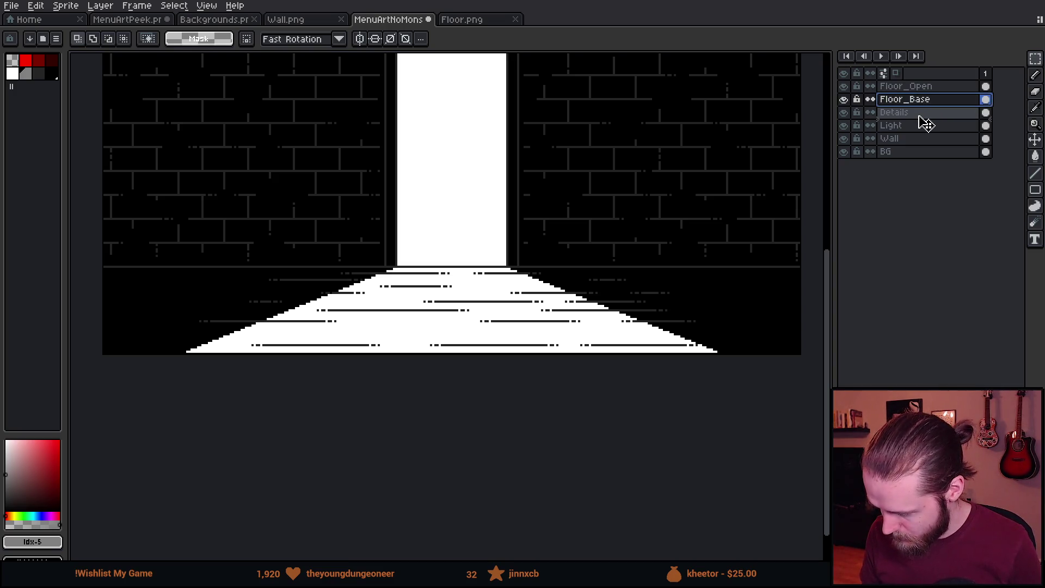
drag(926, 124, 926, 136)
click(922, 99)
click(921, 88)
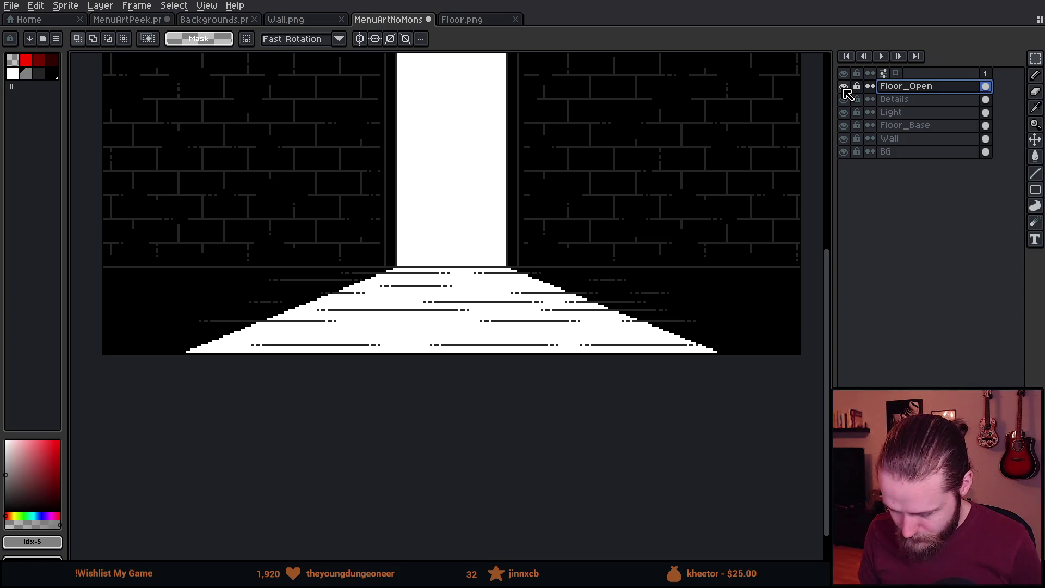
double_click(899, 93)
Rename the Floor_Open layer to Floor_Lit_Full.
key(End)
key(BackSpace)
key(BackSpace)
key(BackSpace)
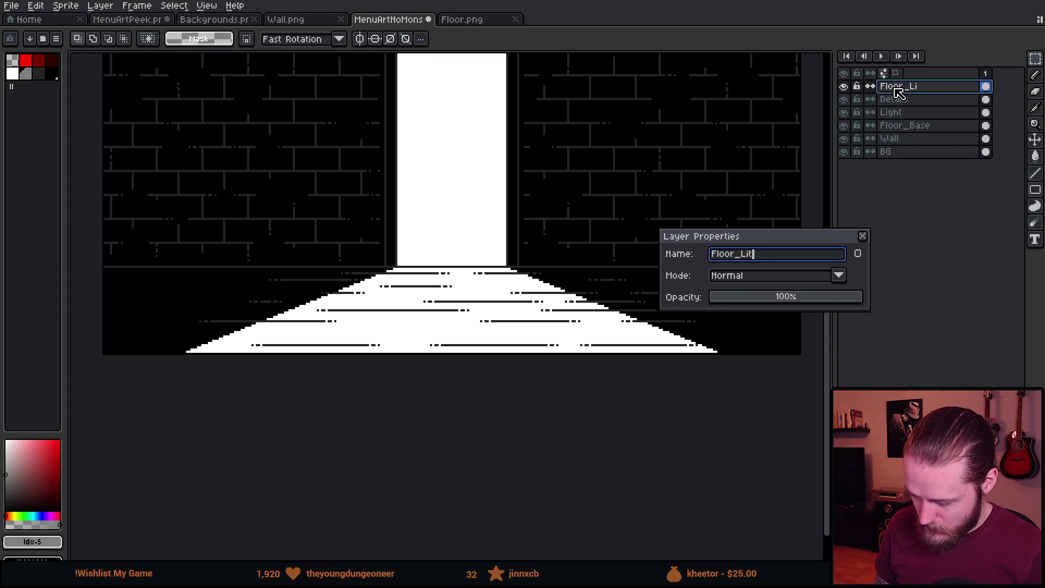
text(_Full)
key(Return)
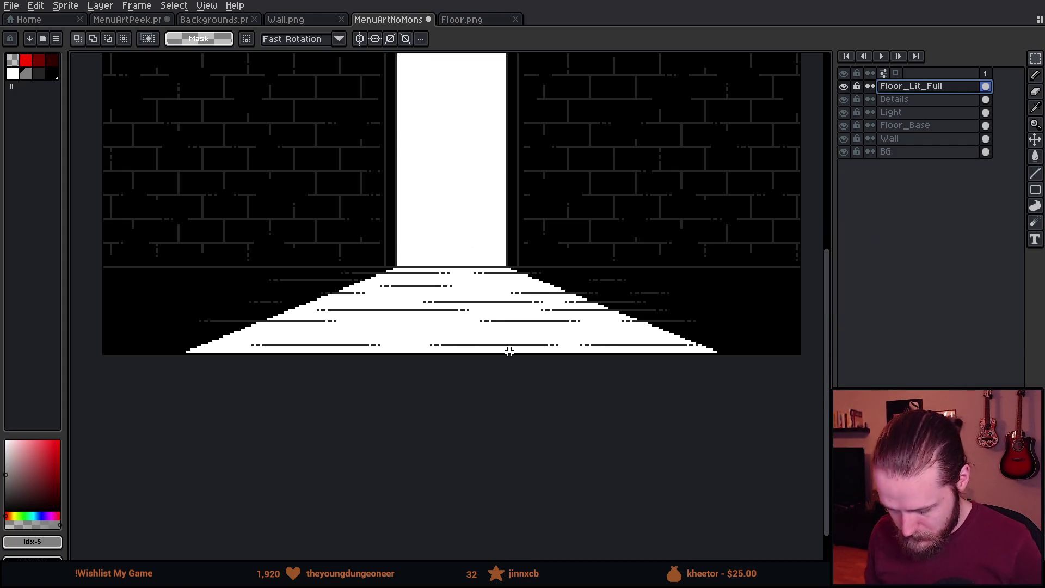
Pick a pale grey from the white and bucket-fill the floor plank lines with it.
scroll(377, 308, up, 2)
alt+click(390, 345)
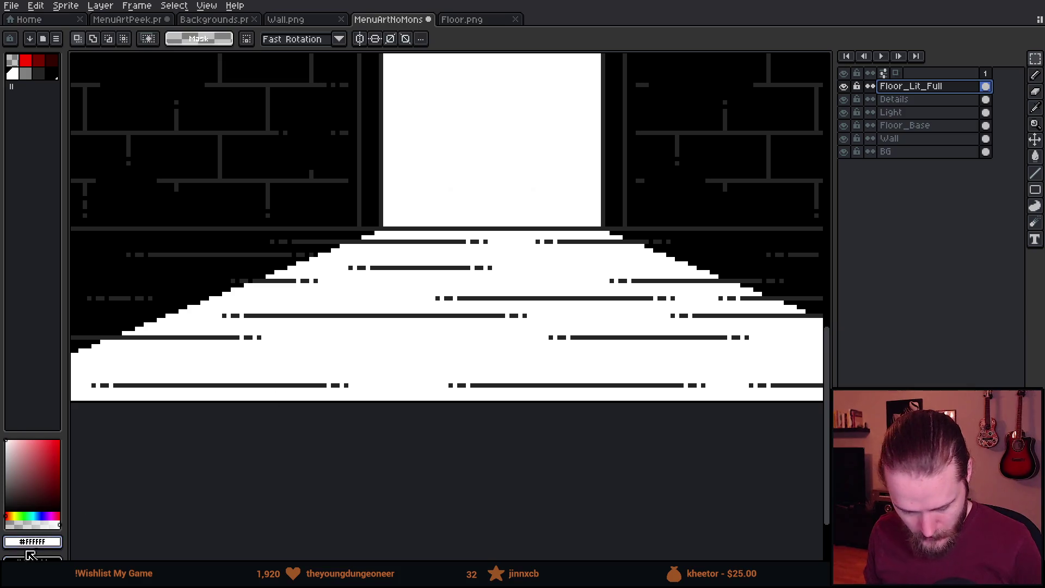
click(14, 445)
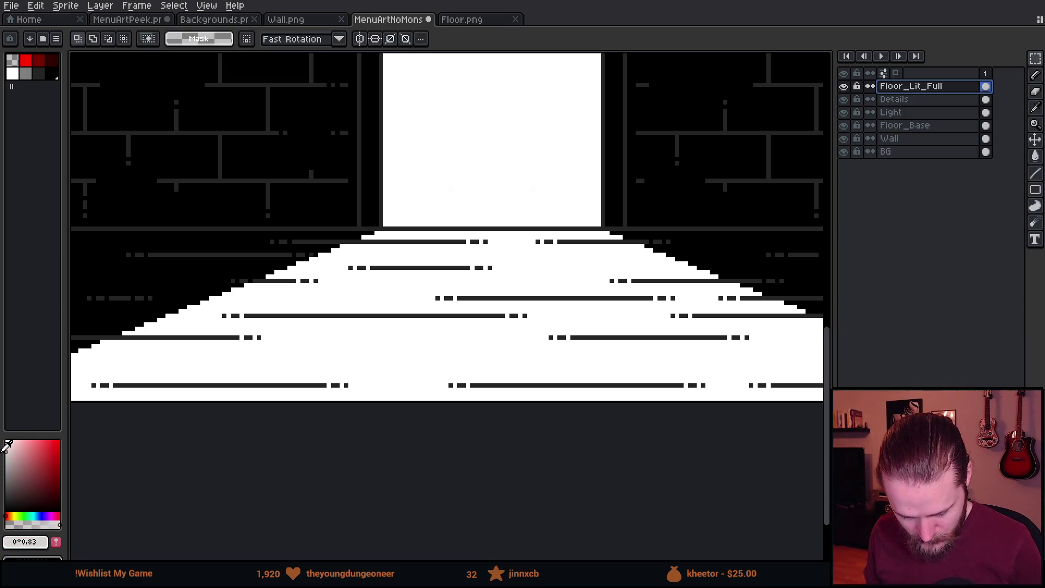
key(g)
scroll(194, 320, up, 2)
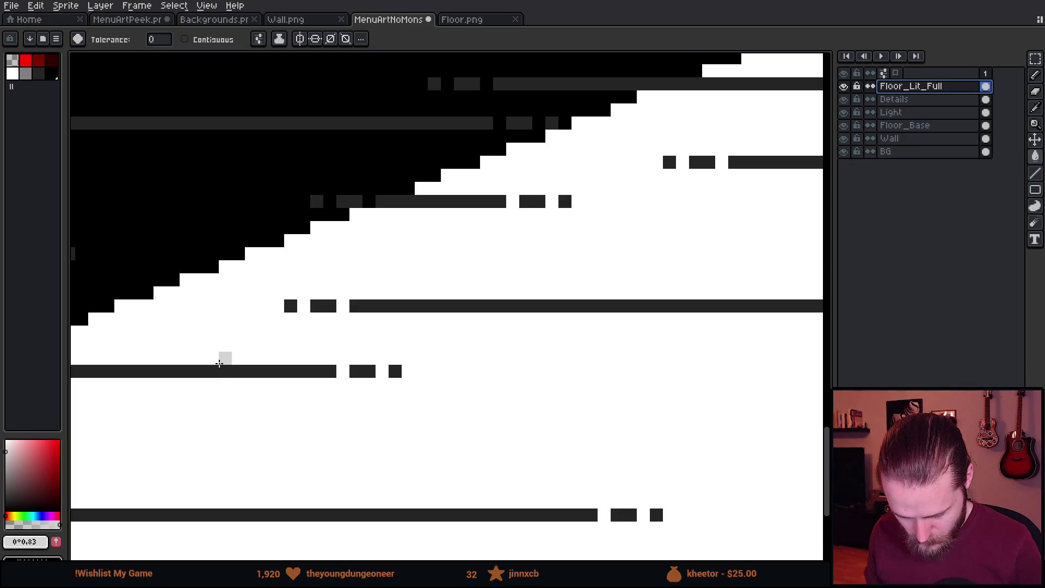
click(236, 370)
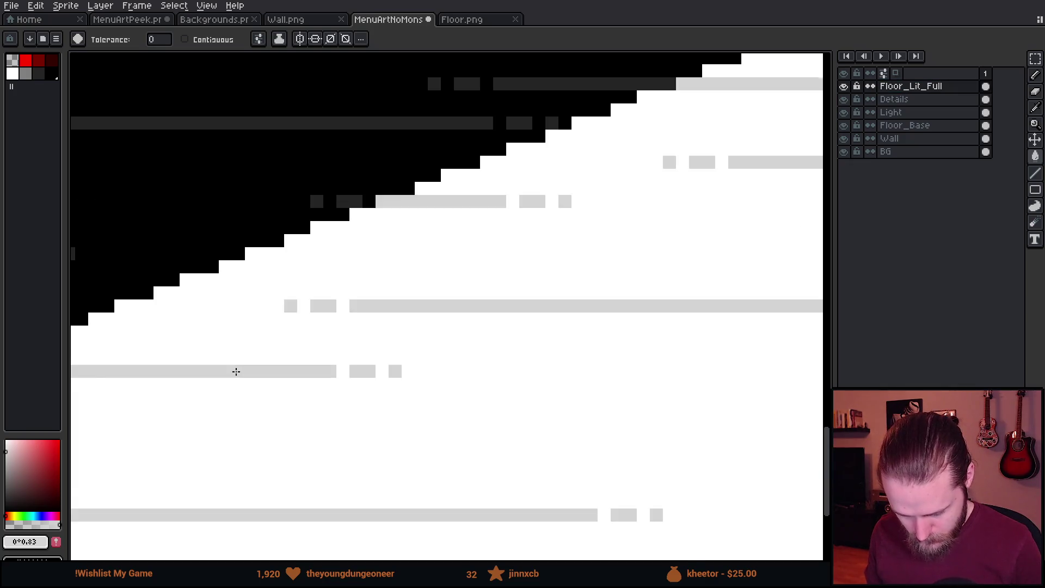
scroll(236, 371, down, 3)
scroll(234, 370, down, 1)
scroll(230, 375, up, 2)
Refill the plank lines with a slightly lighter grey, then frame the whole scene.
click(10, 442)
scroll(142, 387, up, 2)
click(259, 350)
scroll(261, 352, down, 3)
scroll(259, 350, down, 2)
scroll(259, 350, up, 3)
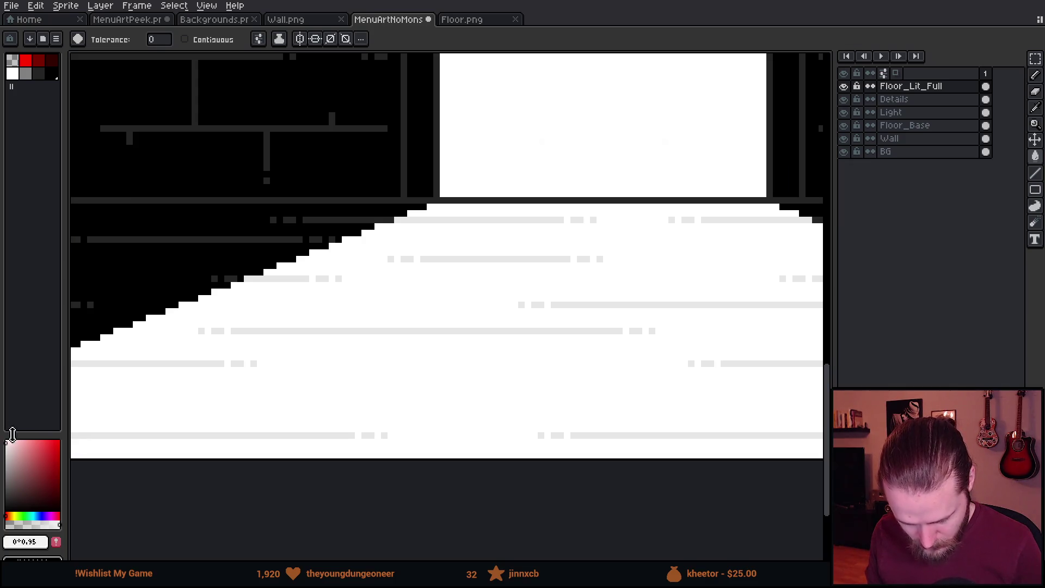
scroll(324, 305, up, 2)
click(336, 280)
scroll(366, 322, down, 4)
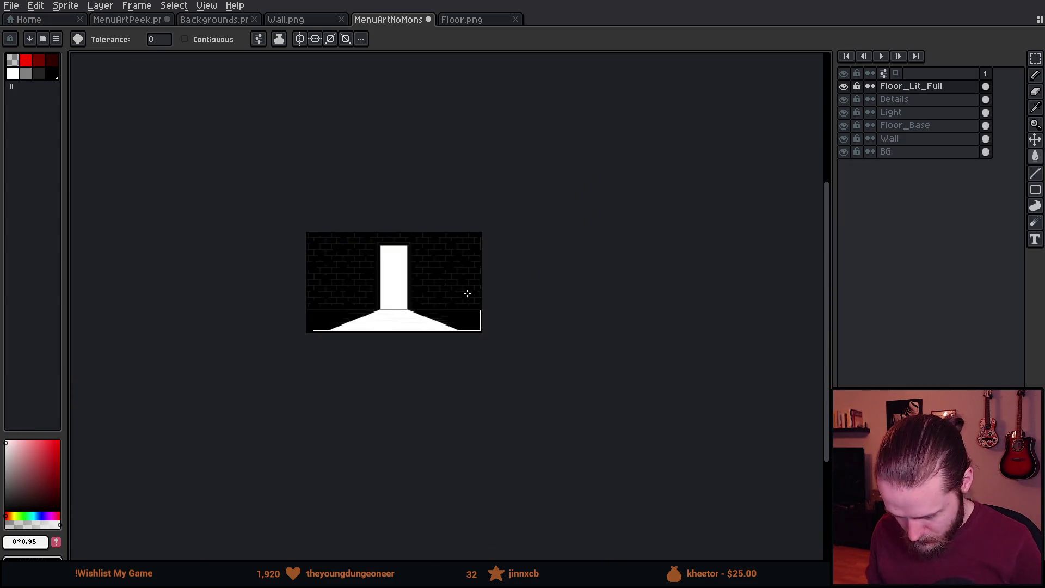
scroll(484, 299, up, 3)
drag(252, 279, 686, 327)
drag(604, 280, 537, 287)
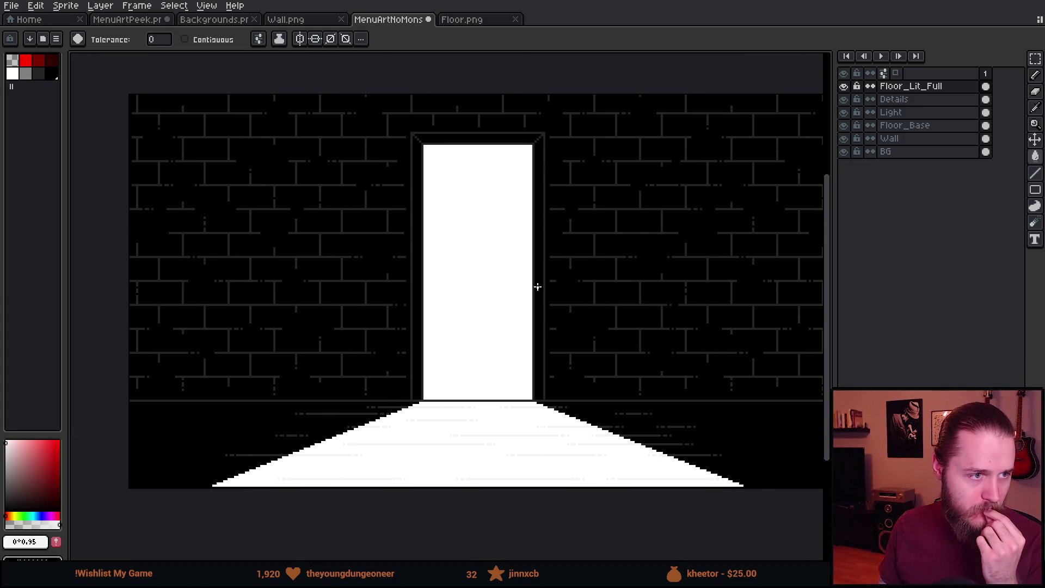
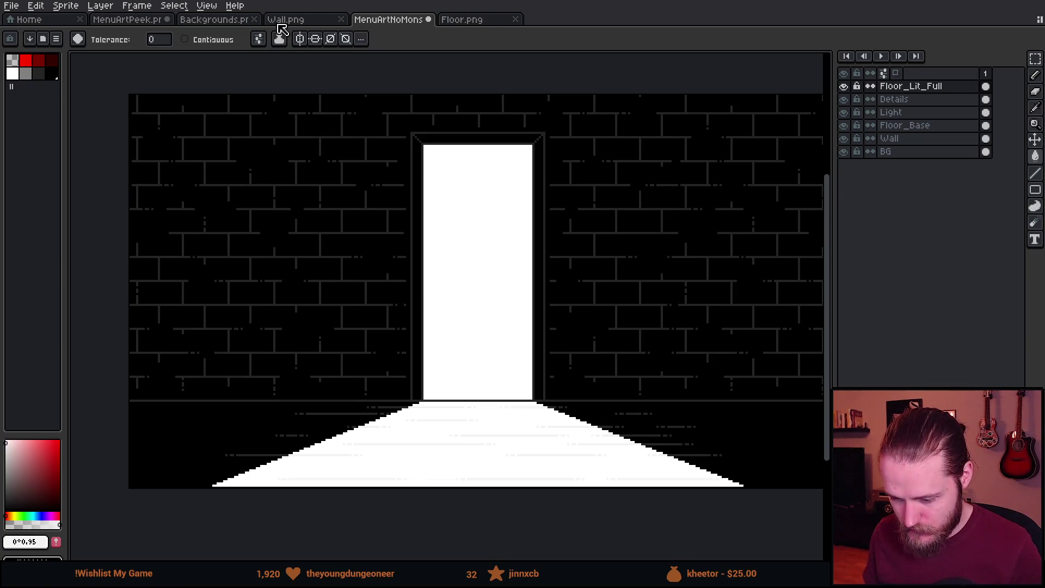
Glance at the other menu art sprite, then return to the brick-wall door sprite.
click(144, 22)
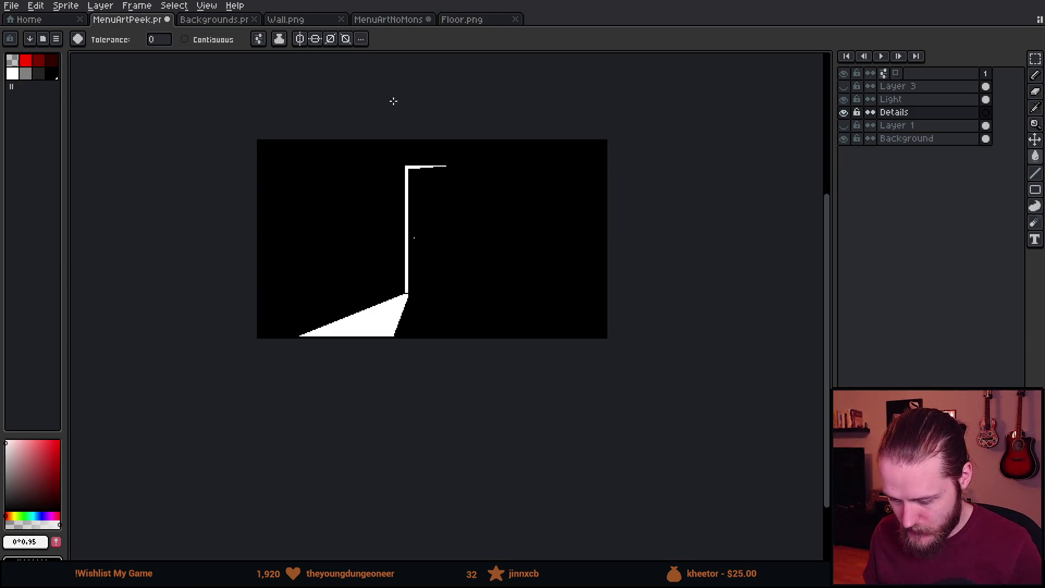
click(405, 21)
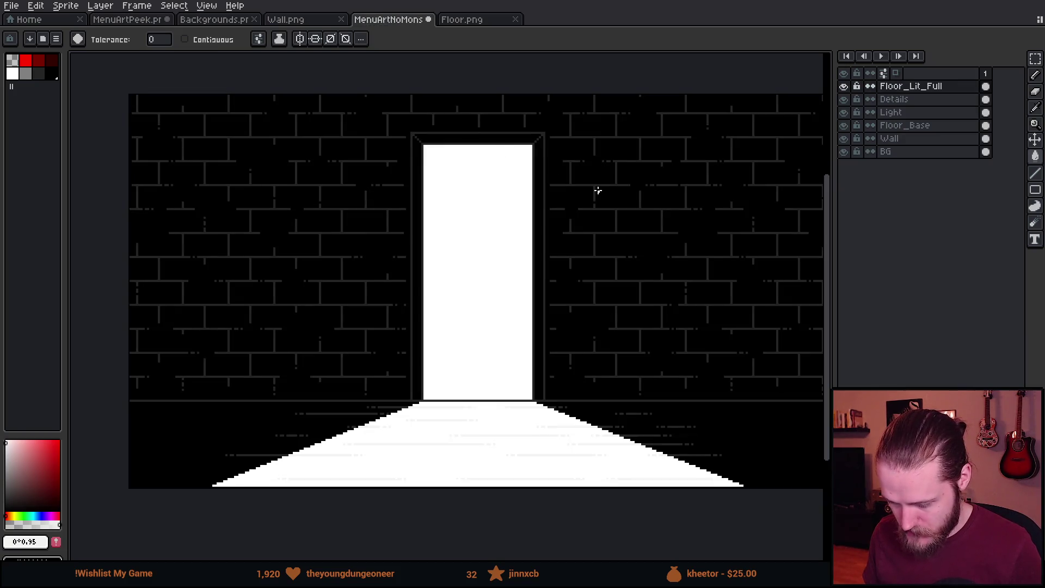
drag(566, 173, 471, 161)
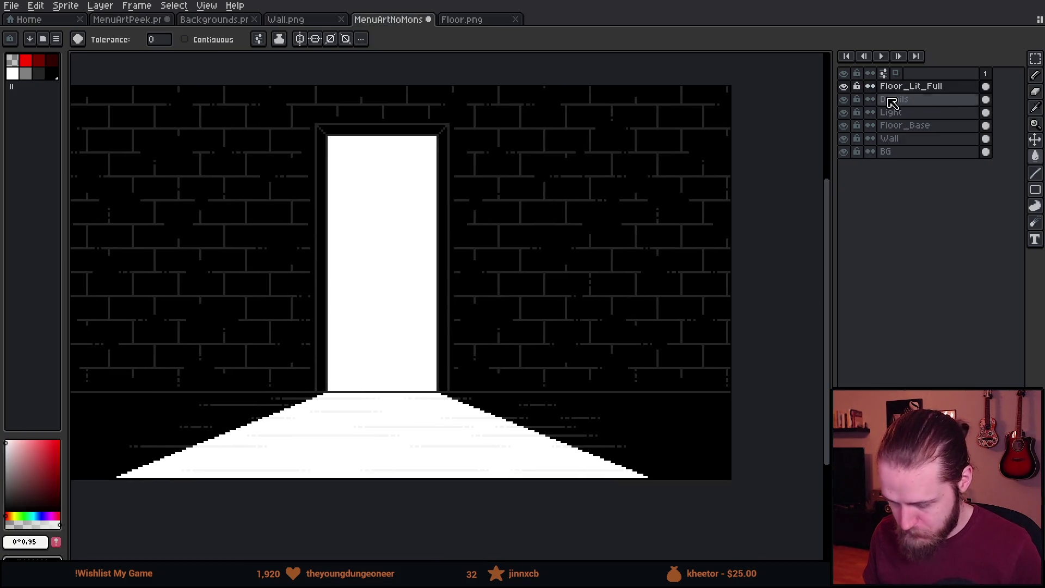
Add a new empty top layer named 'Door'.
key(shift+n)
double_click(930, 90)
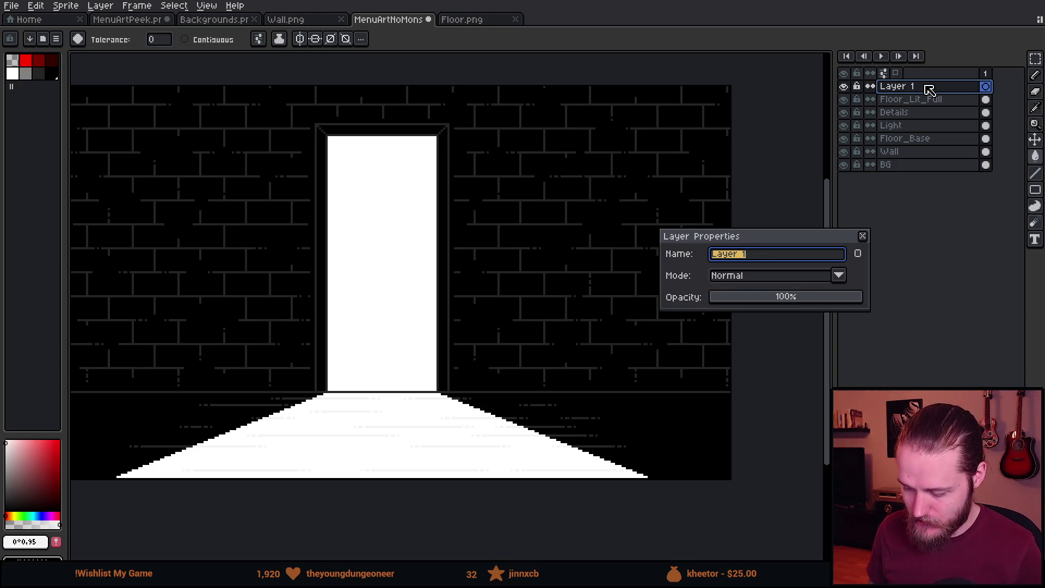
text(D)
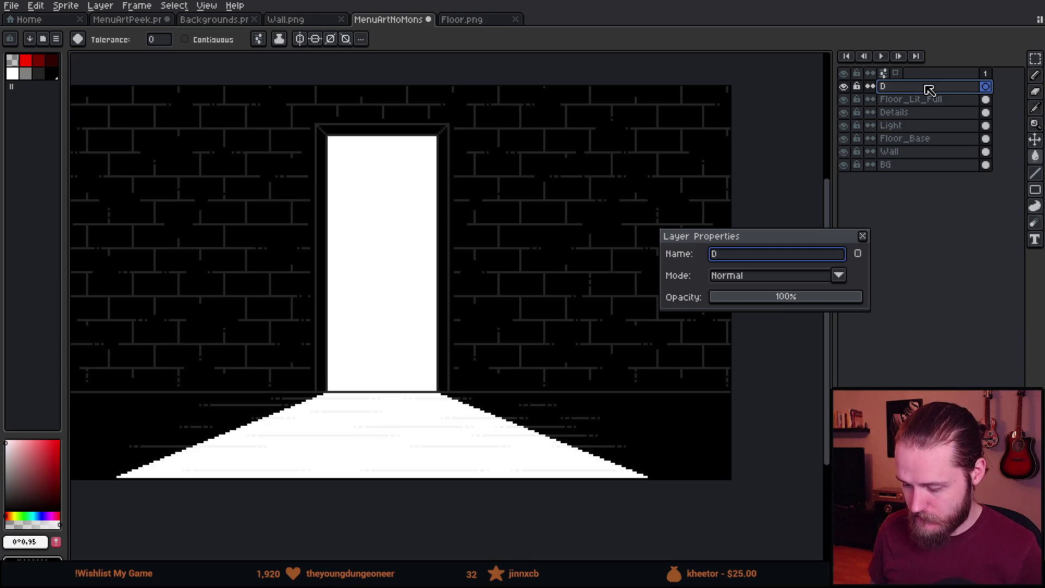
text(oor)
key(Return)
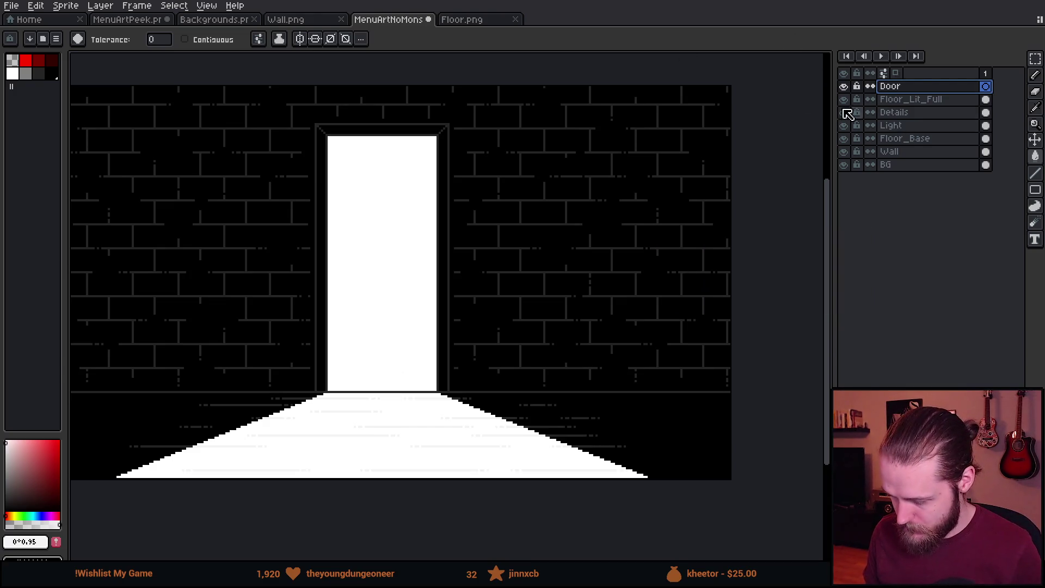
Sample the dark grey wall-line colour from the canvas.
scroll(430, 129, up, 5)
alt+click(354, 76)
scroll(351, 76, down, 2)
Set up a 1px pencil in dark grey #242424, zoomed in on the floor.
key(b)
scroll(350, 77, up, 1)
key(minus)
key(minus)
key(minus)
scroll(476, 56, up, 4)
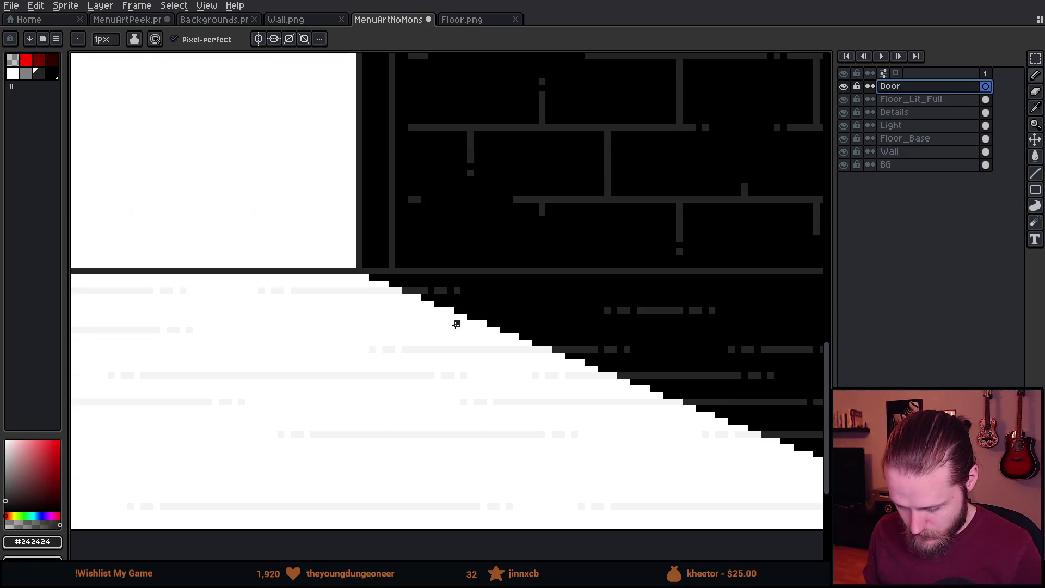
scroll(415, 272, up, 1)
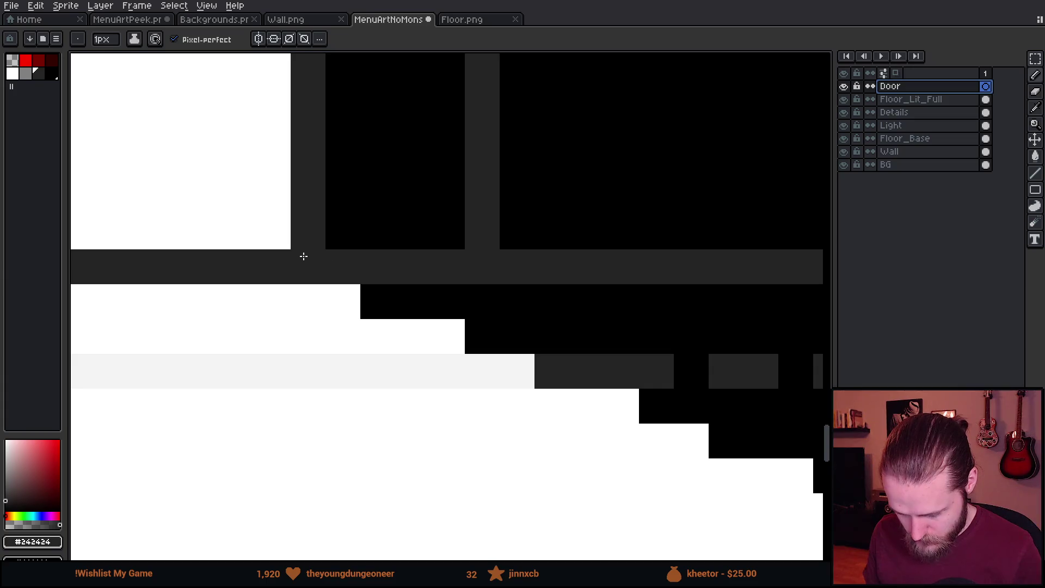
click(343, 258)
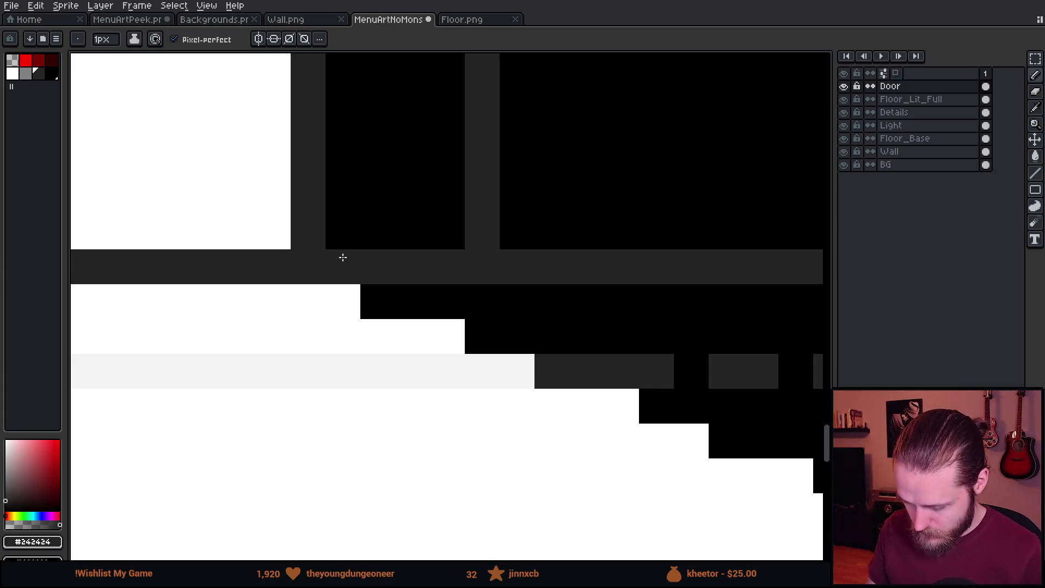
scroll(480, 327, down, 3)
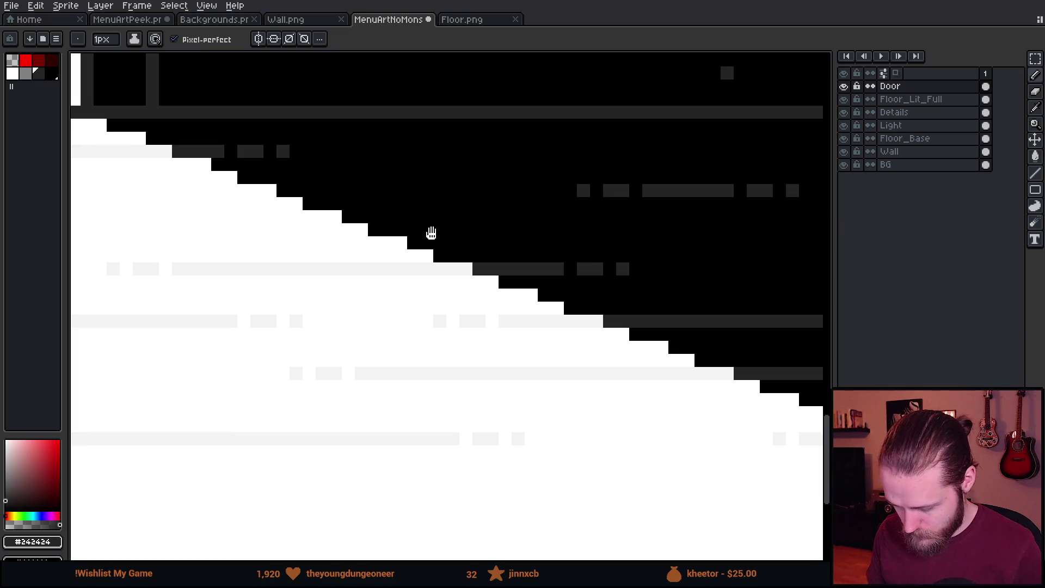
Paint dark grey pixels stepping down the floor's diagonal right edge.
drag(424, 229, 504, 277)
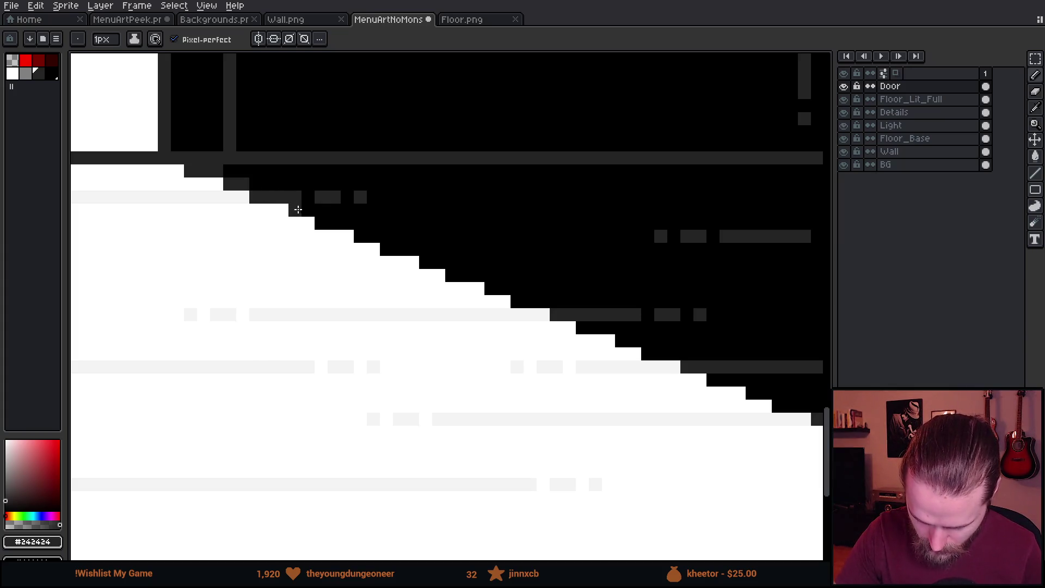
click(322, 220)
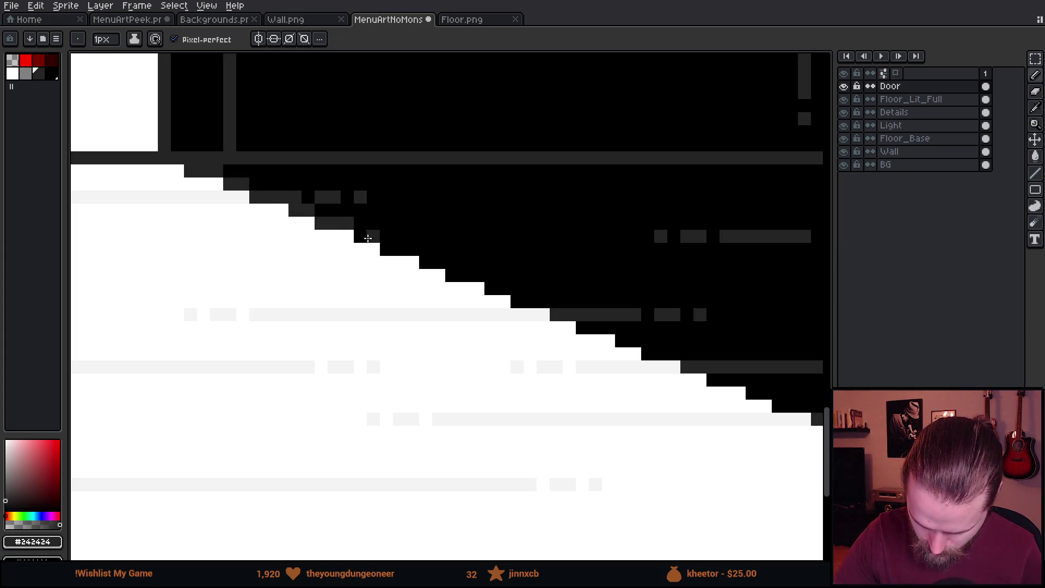
shift+click(374, 236)
shift+click(401, 249)
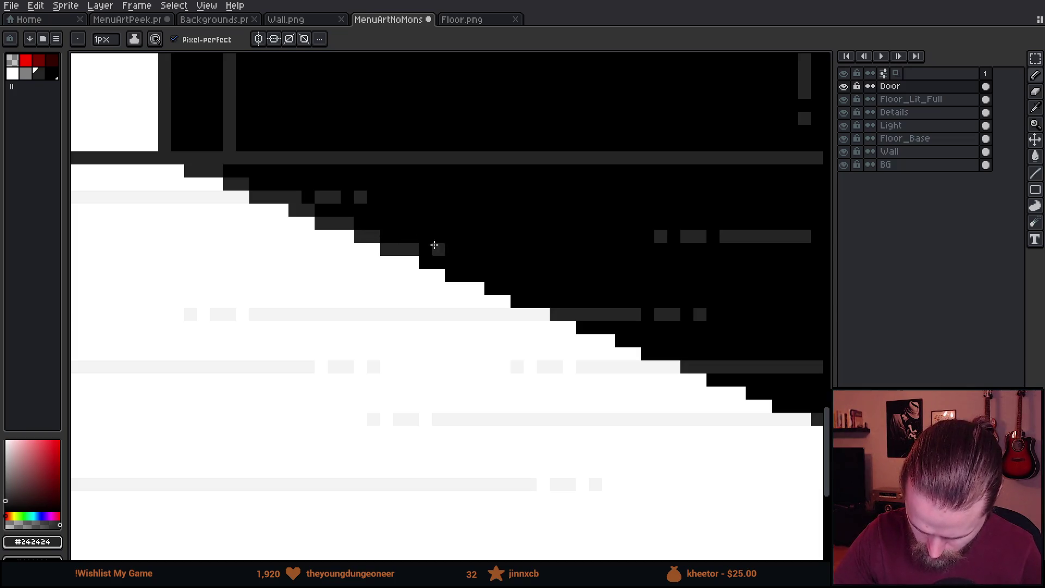
click(452, 276)
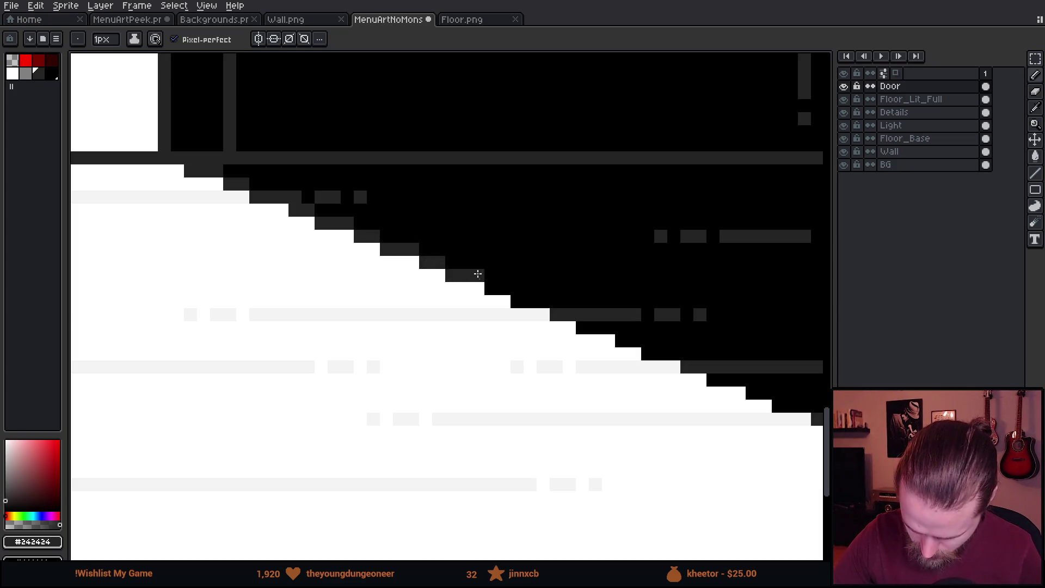
Check the whole scene, then add a row of dark grey pixels along the floor edge.
scroll(457, 223, down, 6)
mouse_move(529, 200)
mouse_down()
mouse_move(557, 301)
mouse_move(564, 376)
mouse_up()
scroll(564, 375, down, 2)
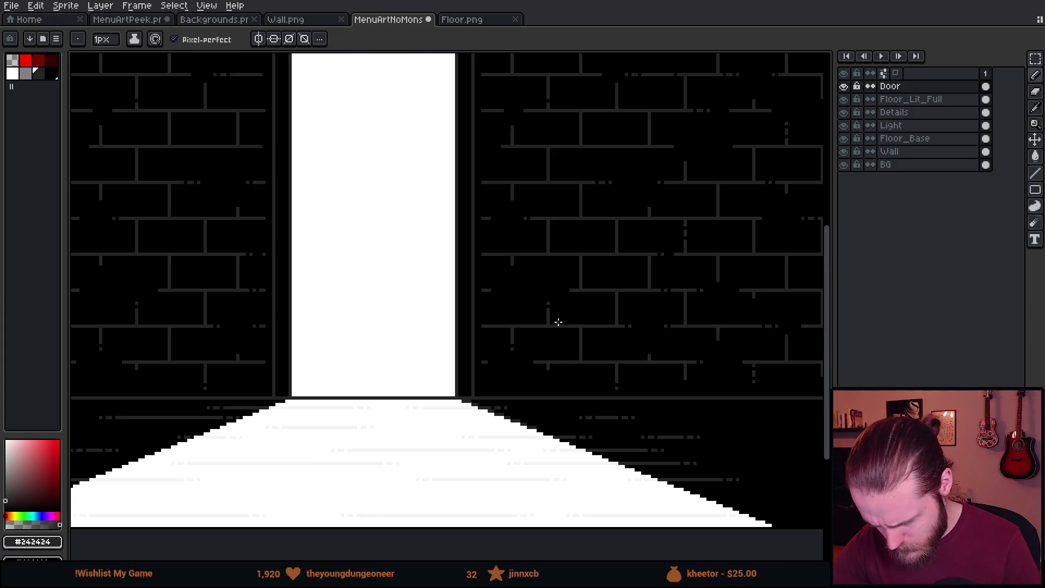
drag(559, 280, 526, 315)
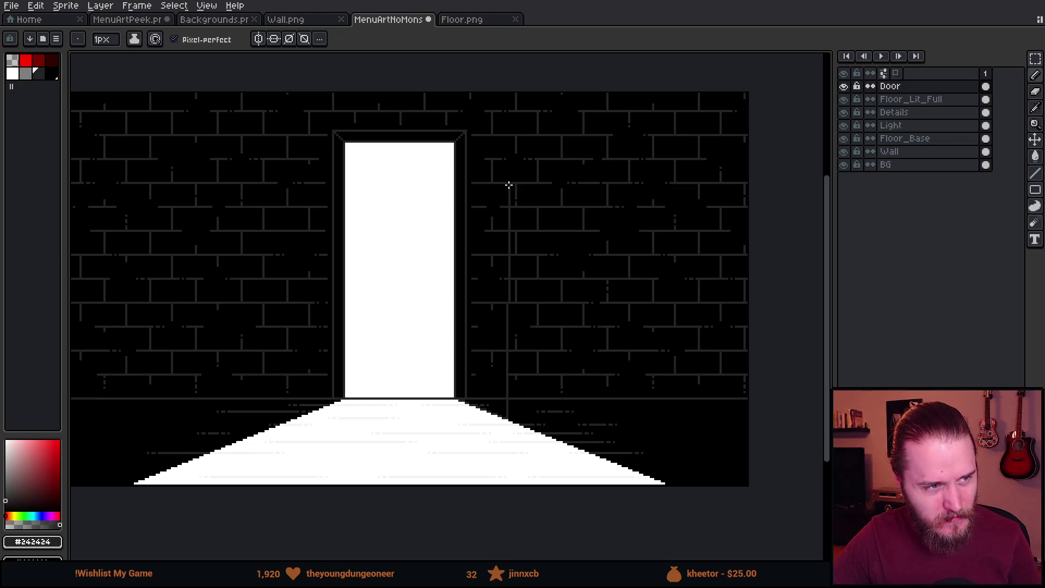
scroll(533, 404, up, 5)
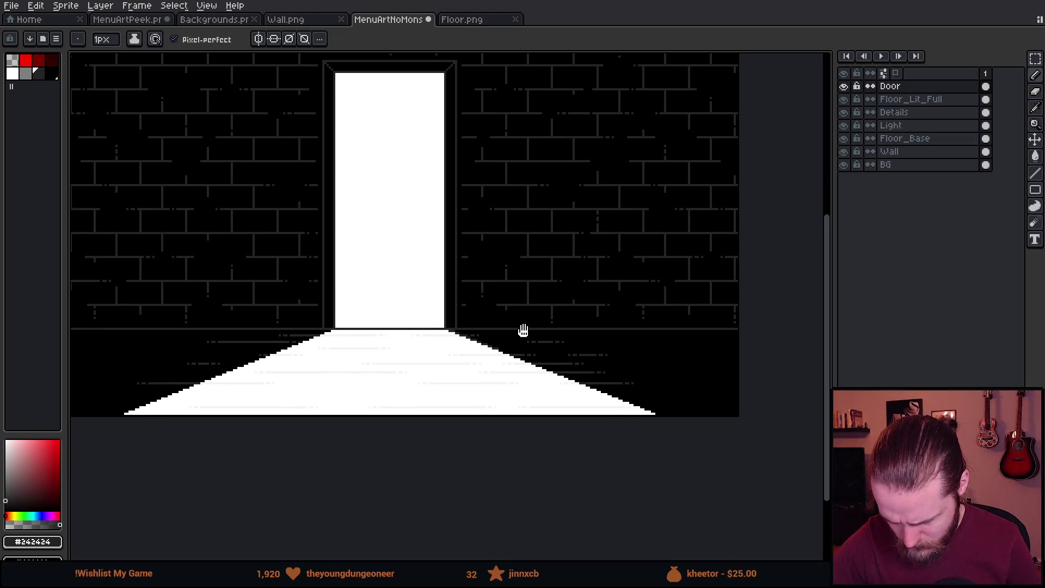
scroll(531, 424, up, 1)
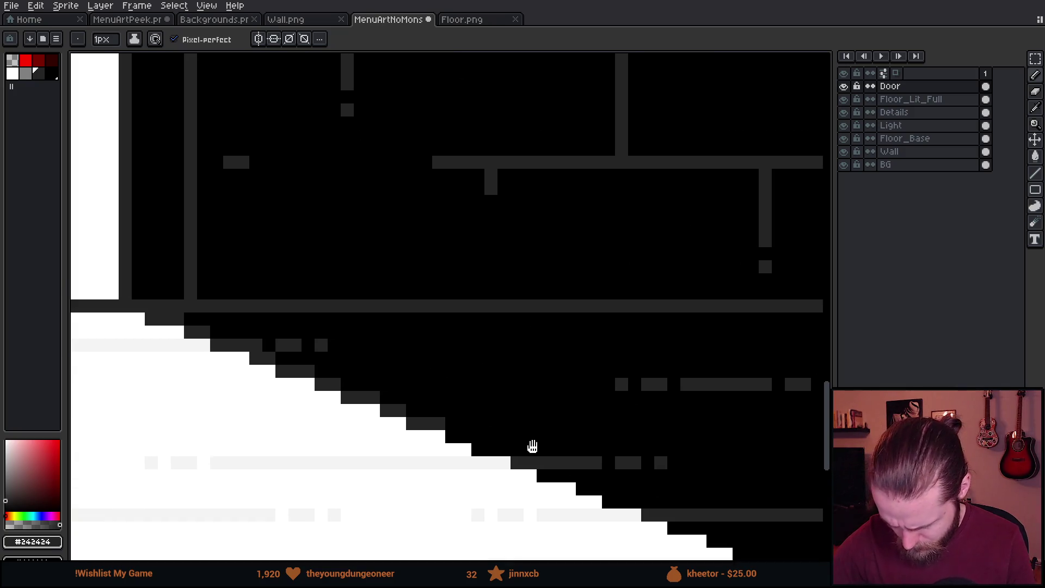
drag(534, 444, 479, 296)
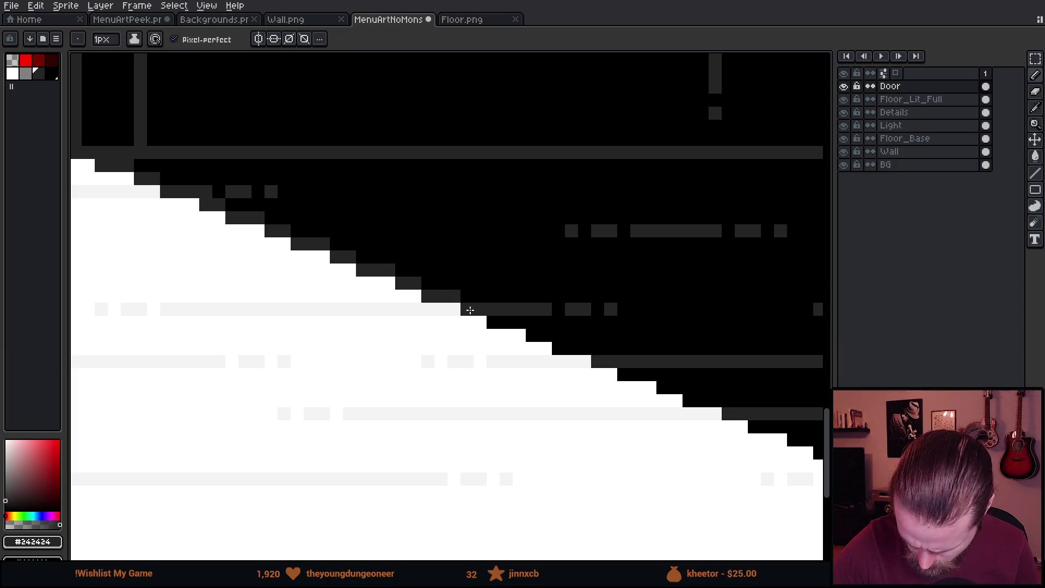
drag(495, 322, 514, 320)
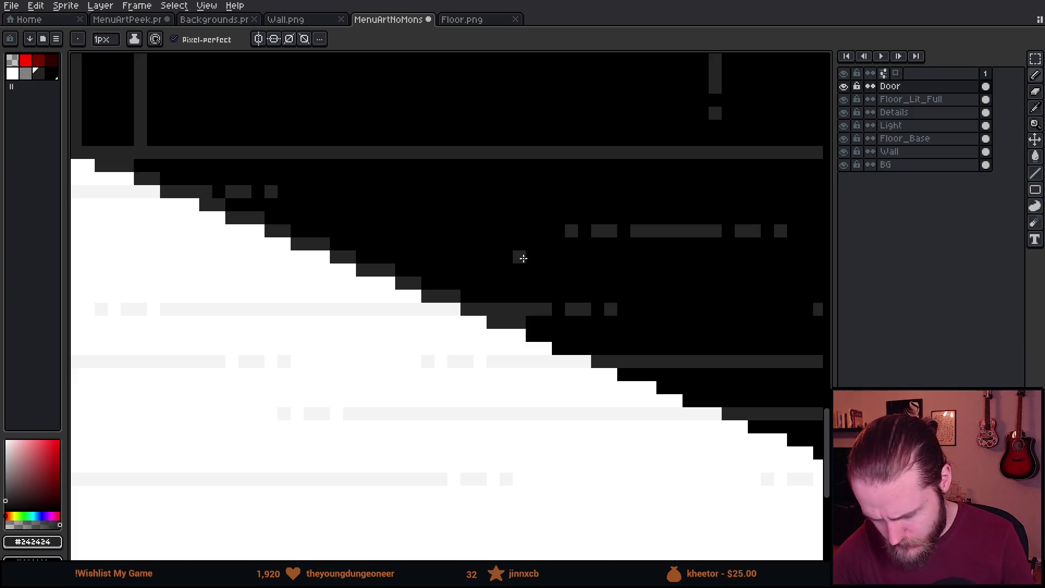
scroll(523, 257, down, 4)
scroll(523, 257, down, 3)
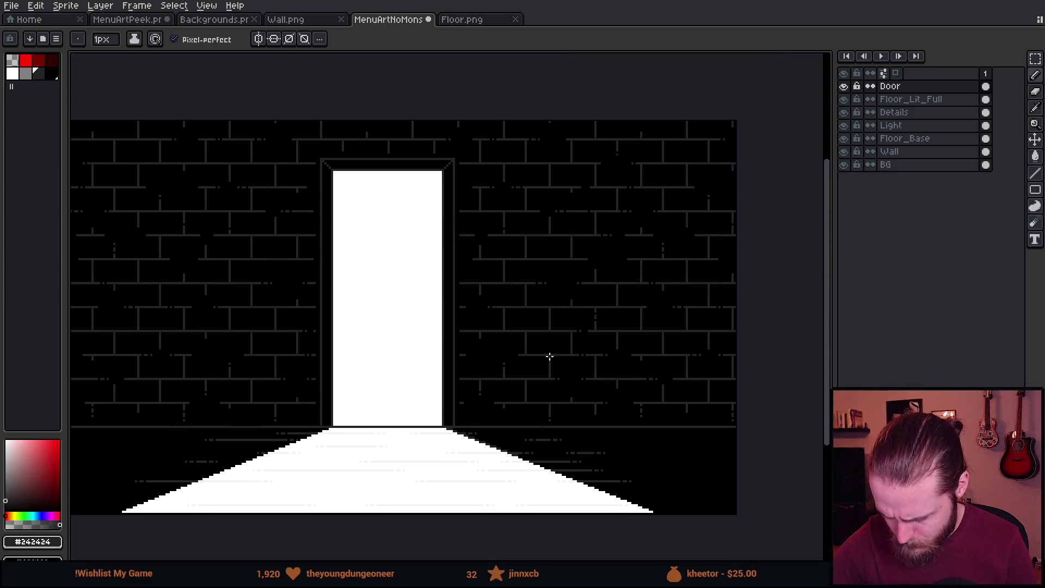
Draw a straight dark grey vertical line up the wall right of the doorway.
key(shift)
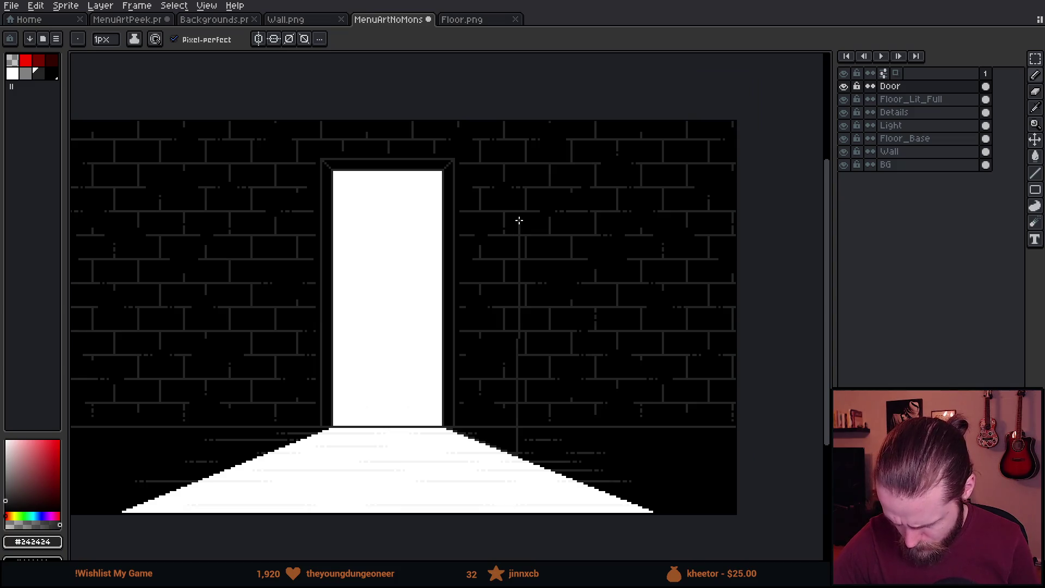
key(shift)
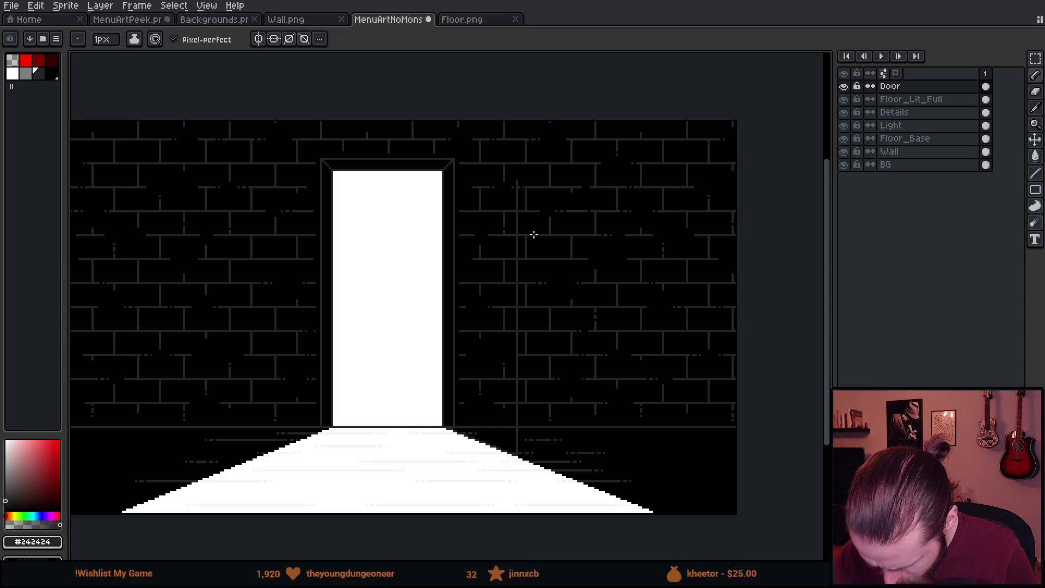
drag(518, 225, 575, 299)
scroll(551, 266, up, 4)
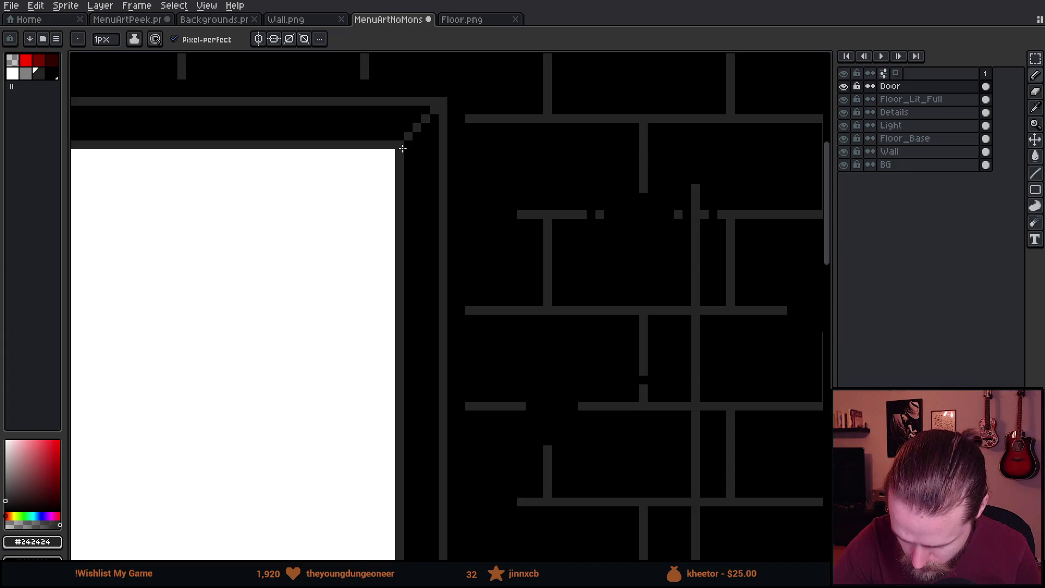
mouse_move(441, 355)
mouse_down()
mouse_move(434, 263)
mouse_move(455, 243)
mouse_move(446, 410)
mouse_move(452, 121)
mouse_up()
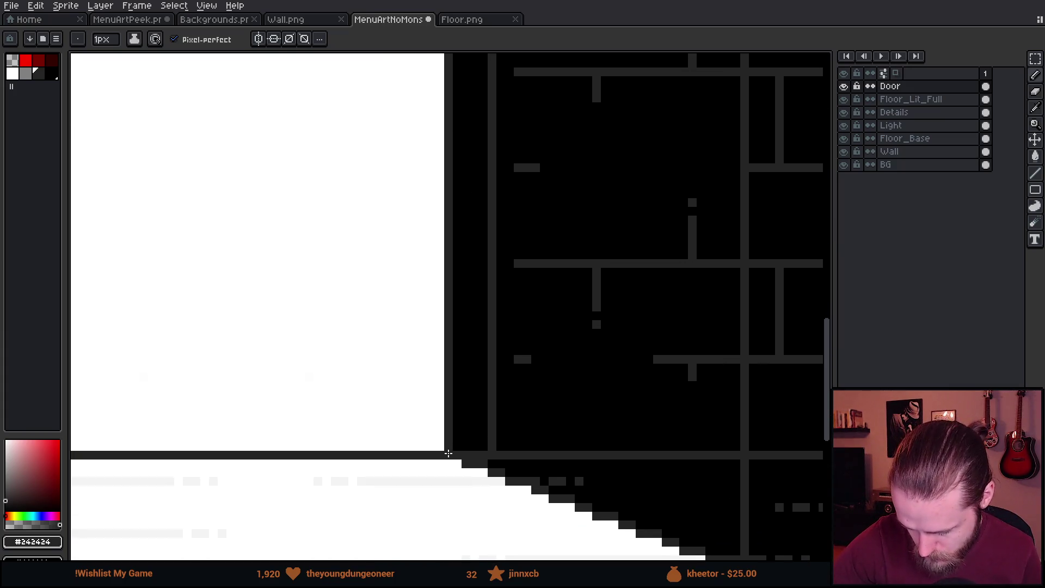
drag(593, 187, 502, 490)
drag(528, 357, 520, 514)
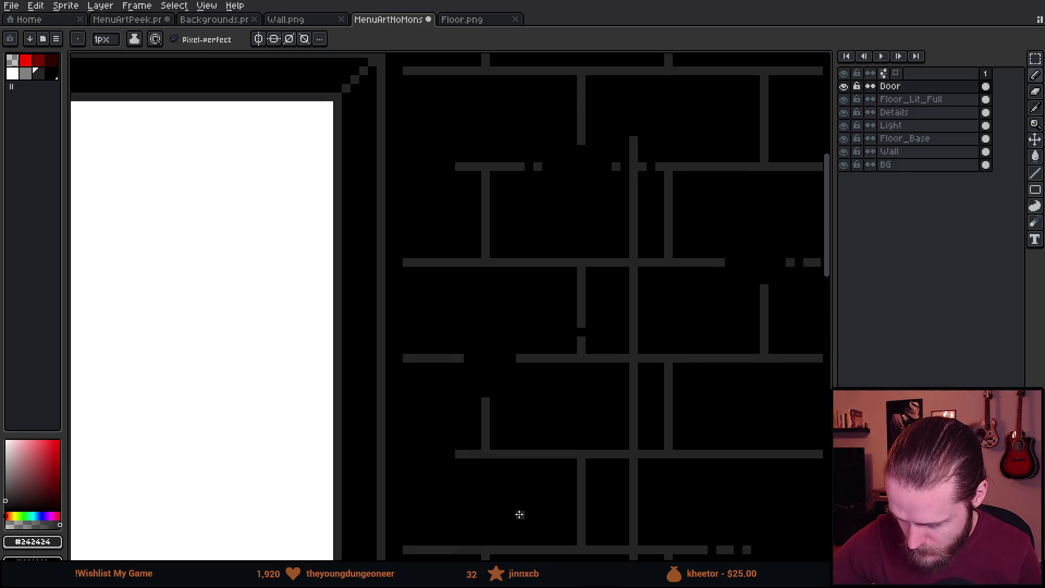
Fill the bricks between the doorway and the new line black, using contiguous-only fill.
alt+click(521, 507)
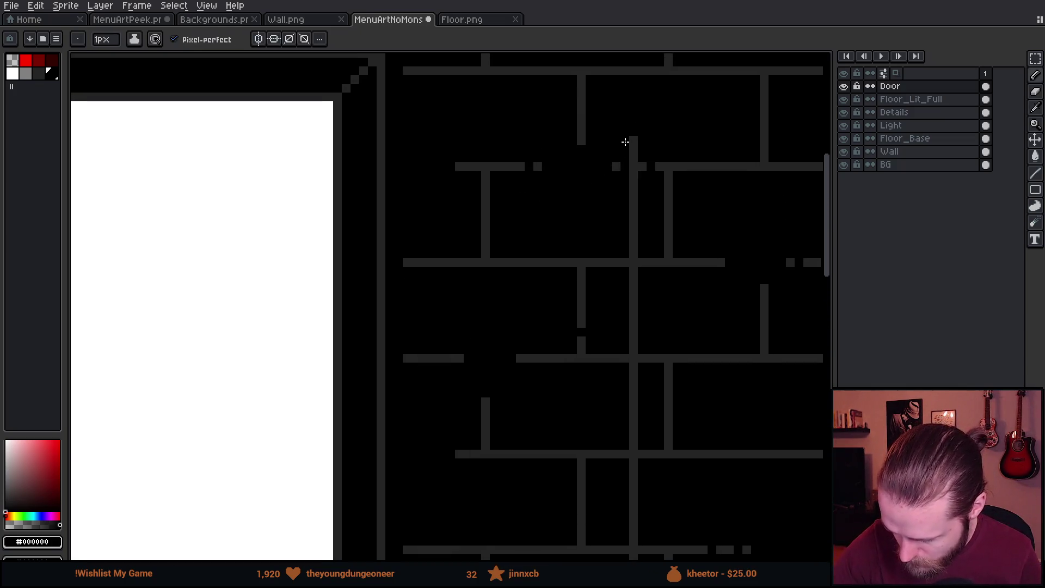
drag(574, 150, 349, 151)
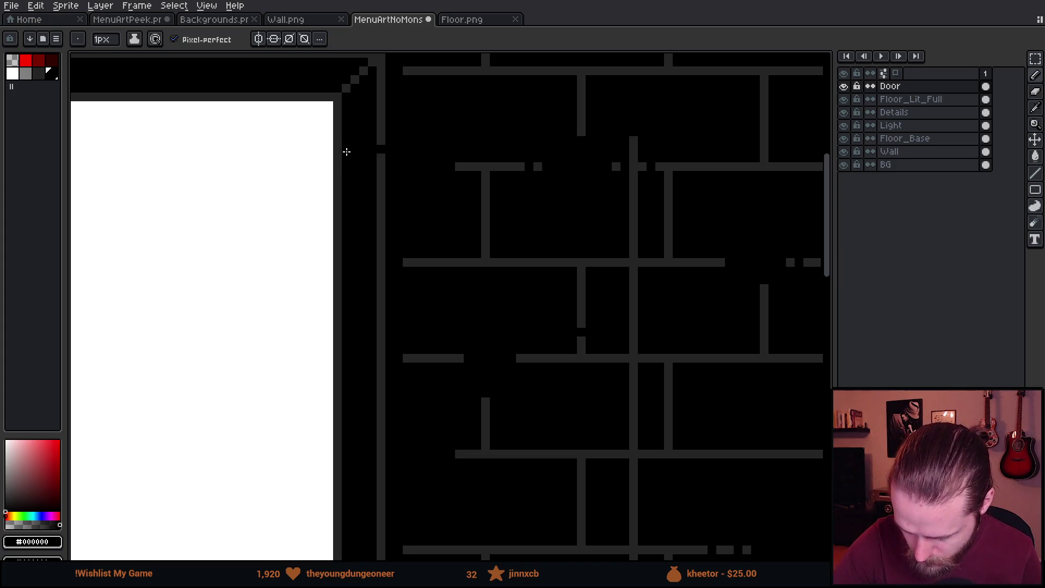
key(g)
click(516, 213)
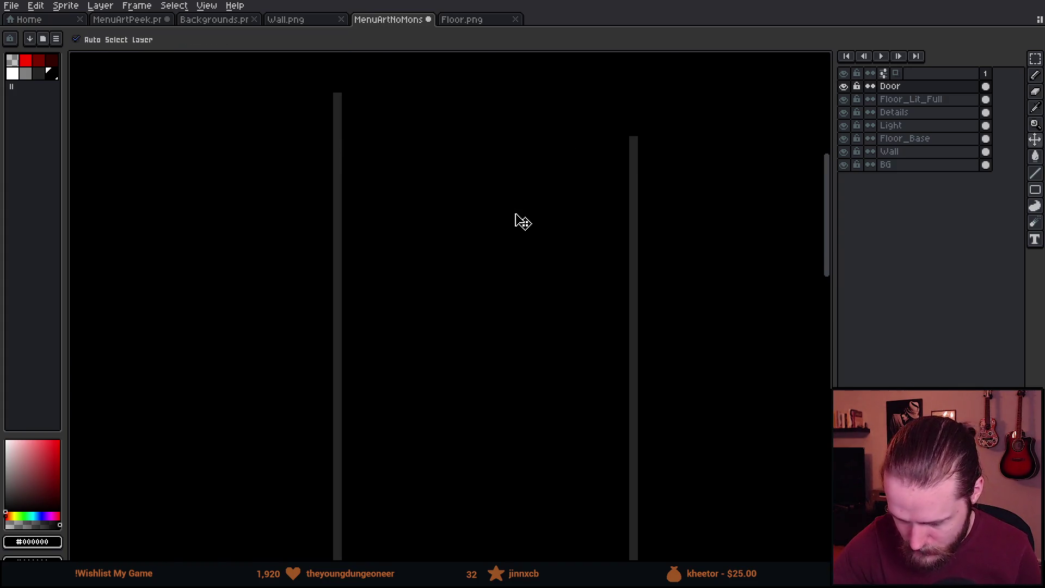
key(ctrl+z)
click(184, 39)
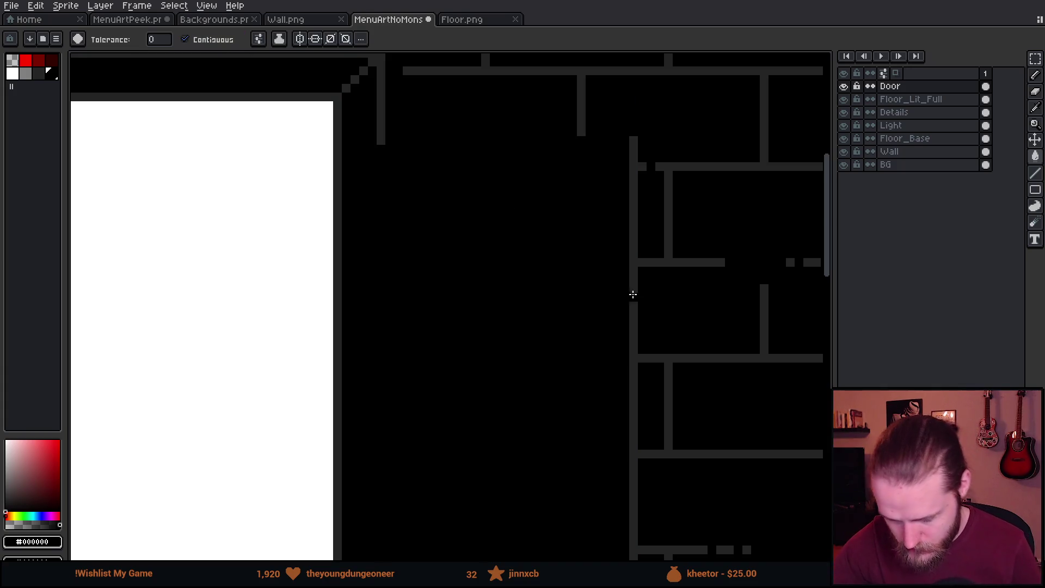
scroll(689, 280, down, 5)
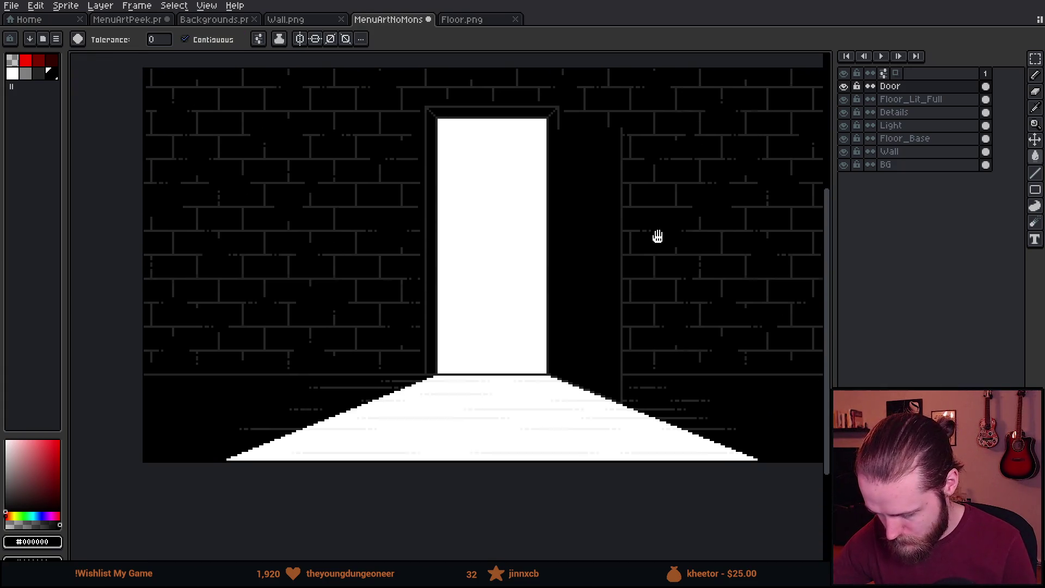
mouse_move(706, 375)
mouse_down()
mouse_move(578, 450)
mouse_move(618, 420)
mouse_move(567, 447)
mouse_move(651, 439)
mouse_up()
Pick grey #242424 and extend the floor edge by two grey pixels.
scroll(677, 401, up, 3)
scroll(606, 448, up, 4)
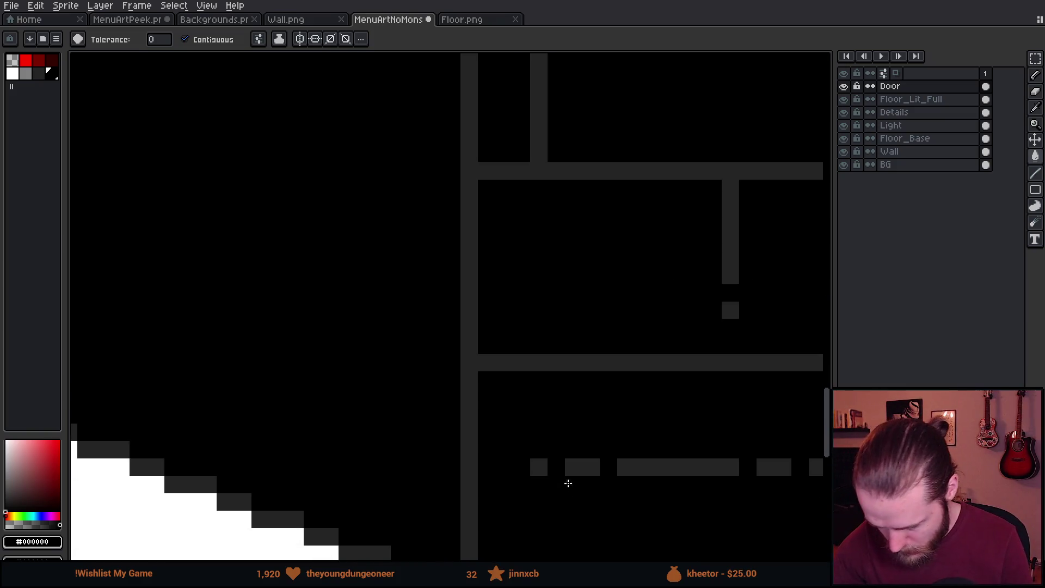
alt+click(532, 348)
key(b)
drag(542, 363, 562, 363)
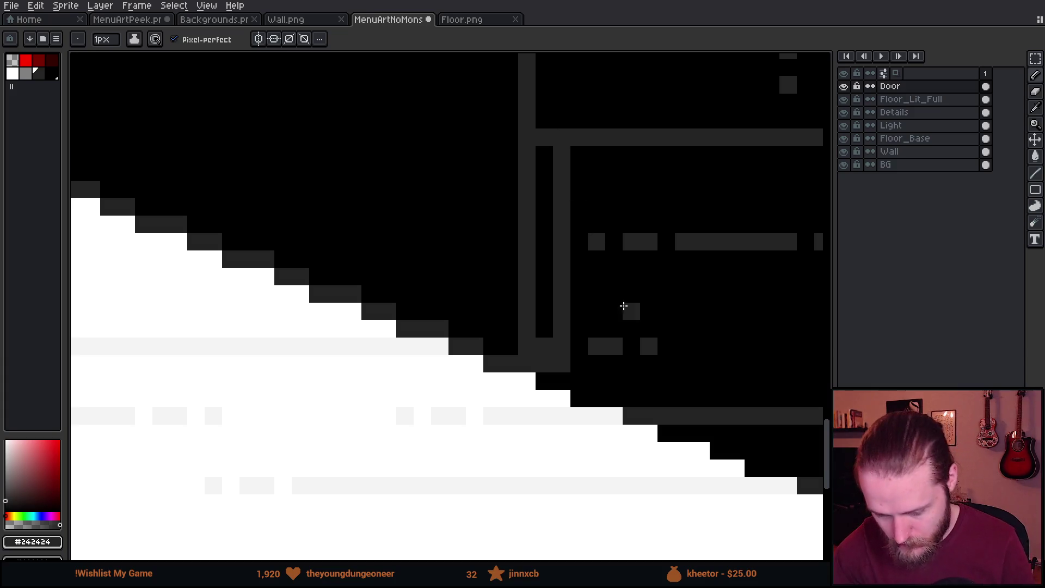
Draw a second grey vertical wall line down to the floor edge.
scroll(655, 316, down, 2)
scroll(654, 316, down, 4)
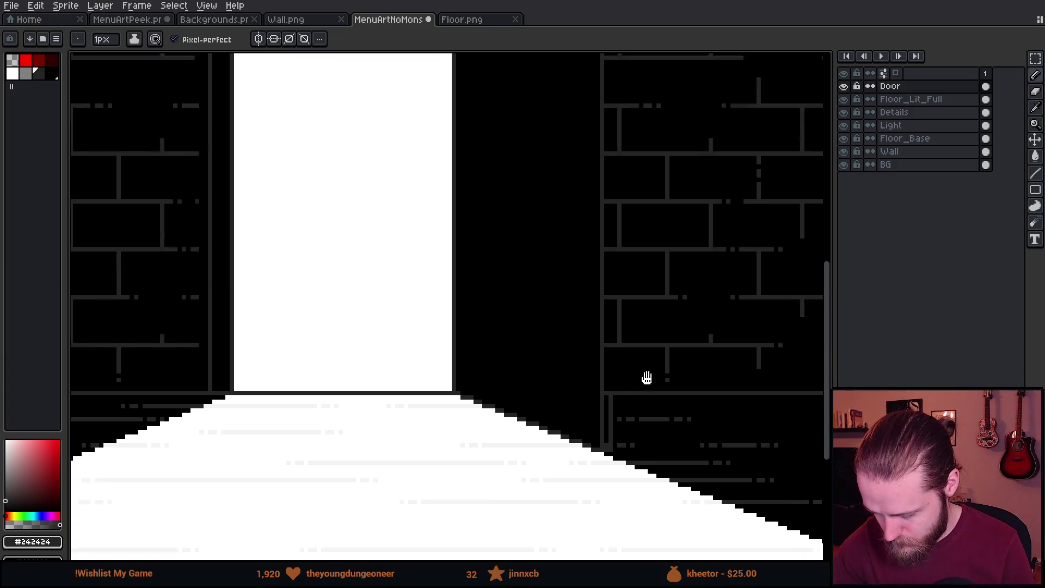
scroll(644, 229, up, 1)
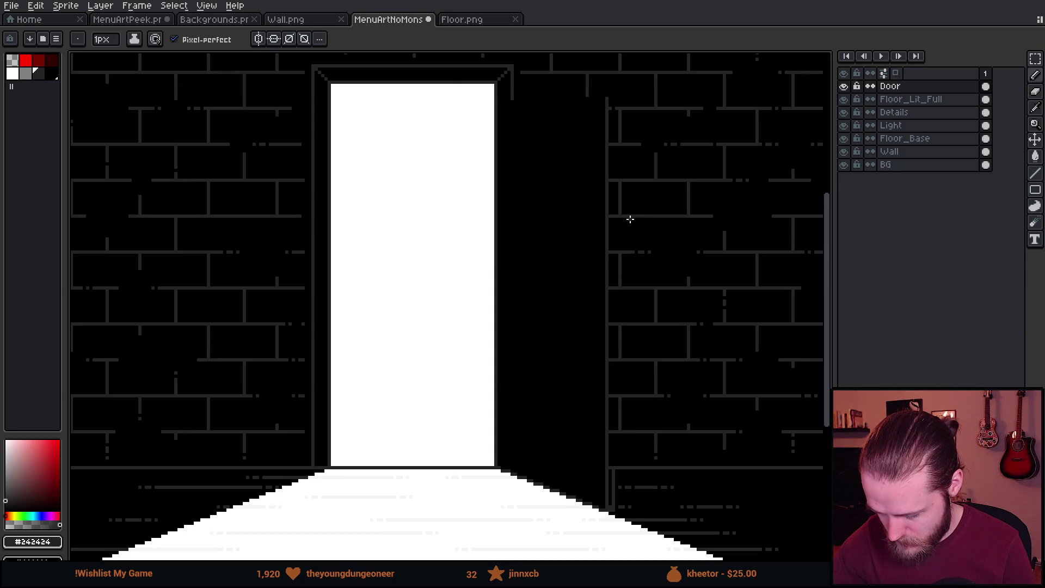
shift+click(612, 101)
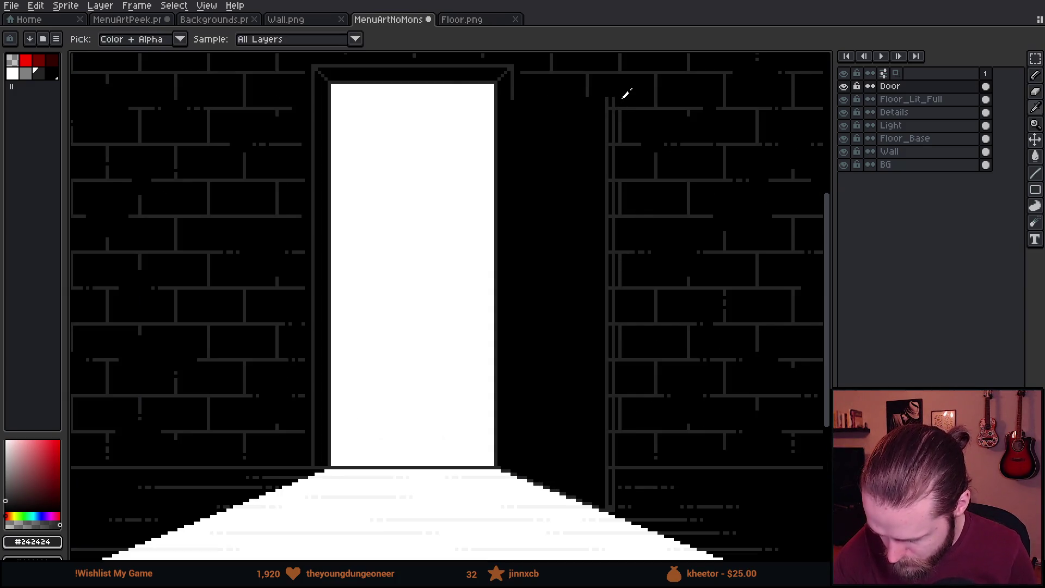
Paint the two stray grey corner pixels black and re-sample the grey wall colour.
alt+click(613, 100)
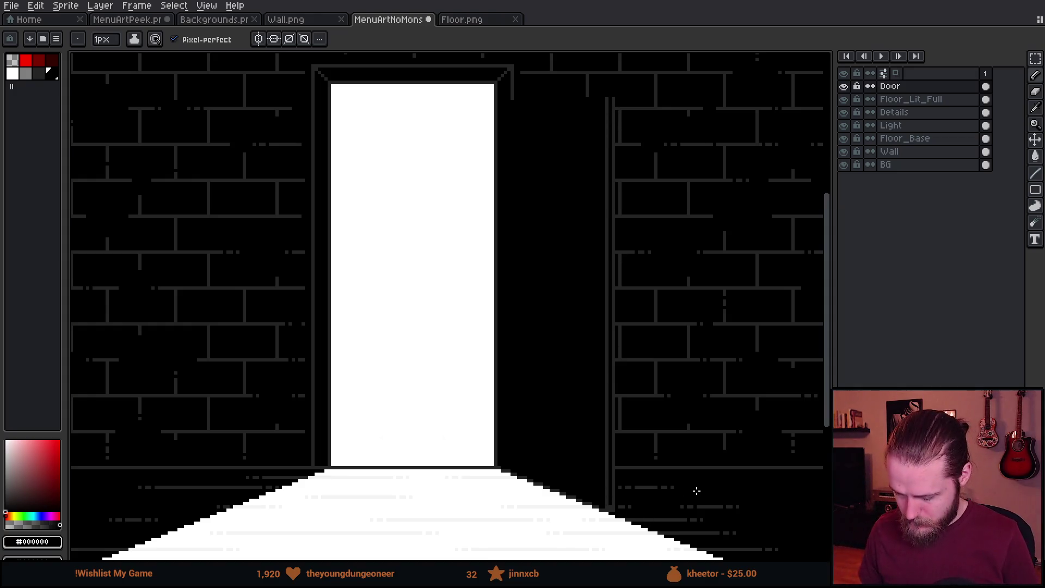
scroll(696, 491, up, 4)
click(555, 480)
click(608, 481)
scroll(649, 469, down, 4)
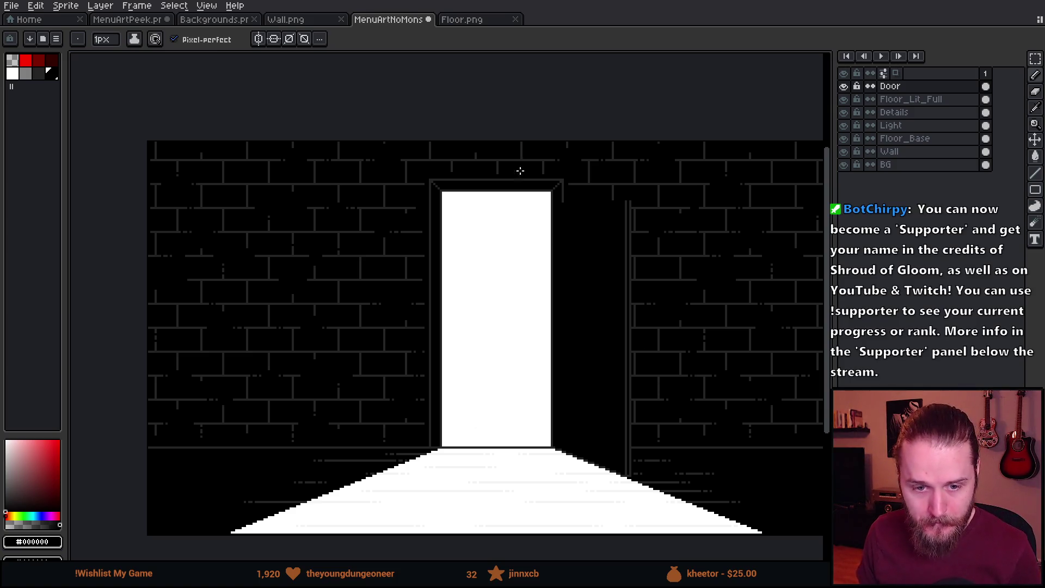
scroll(605, 176, up, 1)
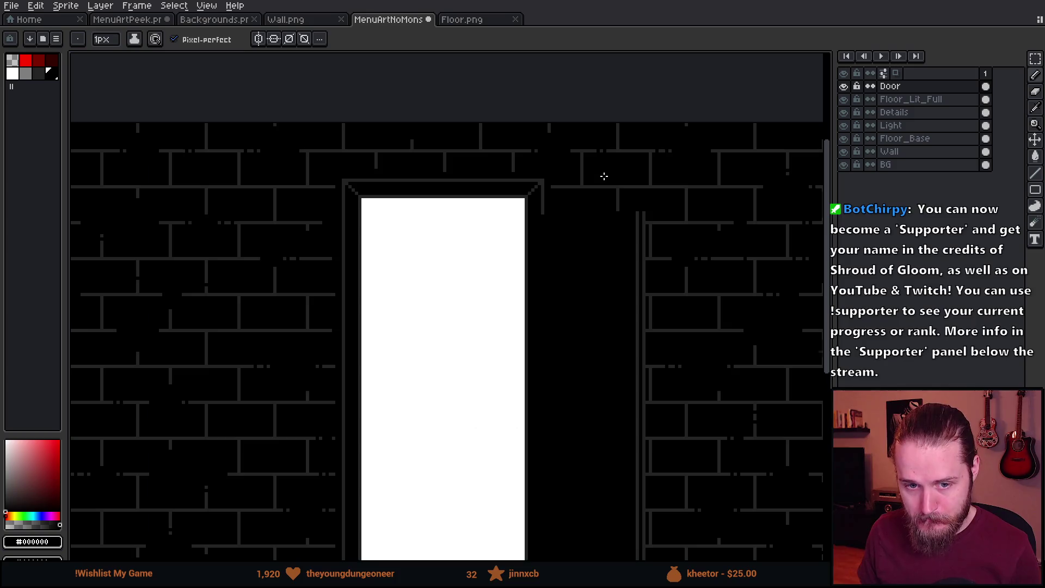
scroll(572, 197, up, 2)
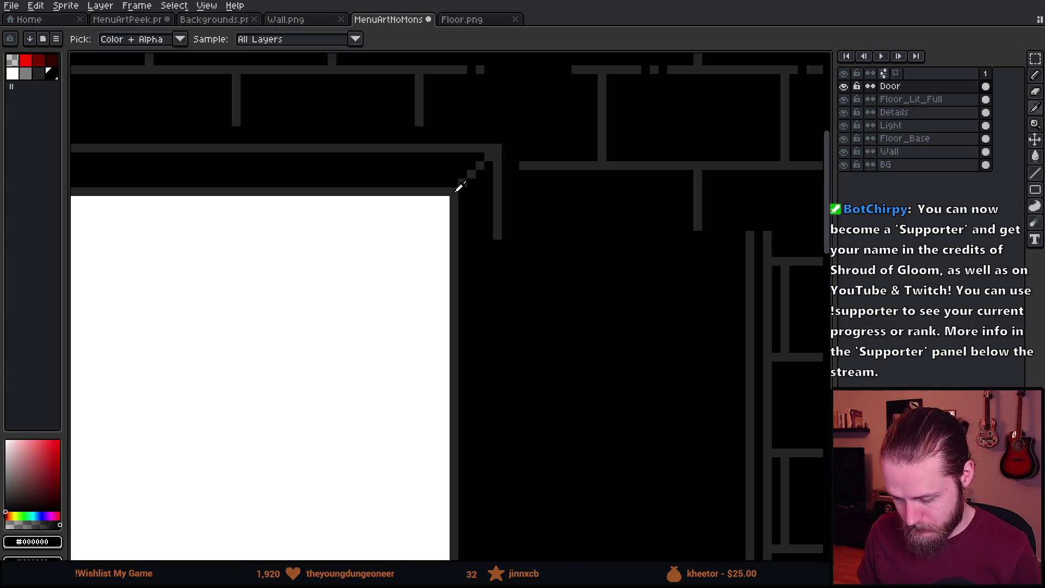
alt+click(493, 235)
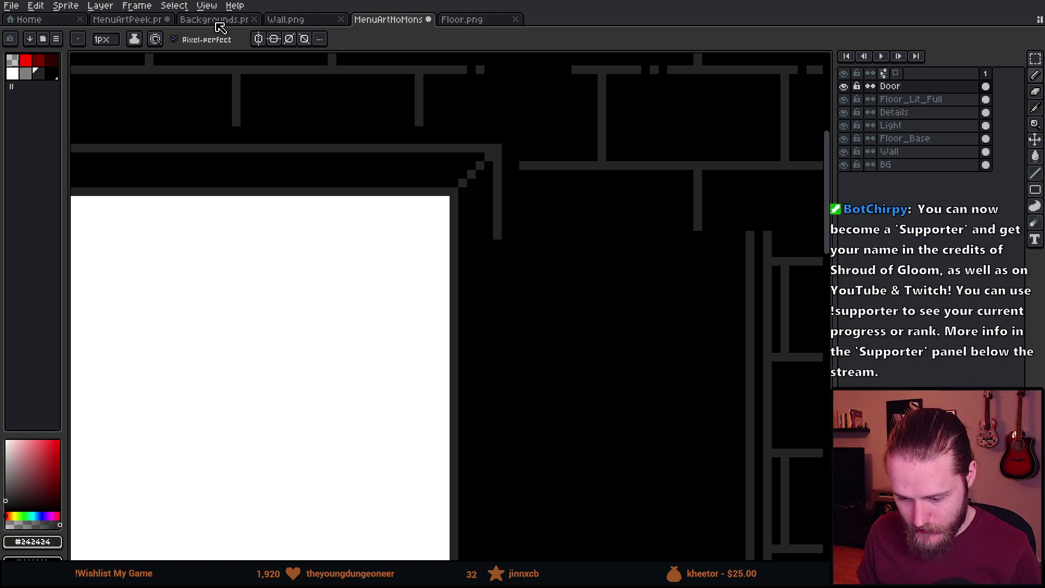
In MenuArtPeek, add a layer above Layer 3 and pencil stepped grey ledge lines.
click(216, 24)
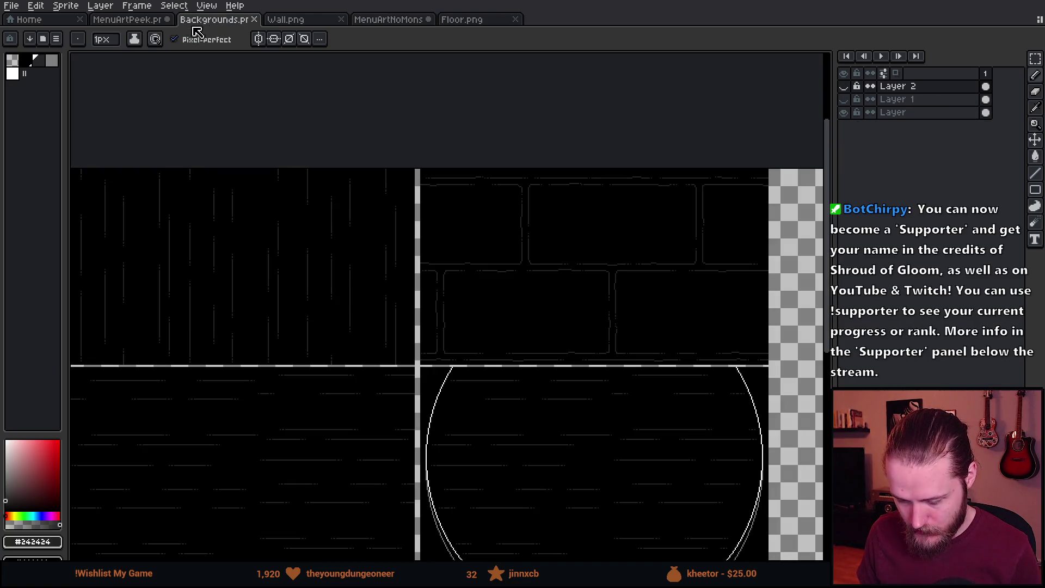
click(133, 22)
scroll(463, 214, up, 3)
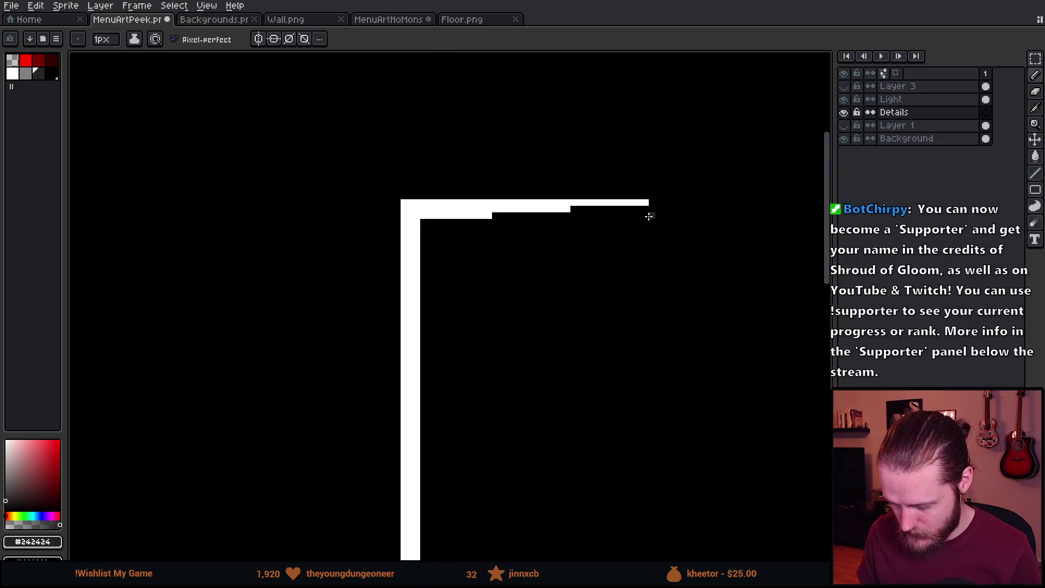
click(901, 87)
key(shift+n)
scroll(579, 203, up, 2)
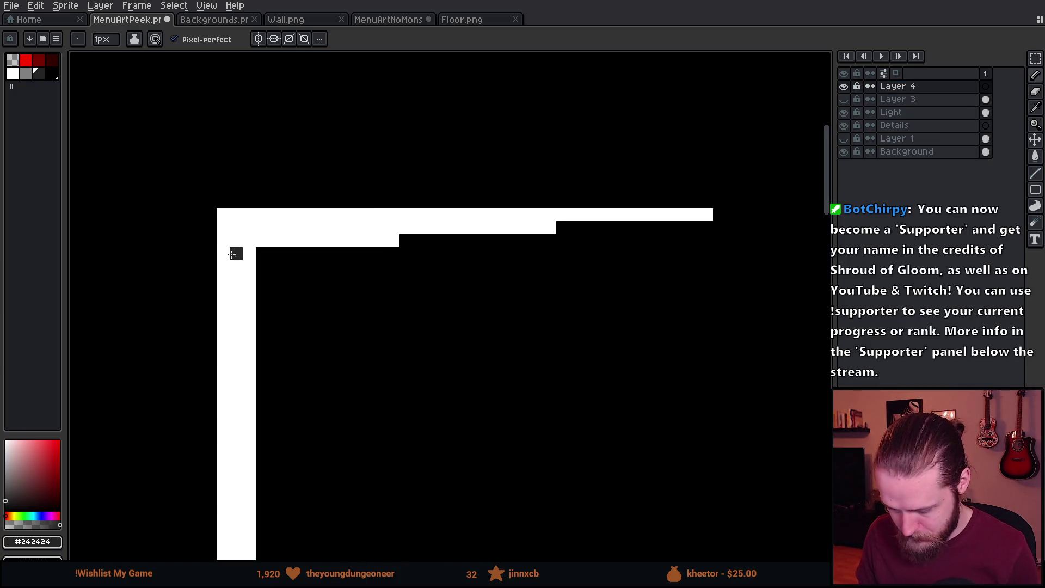
drag(263, 254, 711, 227)
Cut the ledge lines to the clipboard and return to the MenuArtNoMons sprite.
key(m)
mouse_move(236, 149)
mouse_down()
mouse_move(354, 319)
mouse_move(727, 390)
mouse_up()
key(Delete)
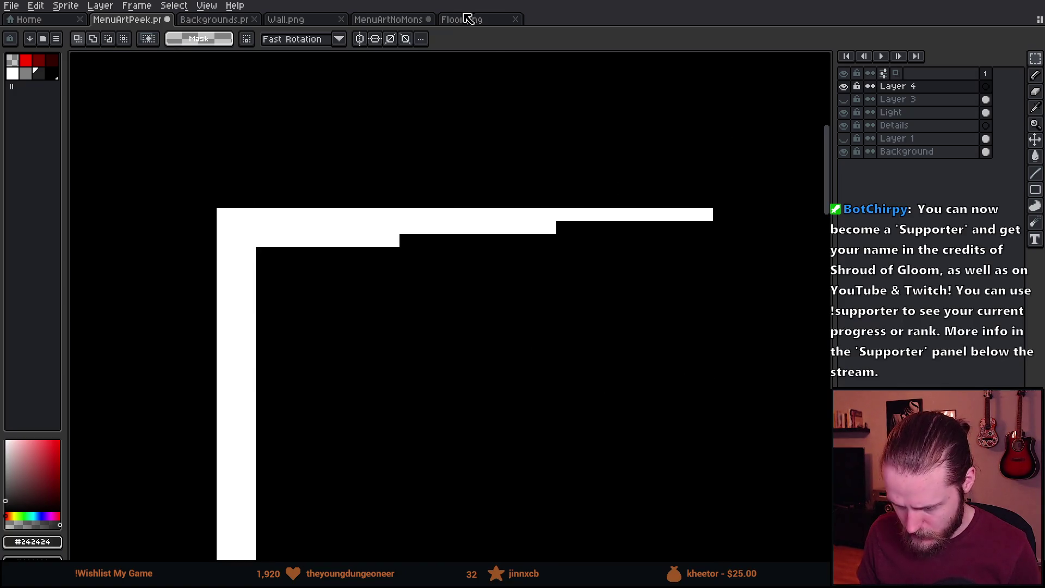
click(300, 21)
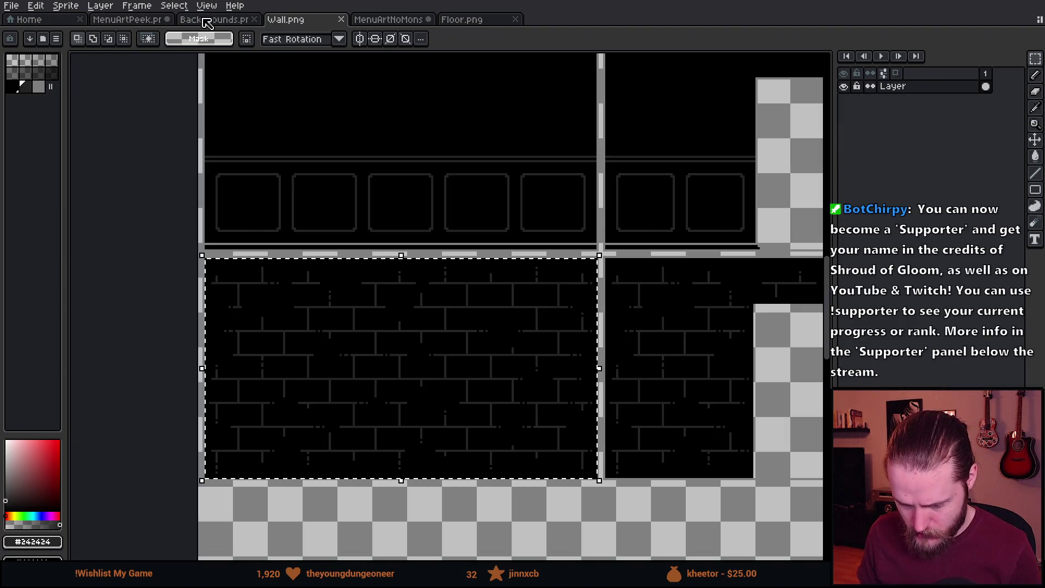
click(384, 25)
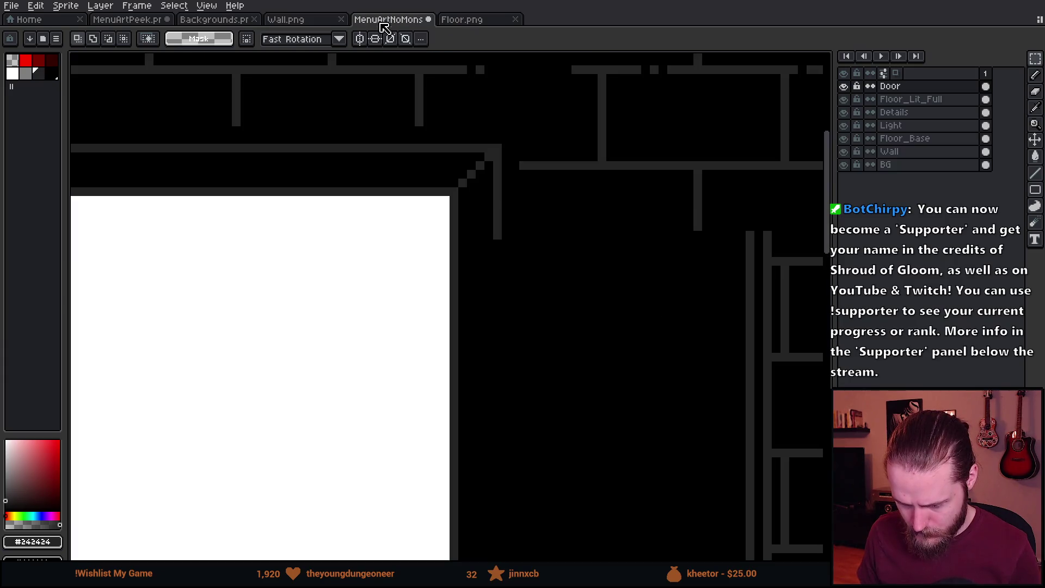
drag(536, 198, 490, 117)
scroll(501, 131, down, 3)
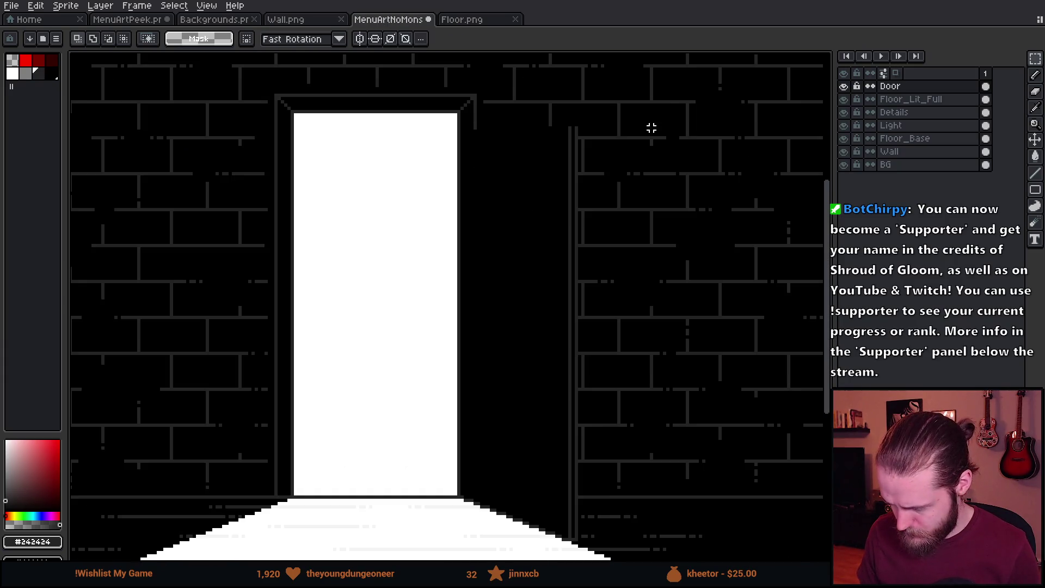
Paste the ledge lines on a new layer, mirrored horizontally and placed at the door's top-right.
scroll(652, 127, up, 1)
drag(562, 133, 597, 189)
key(shift+n)
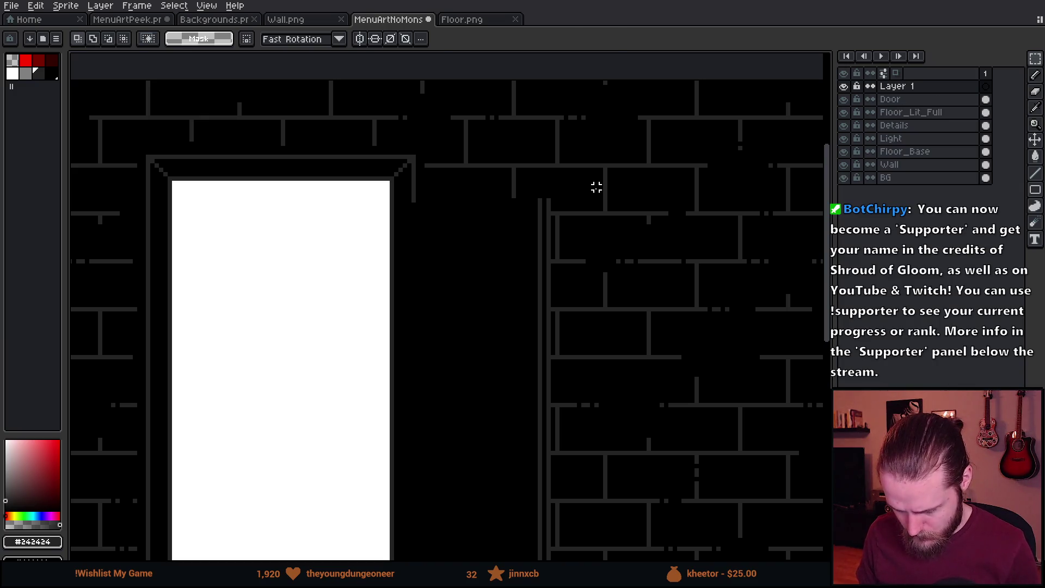
key(ctrl+v)
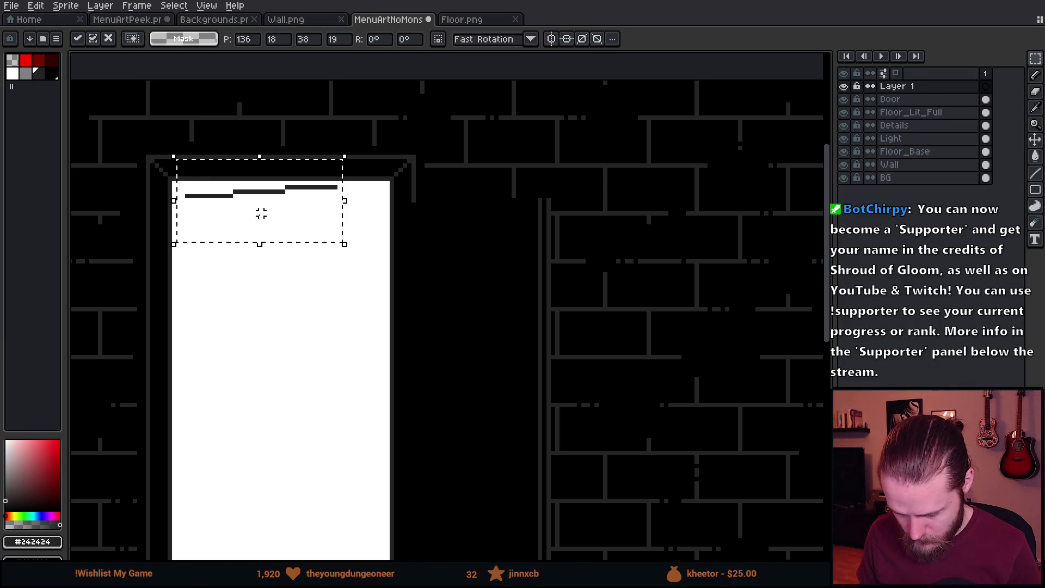
key(shift+h)
scroll(267, 213, up, 2)
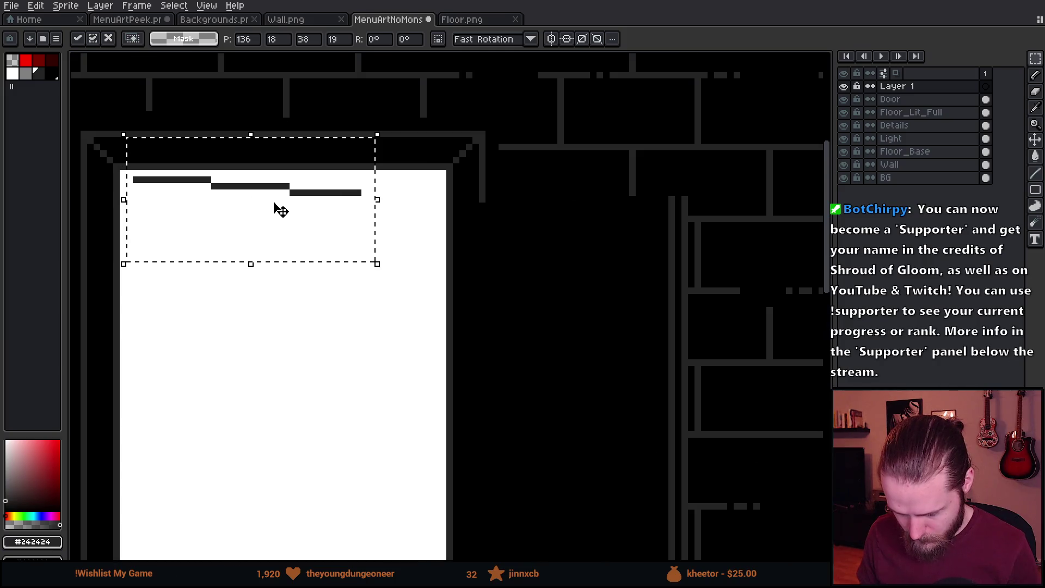
drag(280, 210, 600, 171)
scroll(636, 183, up, 3)
key(Down)
key(Down)
key(Down)
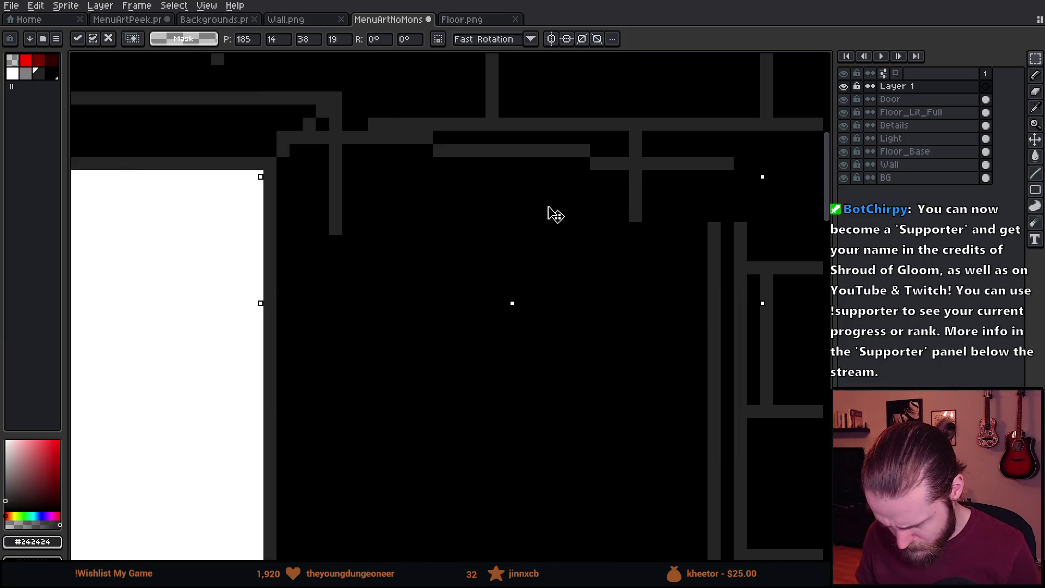
key(Right)
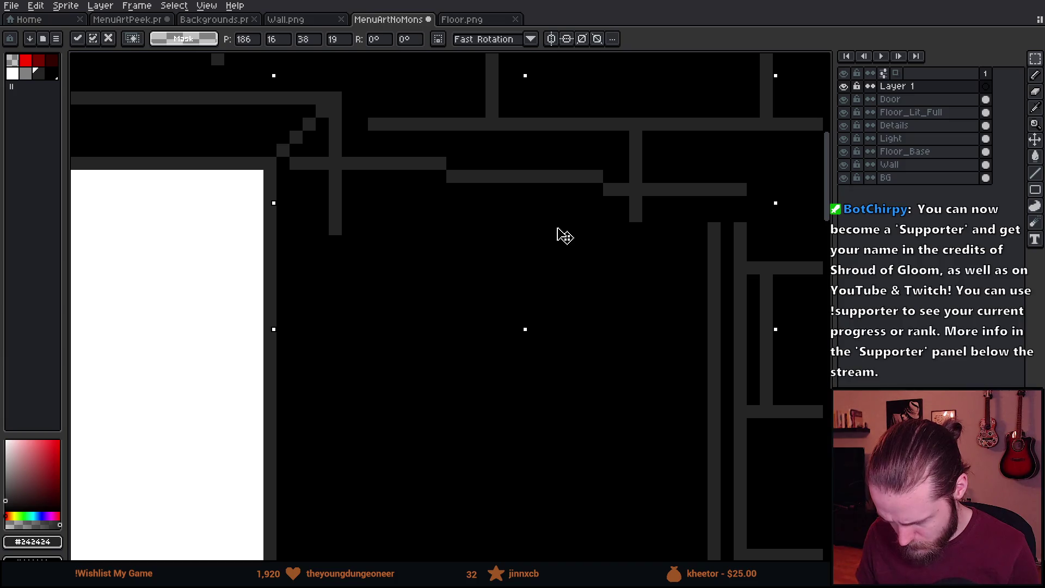
drag(565, 235, 557, 235)
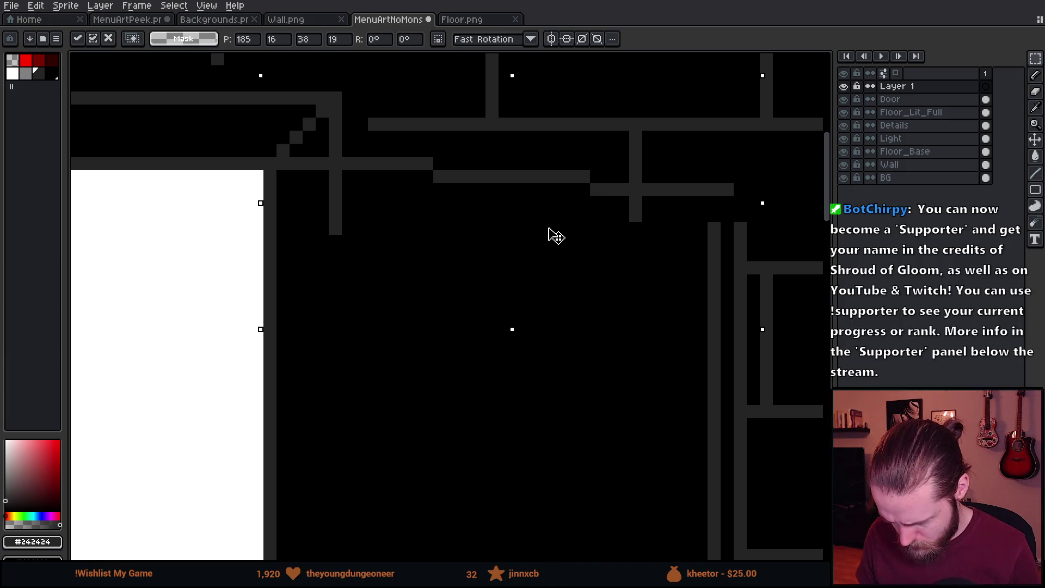
scroll(556, 236, down, 5)
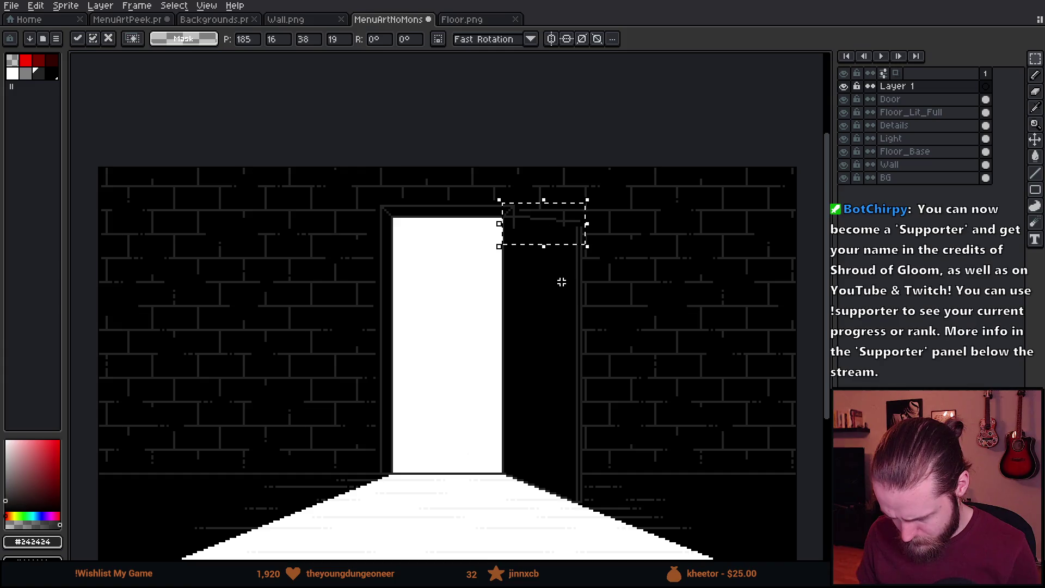
key(ctrl+d)
Pencil grey pixels to join the ledge lines to the right wall line.
scroll(577, 229, up, 6)
key(i)
key(b)
mouse_move(547, 198)
mouse_down()
mouse_move(548, 228)
mouse_move(525, 236)
mouse_up()
click(522, 212)
scroll(526, 238, down, 2)
scroll(379, 203, up, 4)
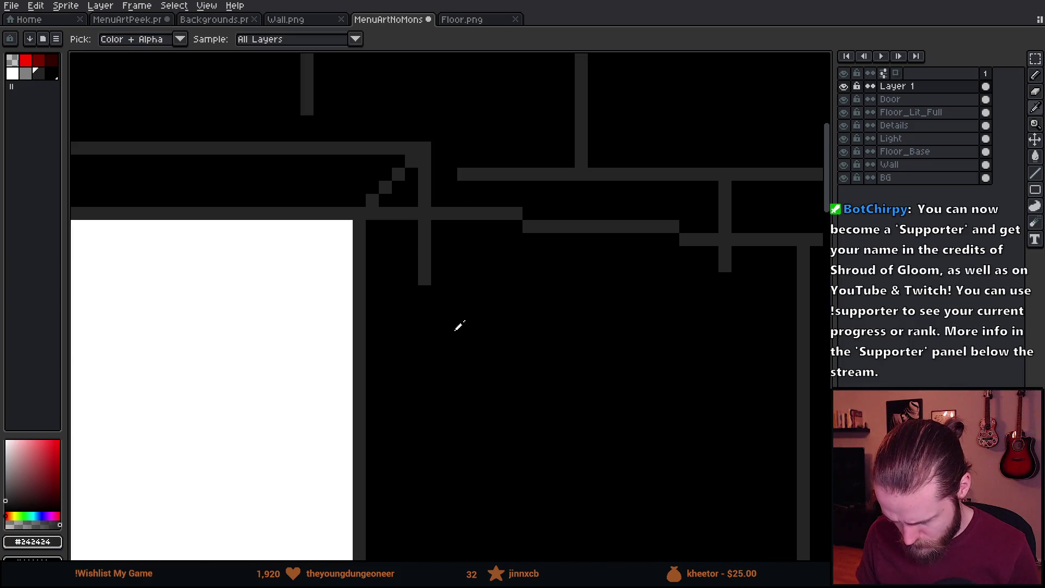
alt+click(455, 320)
key(g)
click(412, 264)
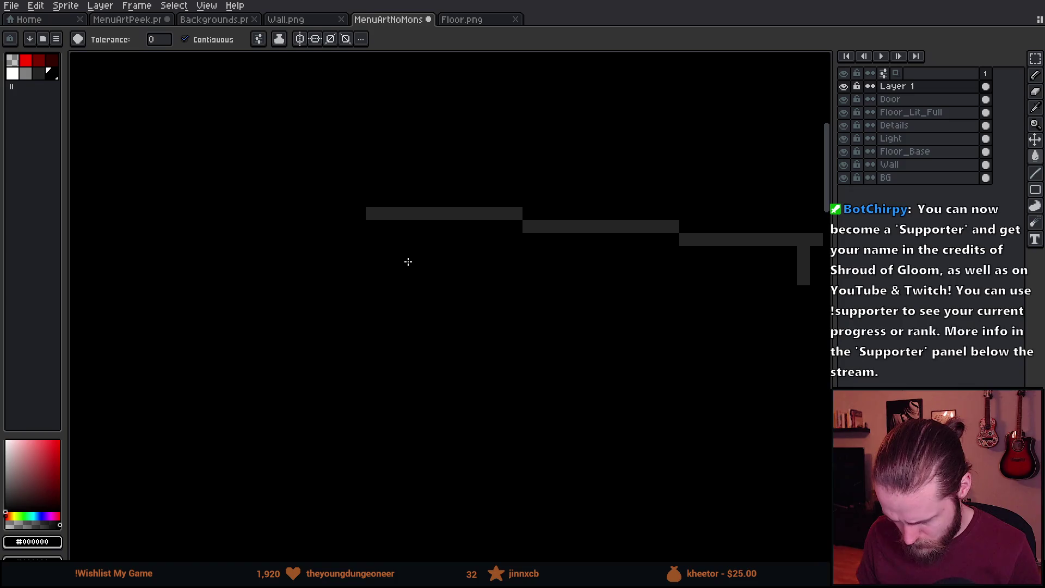
key(ctrl+z)
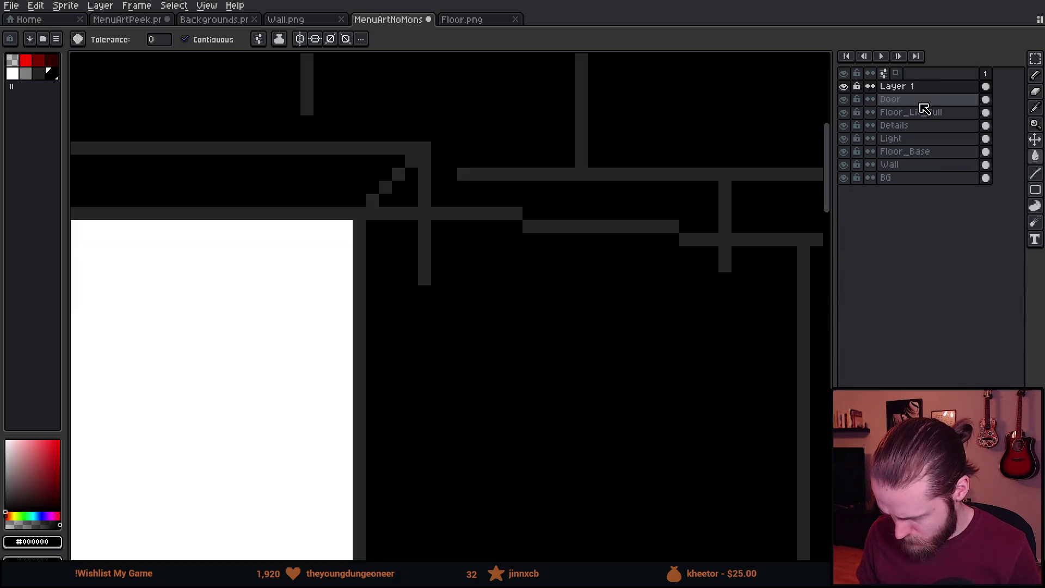
right_click(924, 87)
click(991, 169)
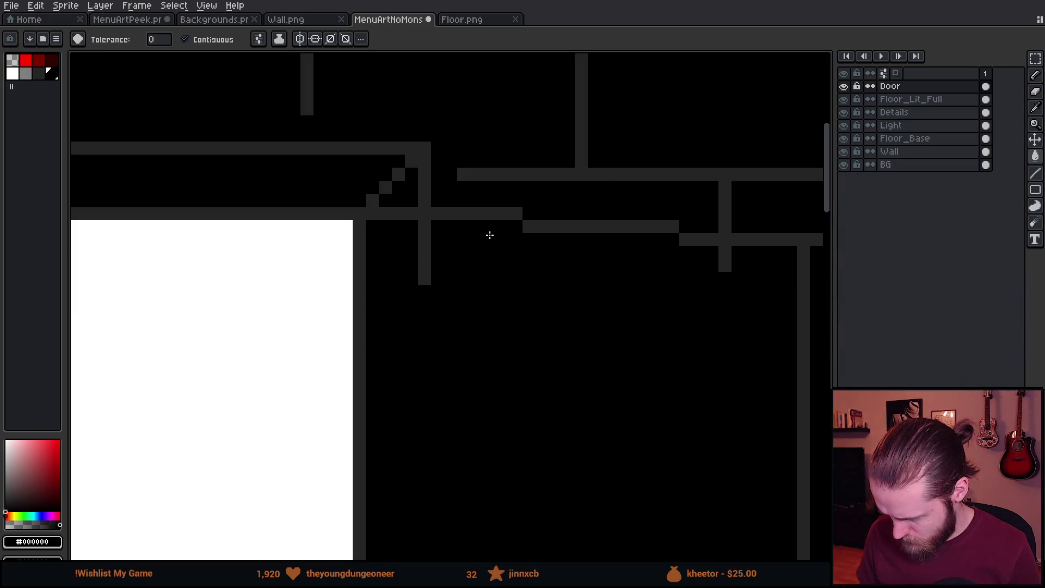
scroll(509, 295, down, 4)
drag(509, 294, 564, 256)
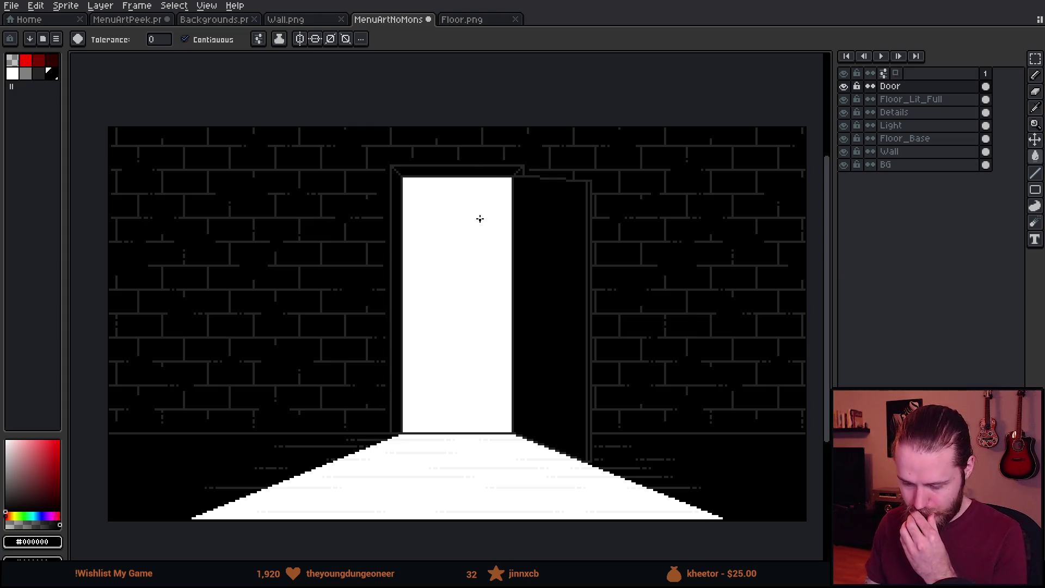
scroll(569, 422, up, 2)
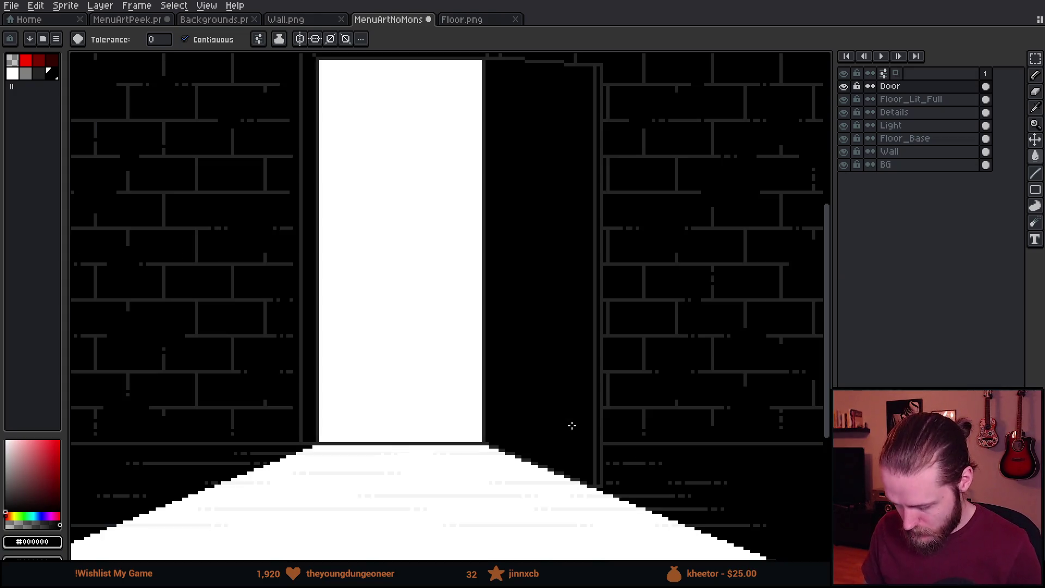
scroll(604, 500, down, 3)
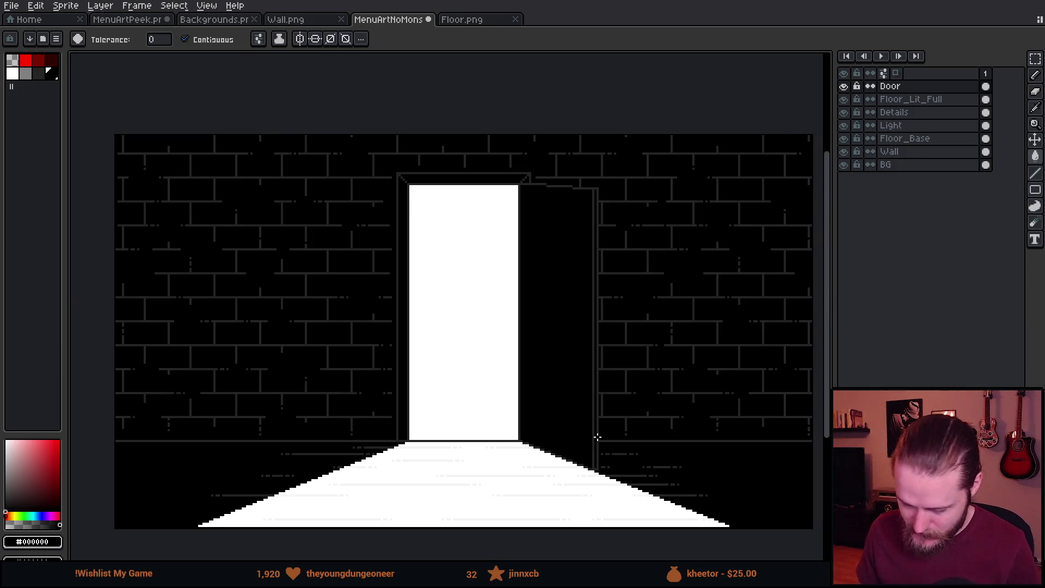
scroll(519, 346, down, 1)
scroll(519, 345, up, 1)
mouse_move(450, 337)
mouse_down()
mouse_move(795, 301)
mouse_move(461, 272)
mouse_up()
scroll(451, 228, up, 4)
scroll(460, 232, down, 3)
scroll(467, 228, down, 1)
scroll(496, 183, up, 1)
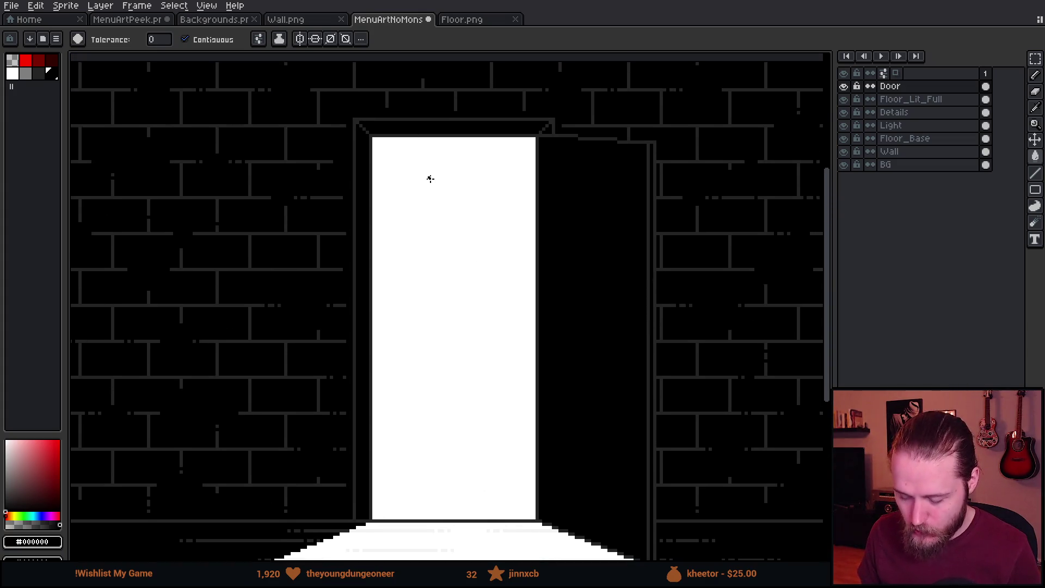
scroll(455, 214, down, 1)
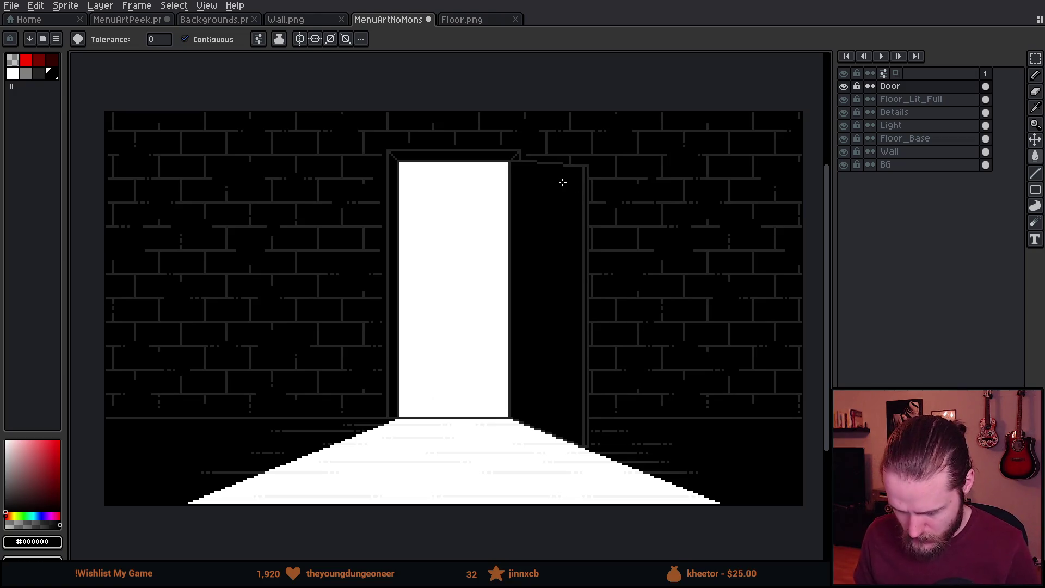
scroll(533, 166, up, 3)
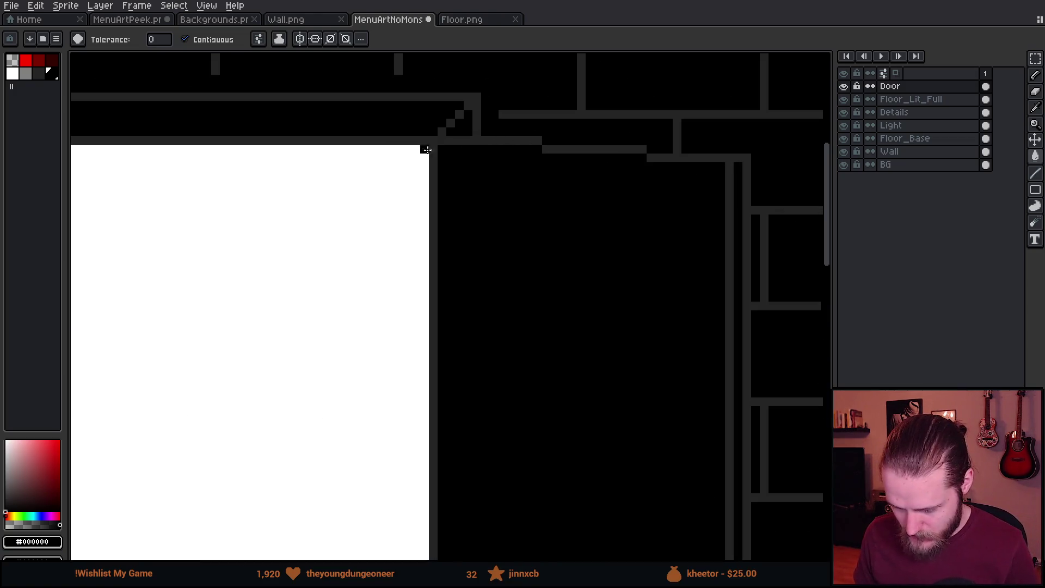
scroll(413, 189, down, 2)
scroll(497, 175, down, 1)
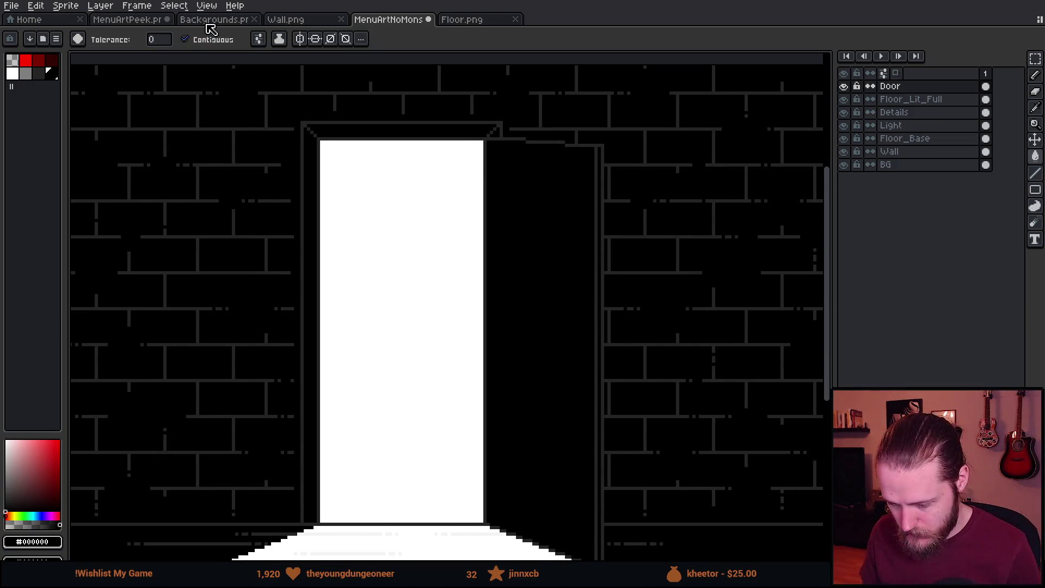
click(138, 24)
scroll(330, 162, down, 3)
scroll(298, 251, up, 2)
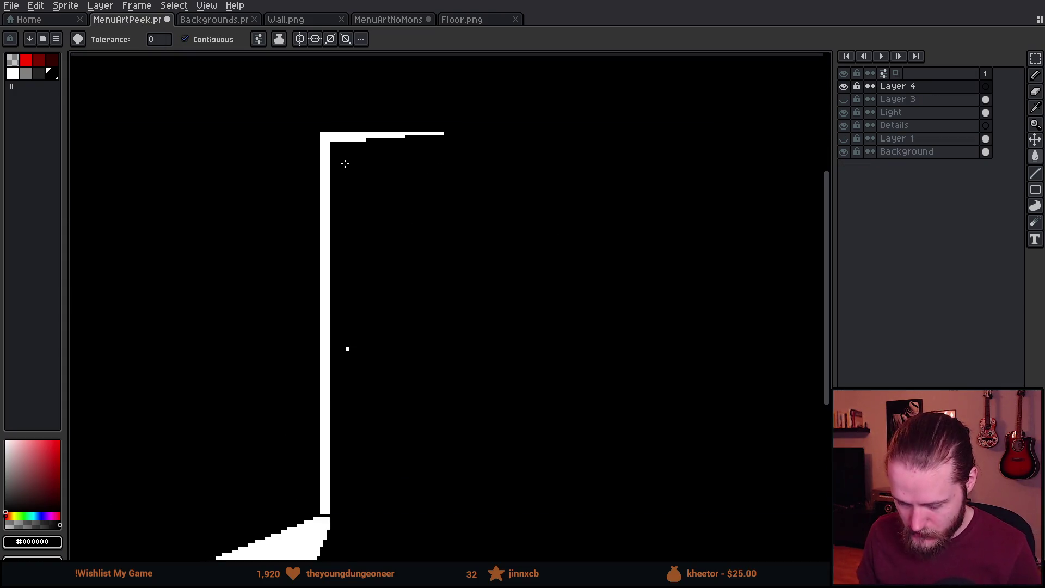
drag(343, 166, 455, 117)
key(i)
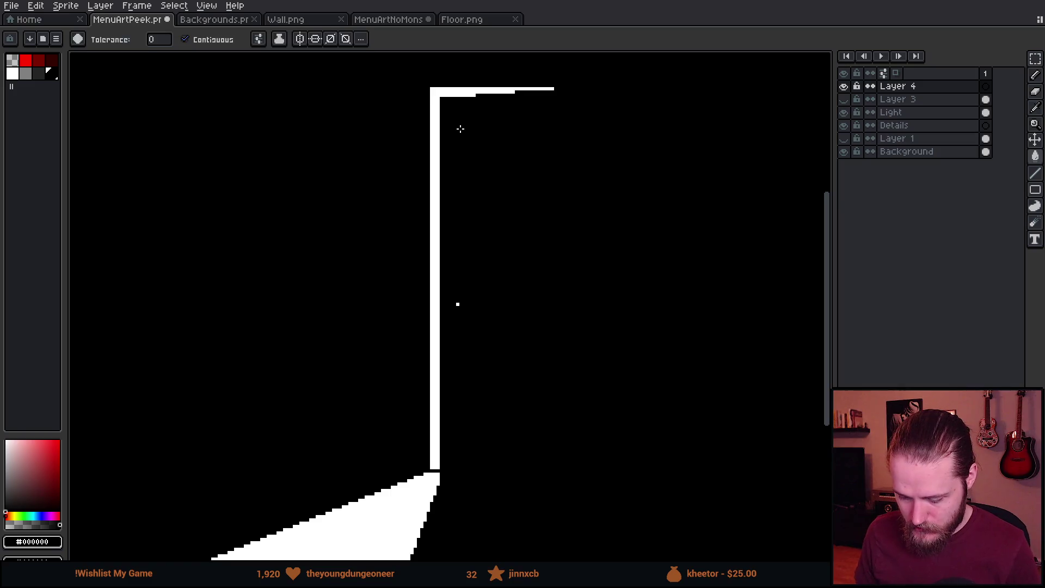
key(b)
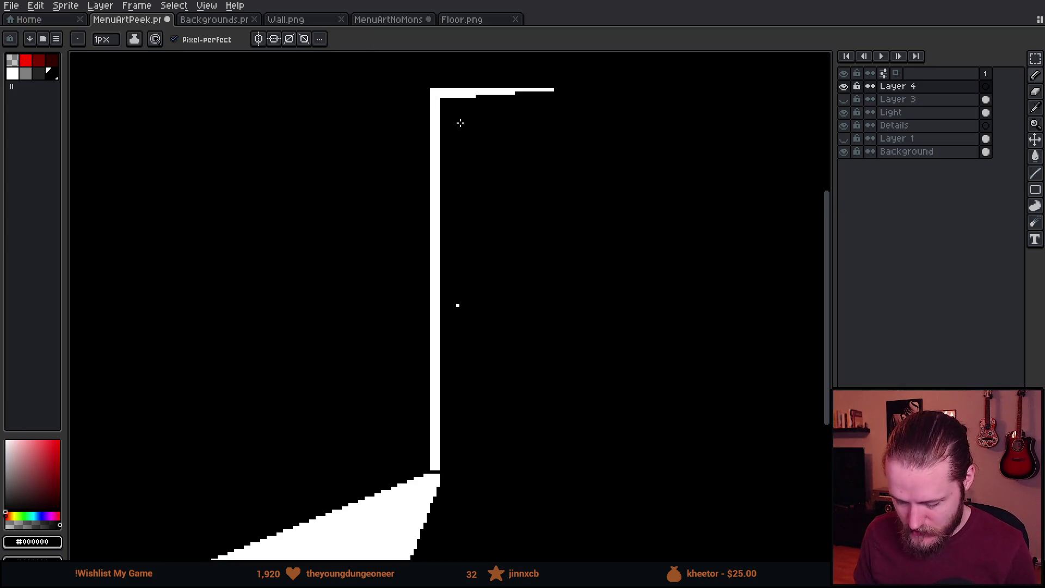
key(e)
click(461, 95)
drag(459, 94, 589, 93)
scroll(577, 125, down, 3)
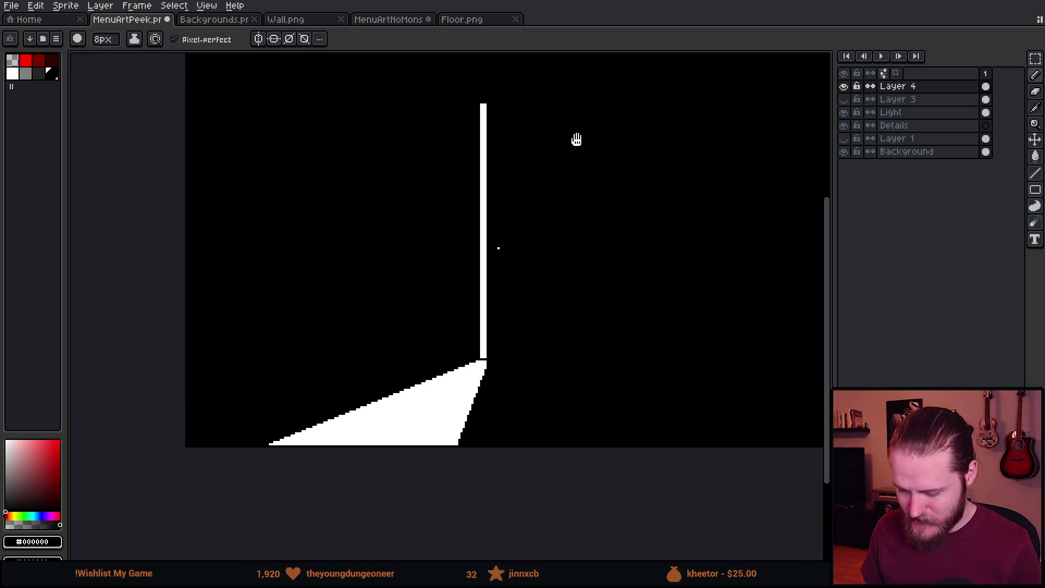
scroll(564, 202, up, 1)
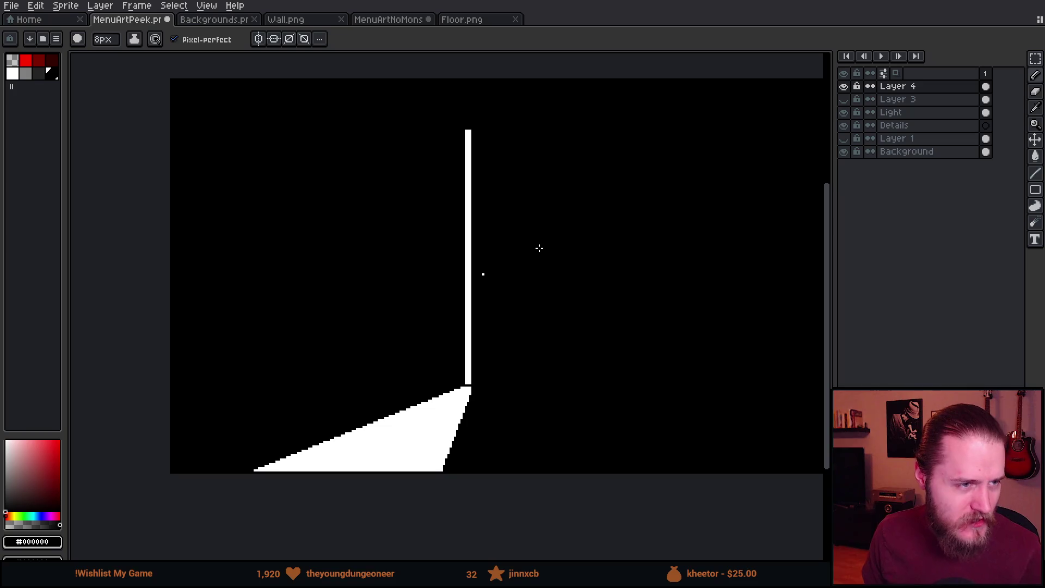
key(ctrl+z)
key(ctrl+z)
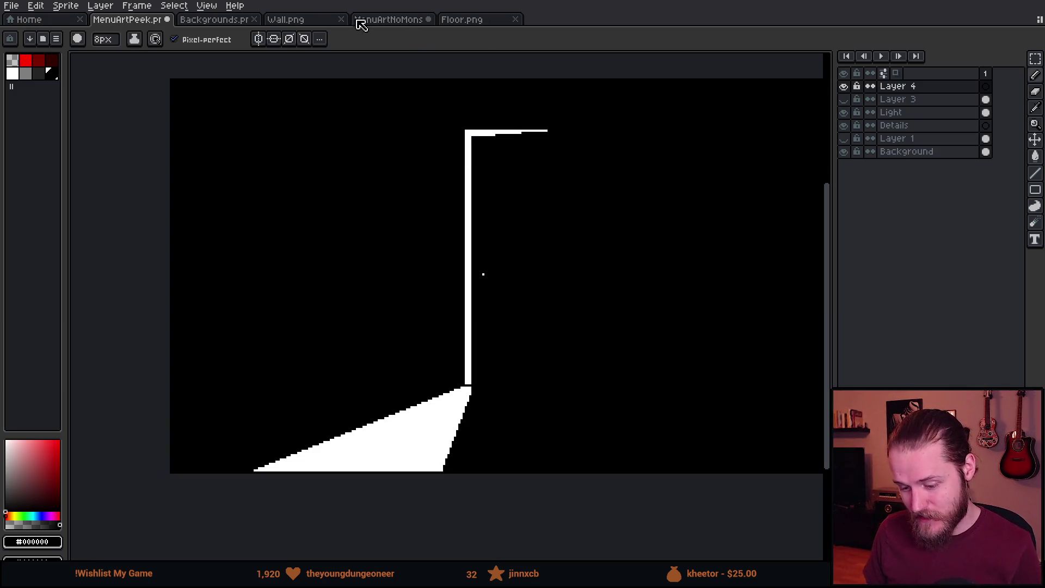
click(387, 21)
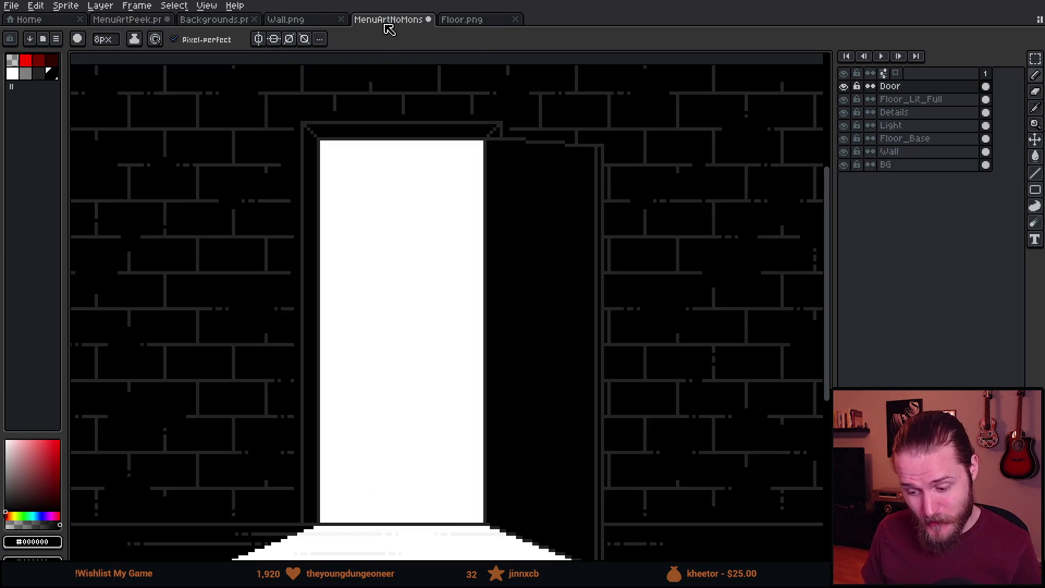
scroll(430, 196, down, 1)
drag(391, 256, 430, 217)
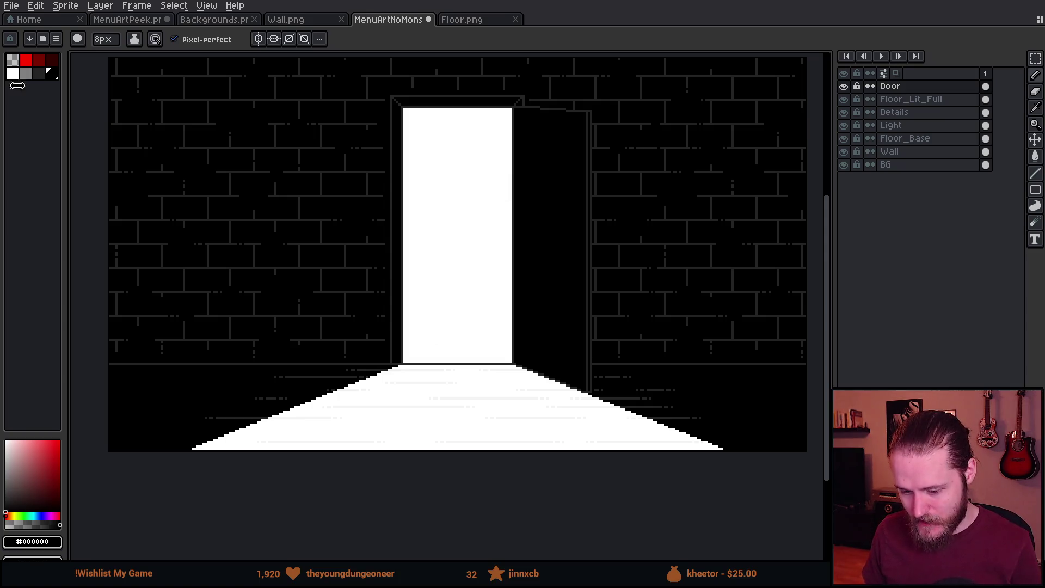
click(26, 59)
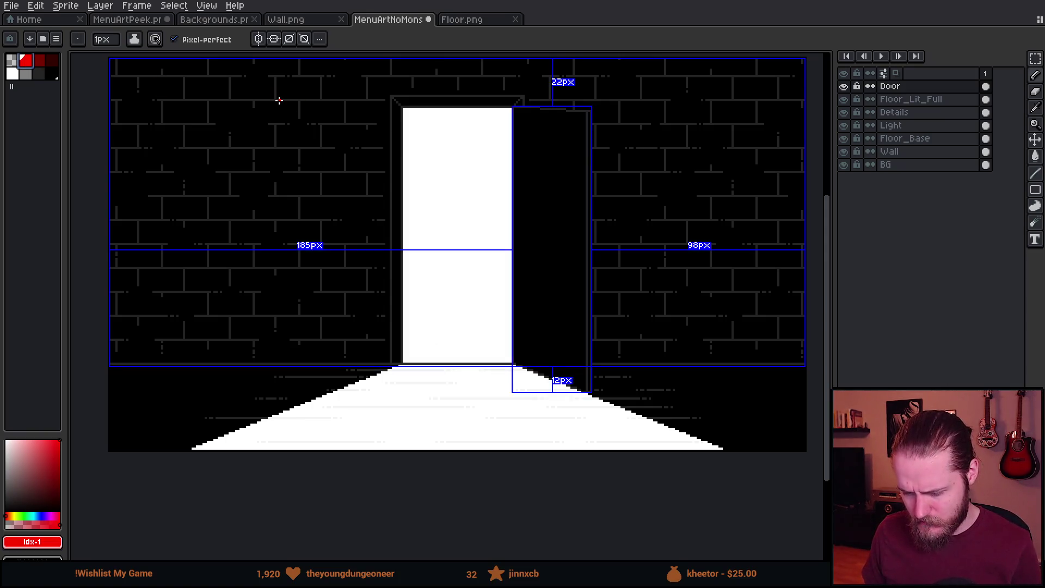
mouse_move(260, 94)
mouse_down()
mouse_move(818, 102)
mouse_move(799, 88)
mouse_up()
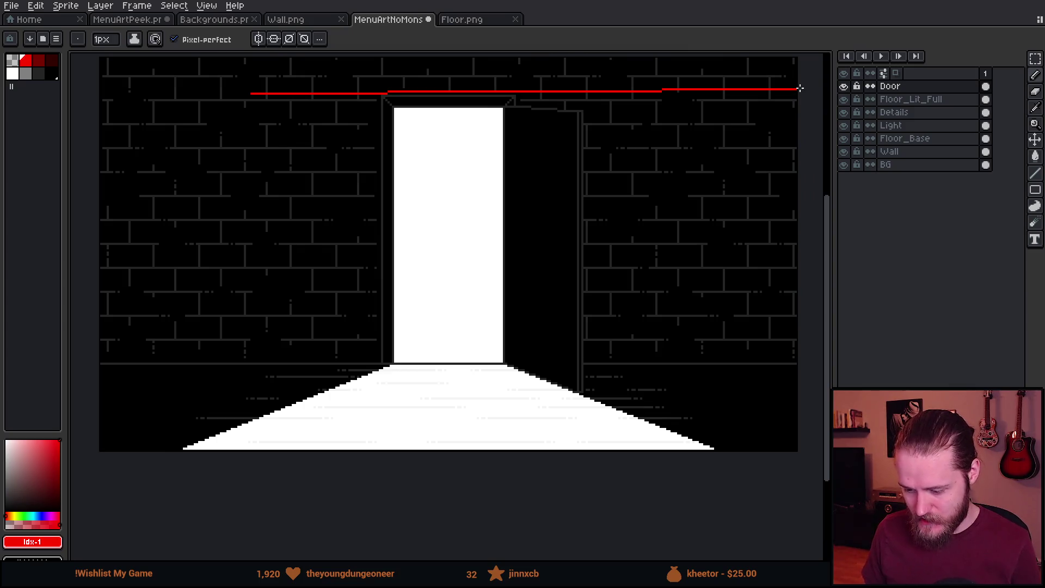
drag(500, 115, 800, 146)
key(ctrl+z)
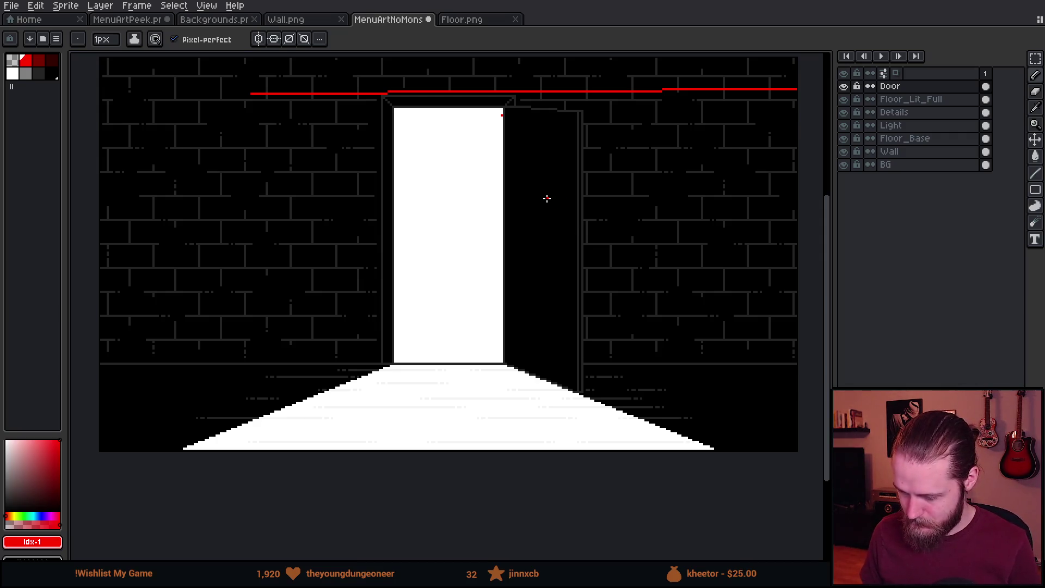
key(ctrl+z)
key(ctrl+z)
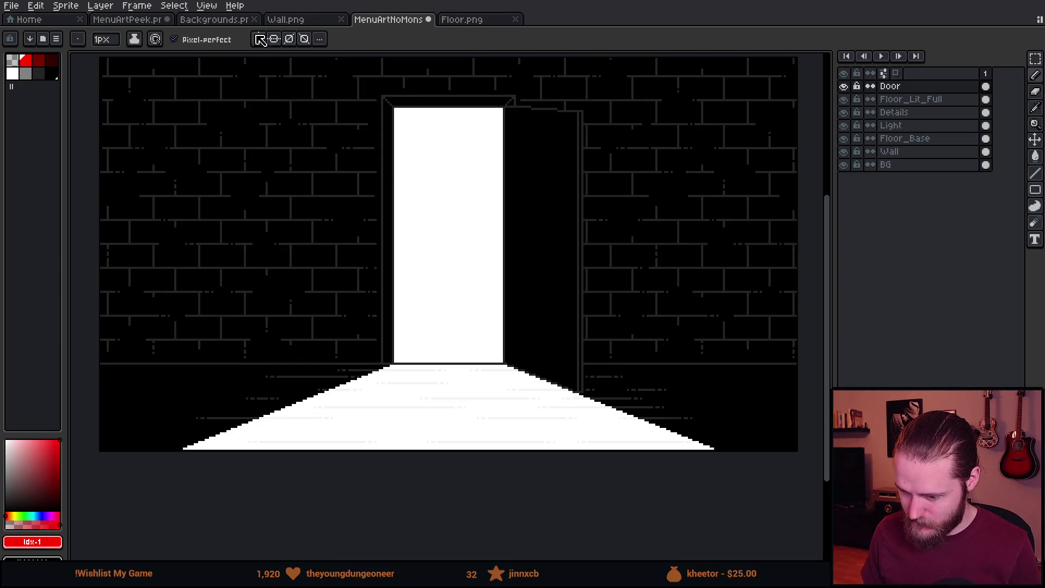
In MenuArtPeek, paint black over the top white door edge, then undo it.
click(120, 20)
scroll(501, 155, up, 1)
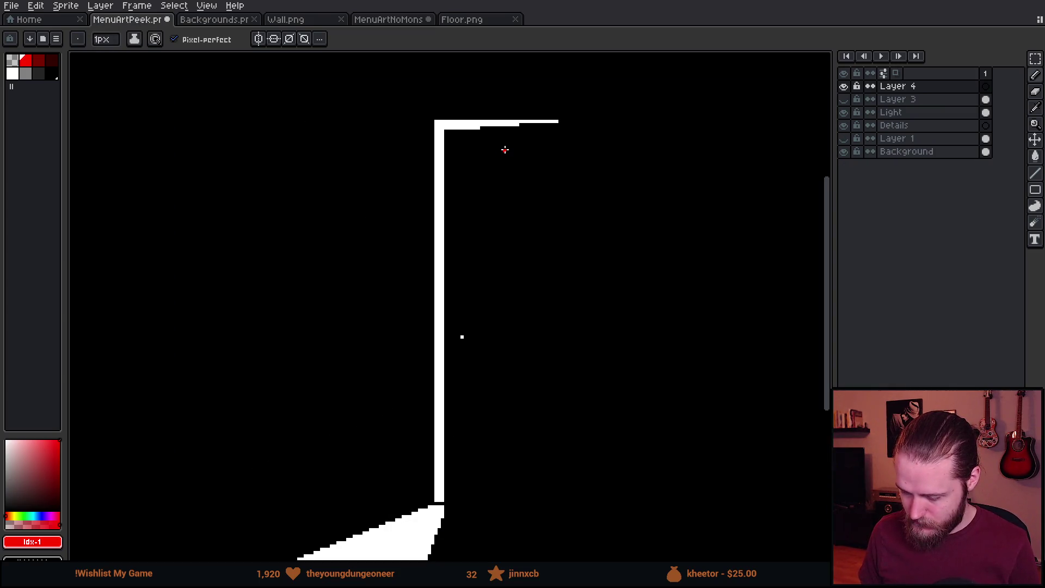
alt+click(495, 153)
key(plus)
key(plus)
key(plus)
mouse_move(486, 116)
mouse_down()
mouse_move(461, 107)
mouse_move(451, 157)
mouse_move(530, 117)
mouse_up()
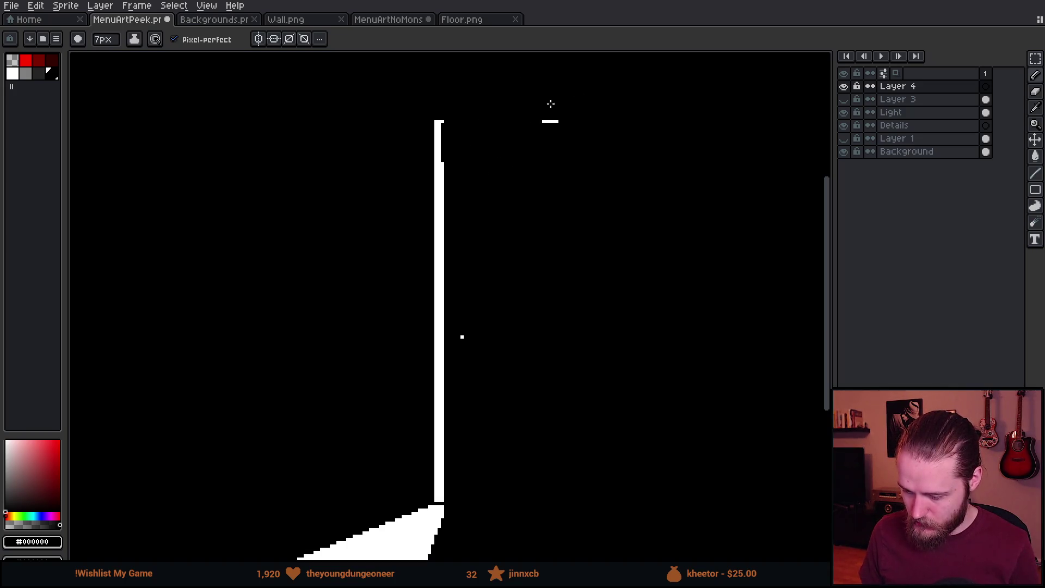
scroll(562, 141, down, 3)
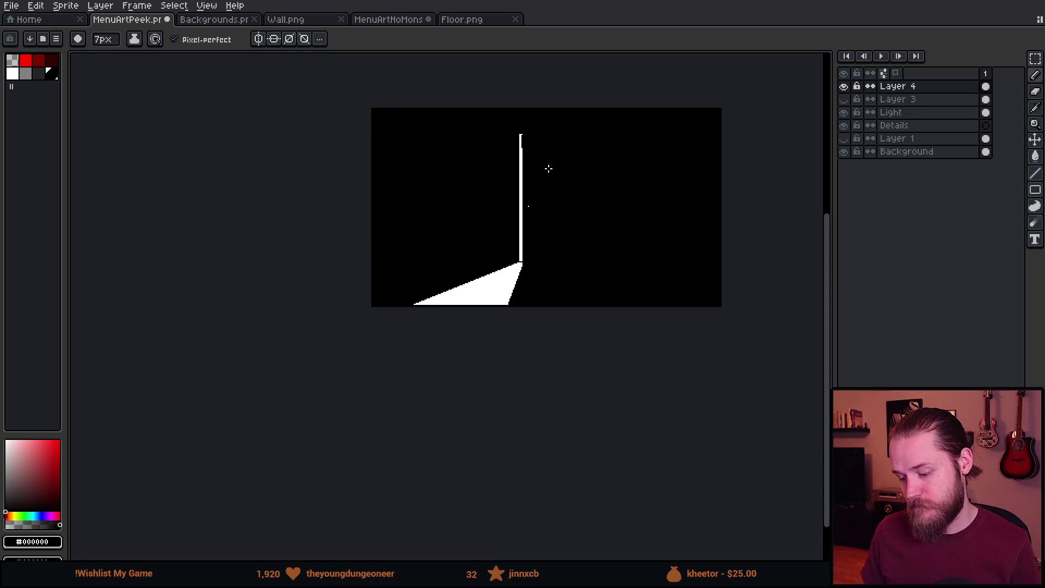
scroll(571, 177, up, 2)
scroll(570, 178, down, 2)
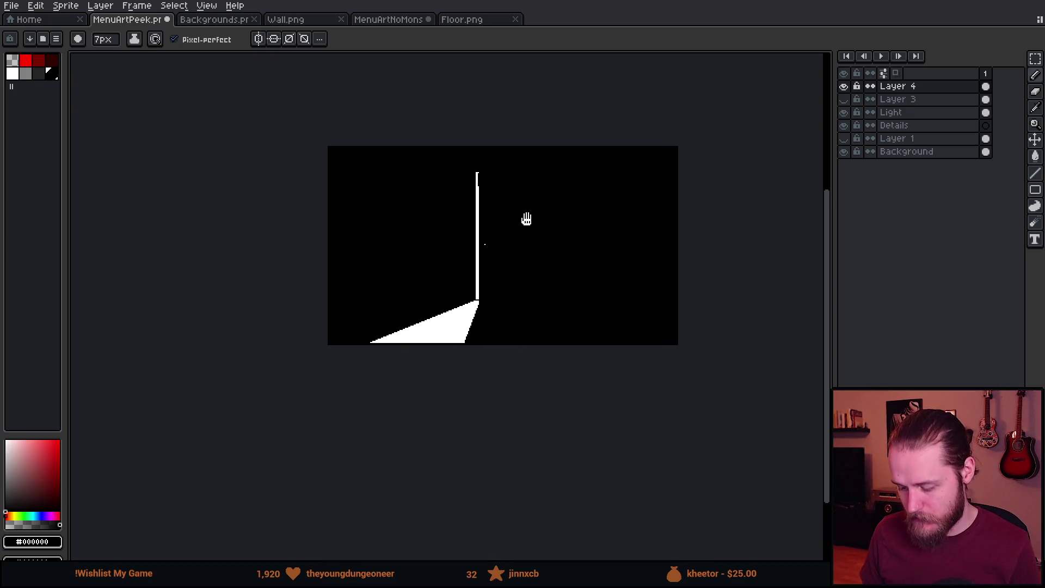
scroll(528, 215, up, 1)
key(ctrl+z)
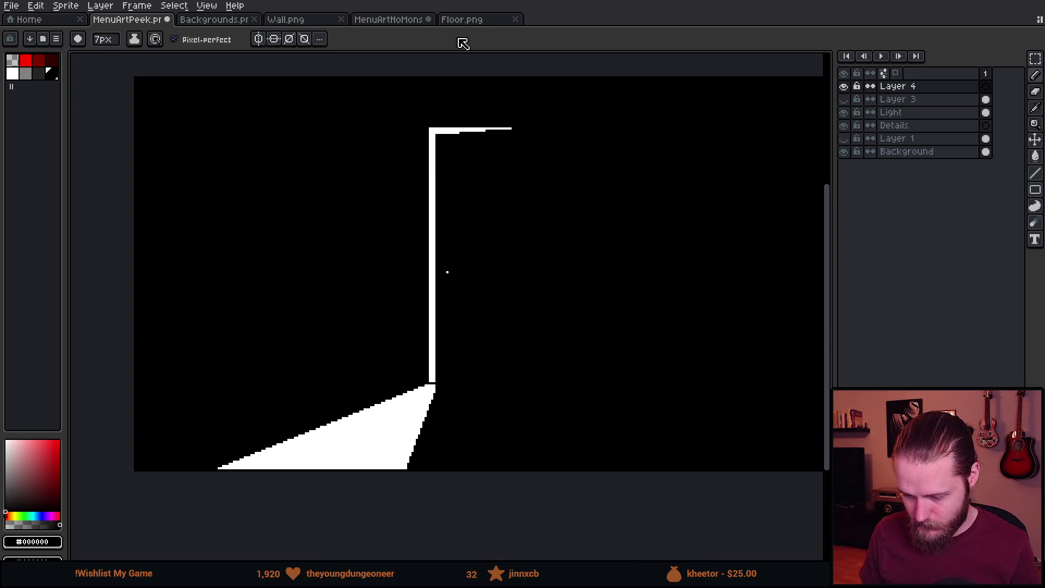
Back in MenuArtNoMons, zoom to the door's top-right corner and eyedrop grey #242424.
click(460, 20)
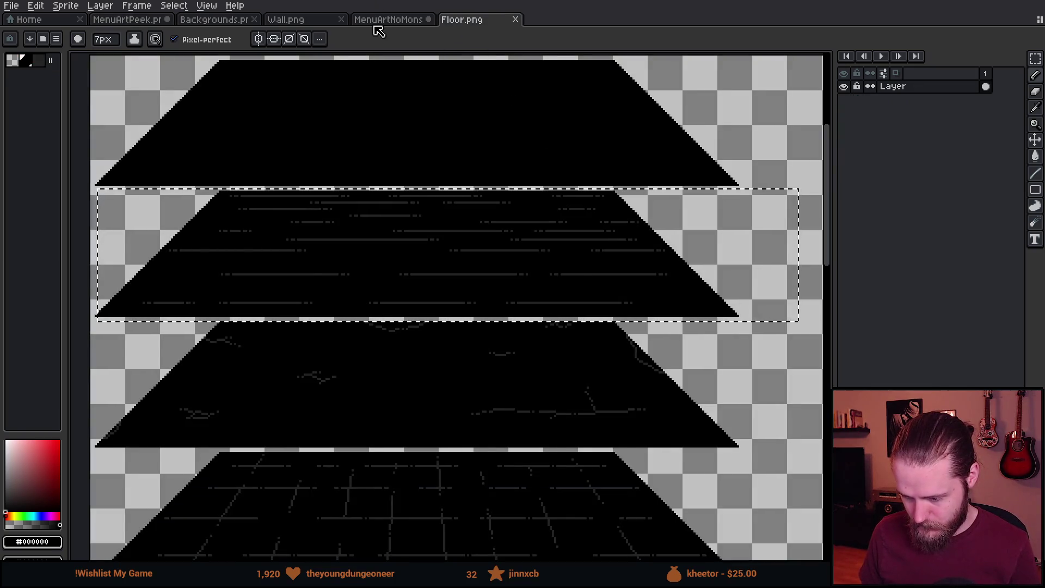
click(381, 20)
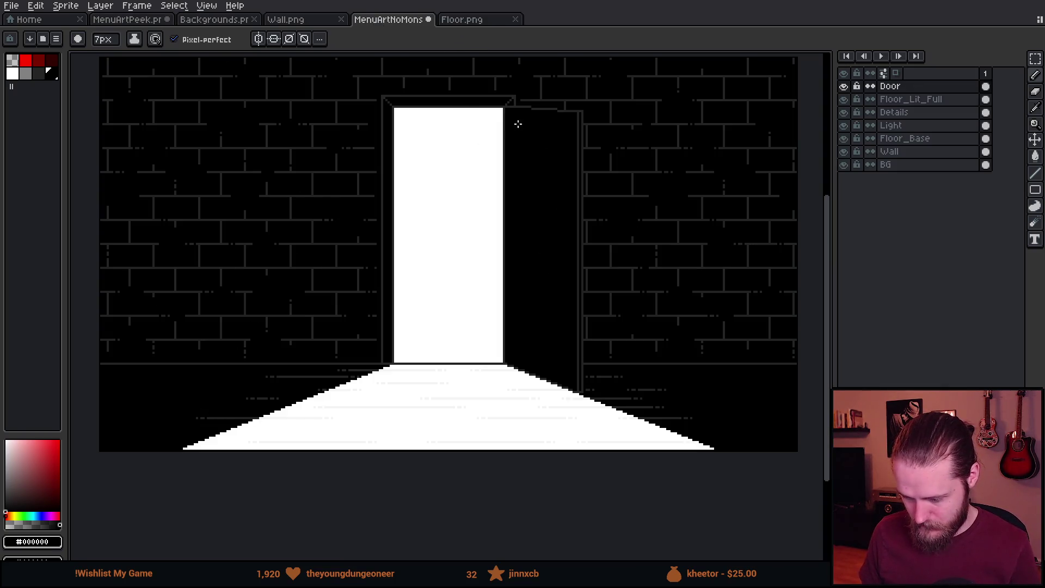
scroll(516, 132, up, 3)
alt+click(511, 128)
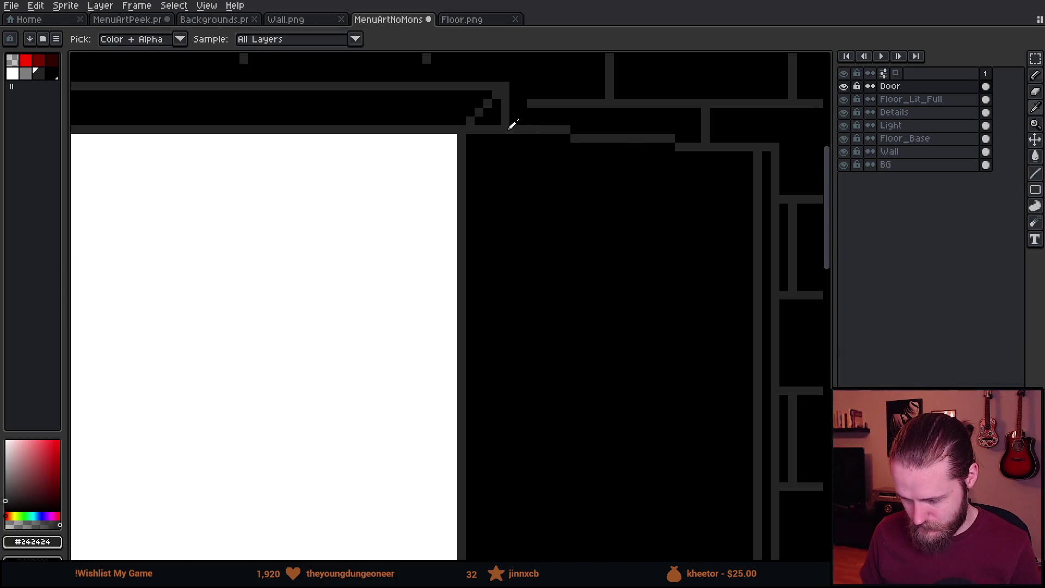
Extend the grey line right above the door, then paint it back to black.
drag(522, 129, 774, 128)
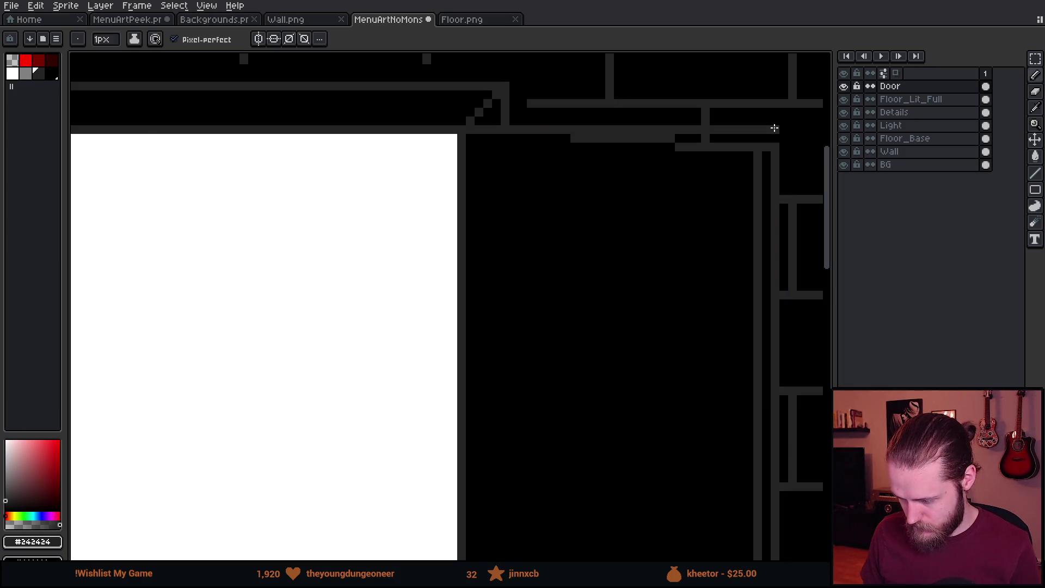
alt+click(768, 147)
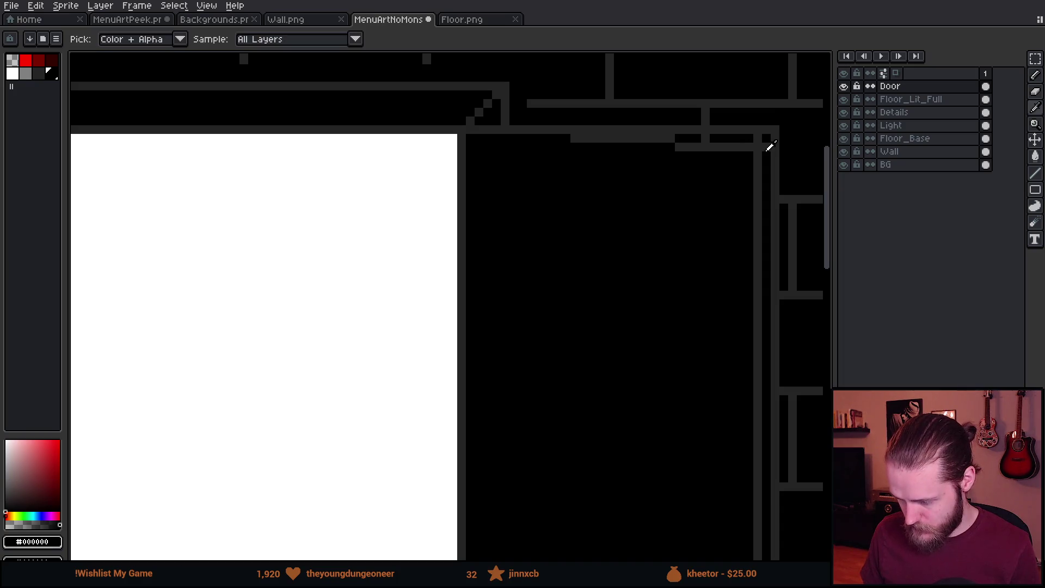
click(765, 150)
drag(758, 141, 544, 135)
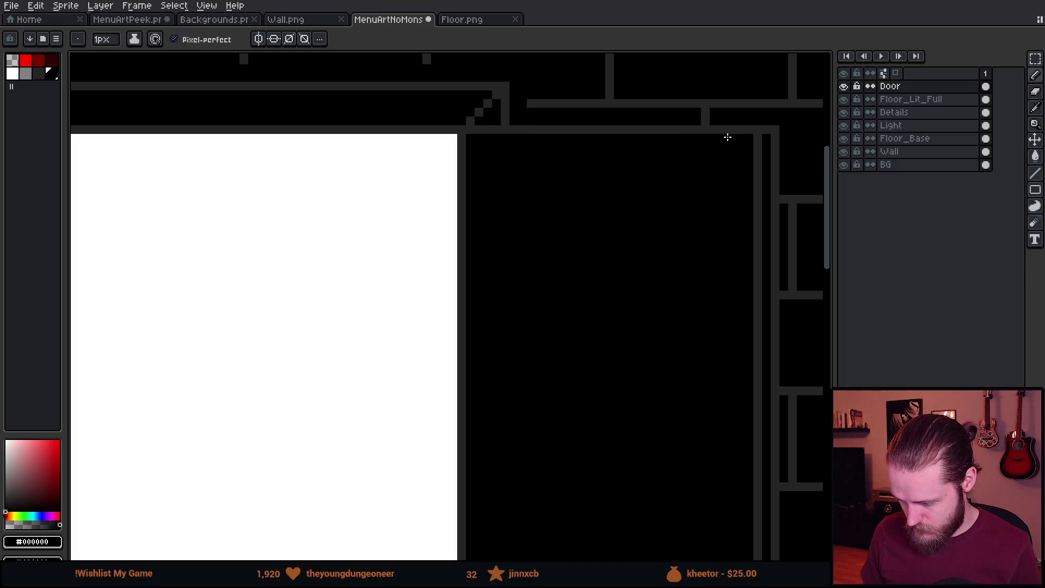
scroll(657, 135, down, 3)
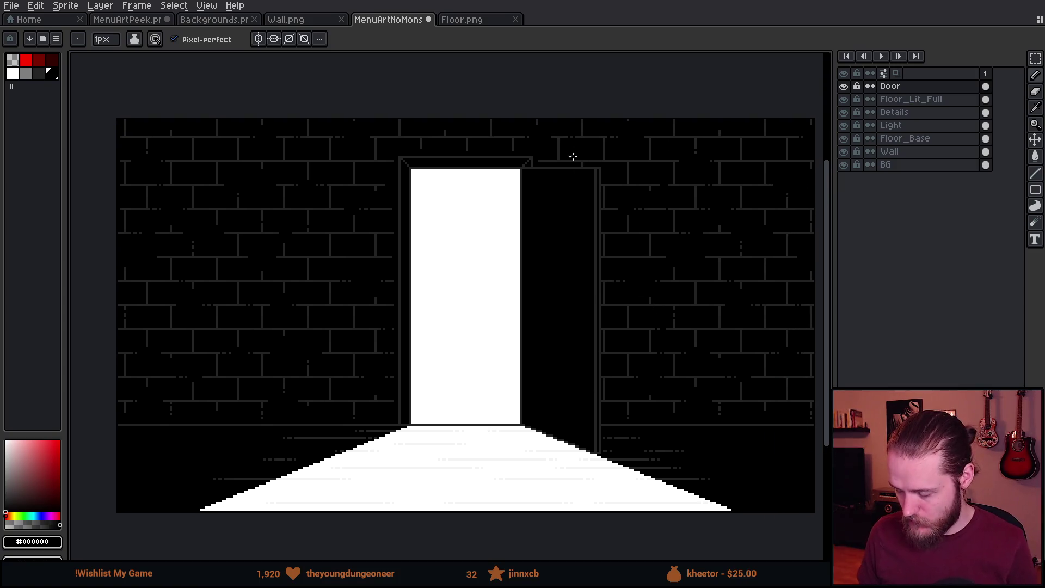
scroll(578, 166, up, 2)
scroll(577, 171, up, 1)
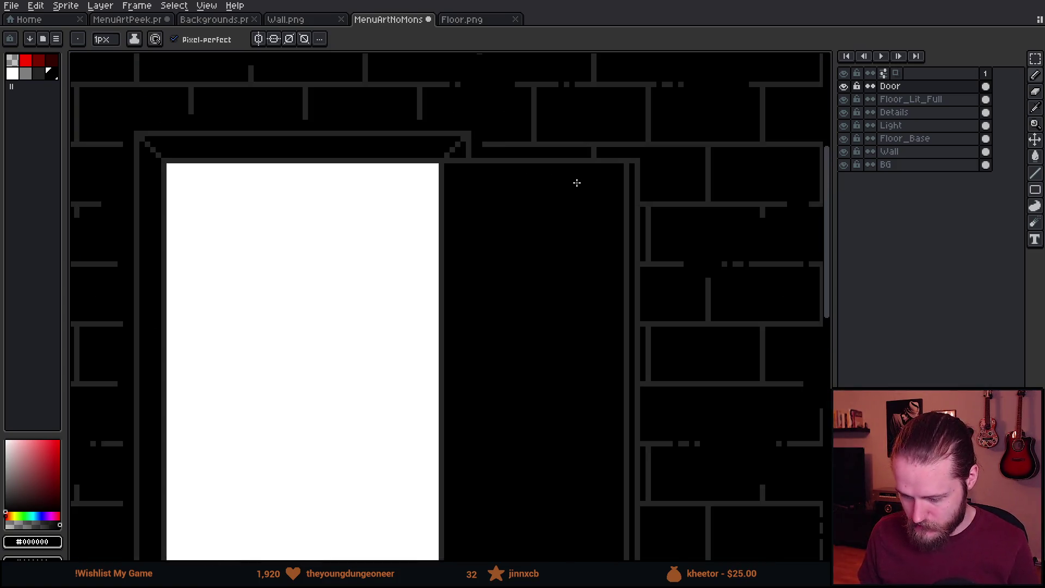
Paste the copied line segments and commit them along the door panel's top edge.
key(ctrl+v)
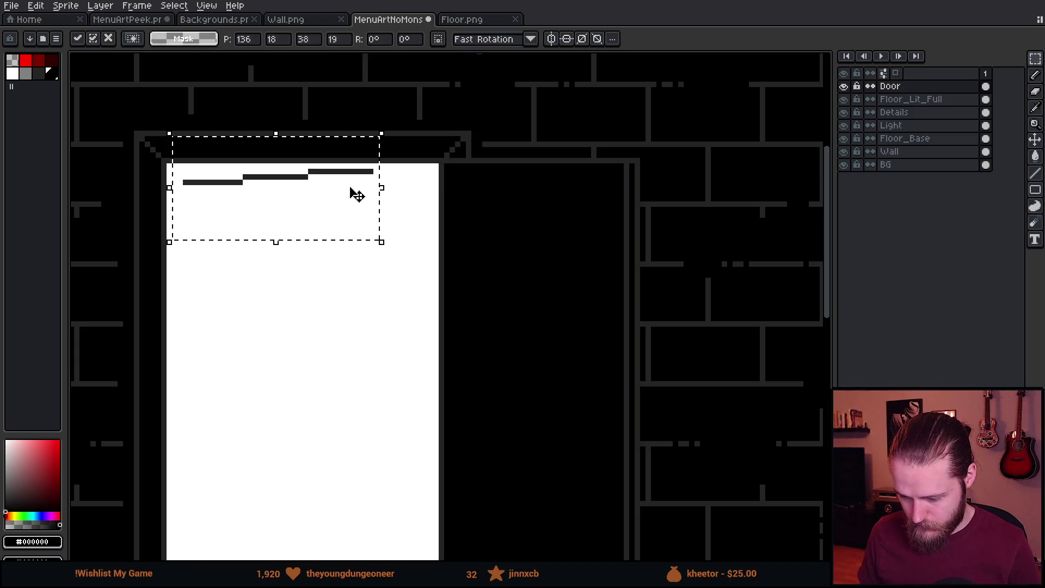
mouse_move(330, 216)
mouse_down()
mouse_move(490, 152)
mouse_move(367, 327)
mouse_up()
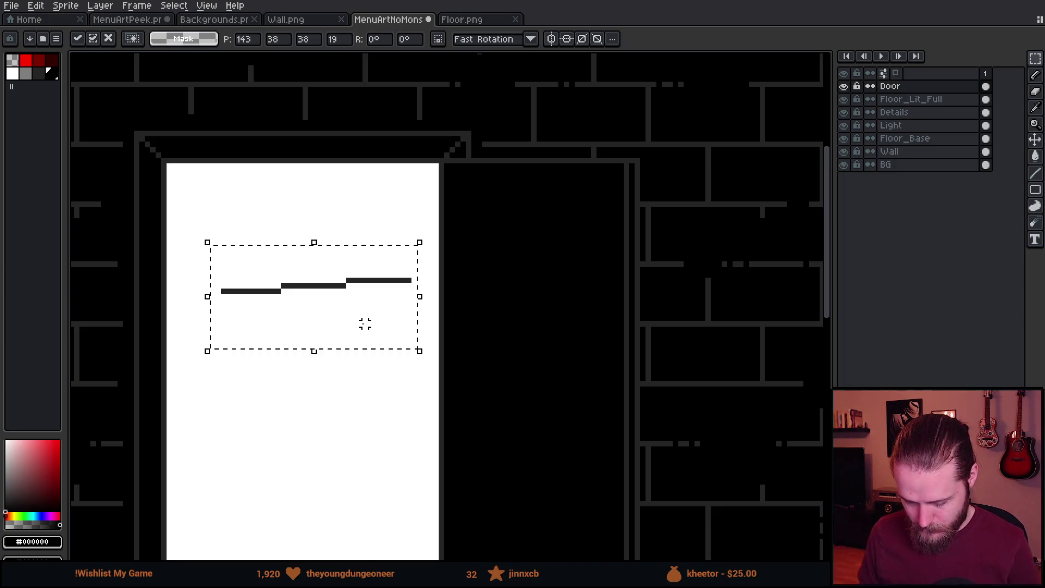
key(shift+h)
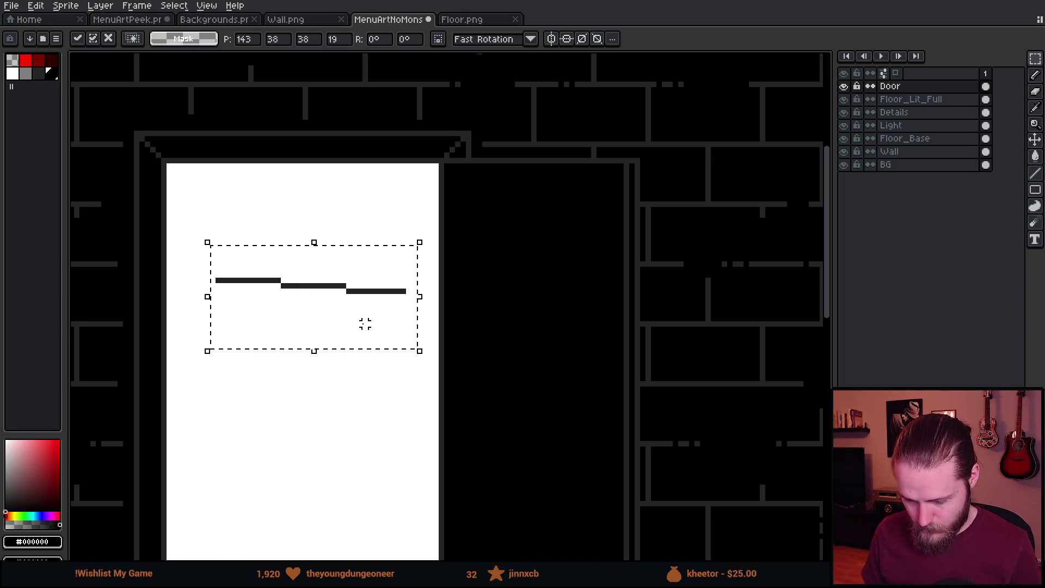
key(shift+h)
mouse_move(342, 335)
mouse_down()
mouse_move(412, 266)
mouse_move(564, 170)
mouse_move(563, 182)
mouse_up()
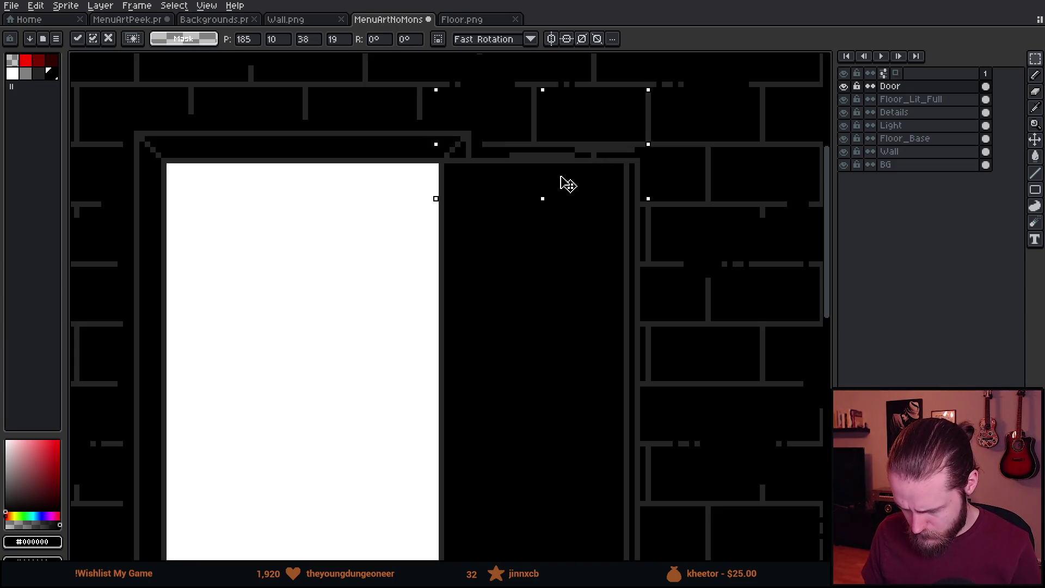
scroll(564, 182, down, 2)
key(Return)
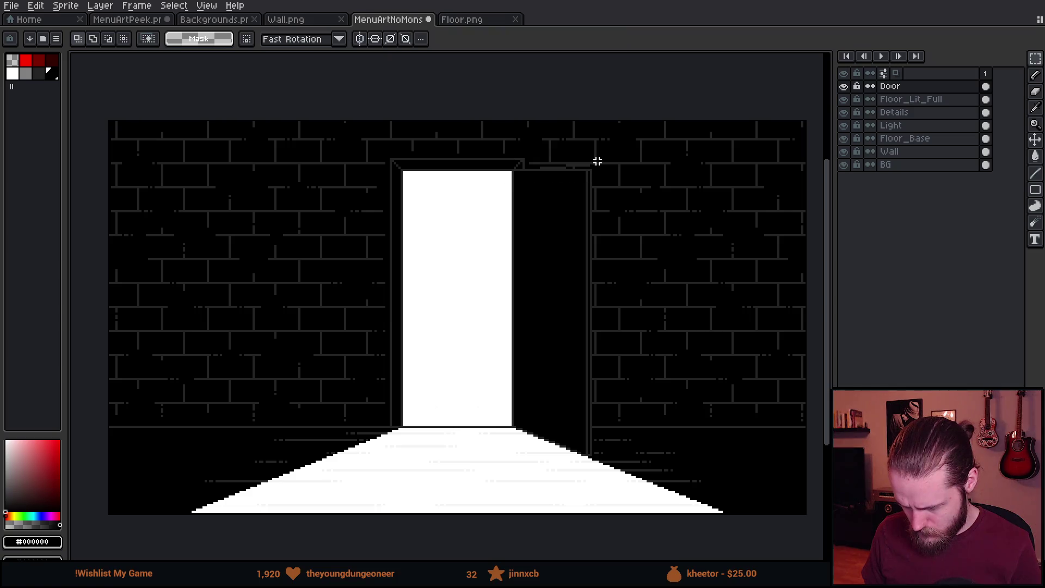
Add two dark grey pixels into the brick line beside the door.
scroll(590, 171, up, 5)
key(i)
click(551, 178)
key(b)
click(568, 196)
click(533, 196)
Paint the stray grey pixel by the door frame and the grey brick line black.
key(i)
click(549, 227)
key(b)
drag(553, 237, 552, 195)
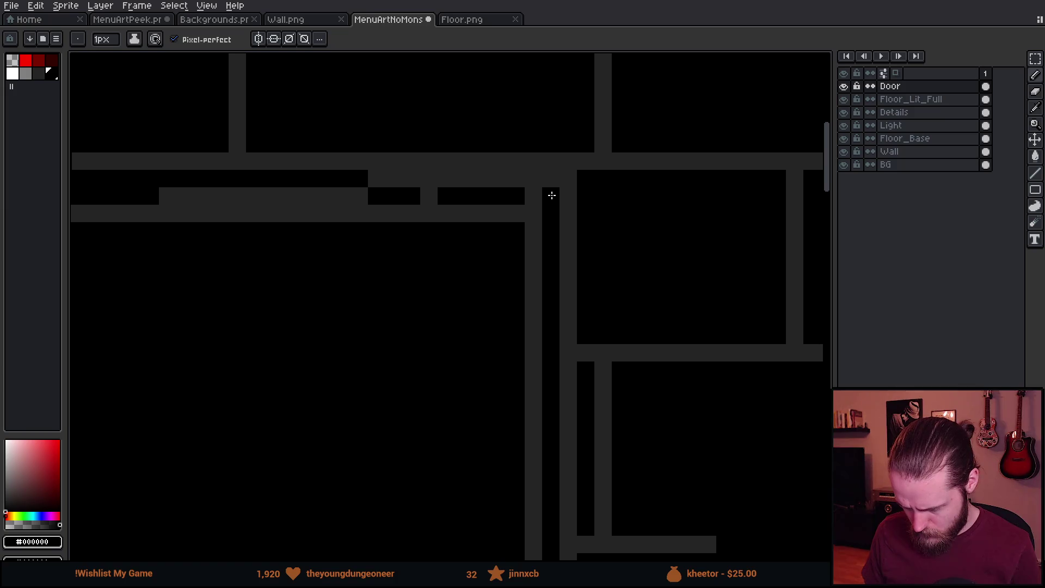
mouse_move(436, 198)
mouse_down()
mouse_move(418, 196)
mouse_move(506, 210)
mouse_move(170, 210)
mouse_up()
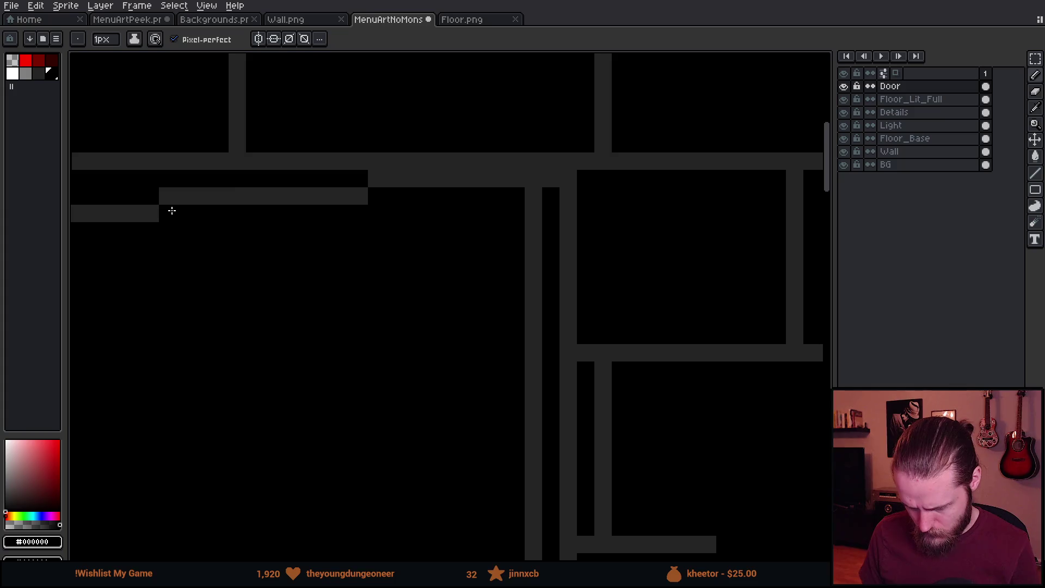
scroll(170, 210, down, 4)
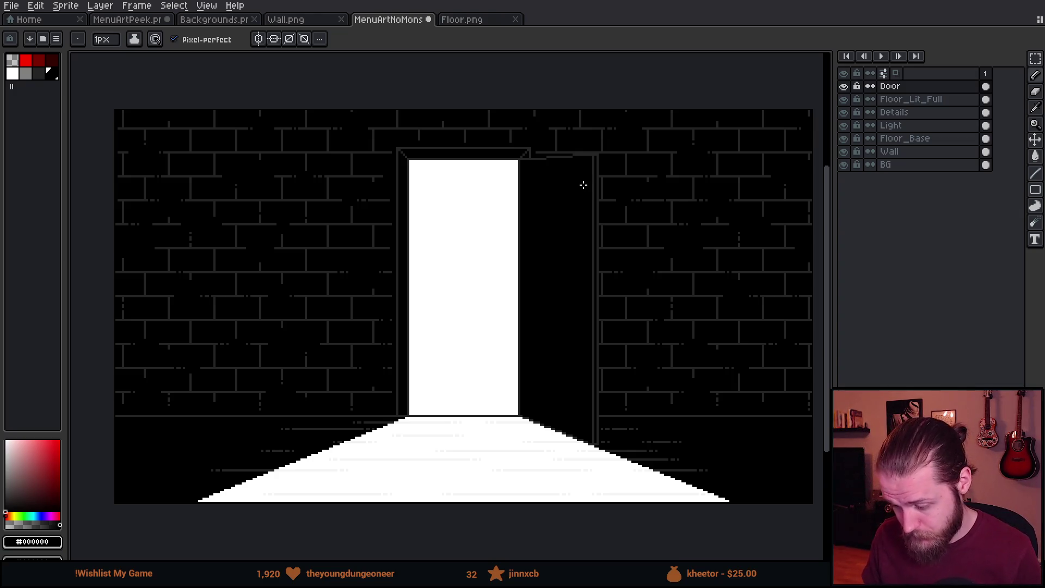
scroll(583, 185, down, 1)
scroll(580, 220, up, 1)
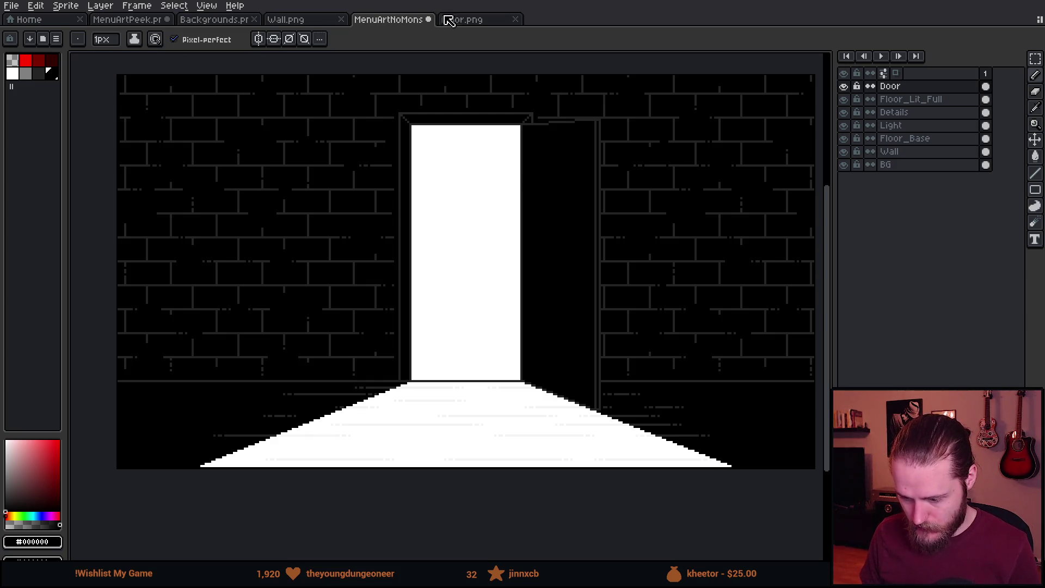
Copy the whole partial door-light drawing from MenuArtPeek's Light layer, then go back to MenuArtNoMons.
click(305, 23)
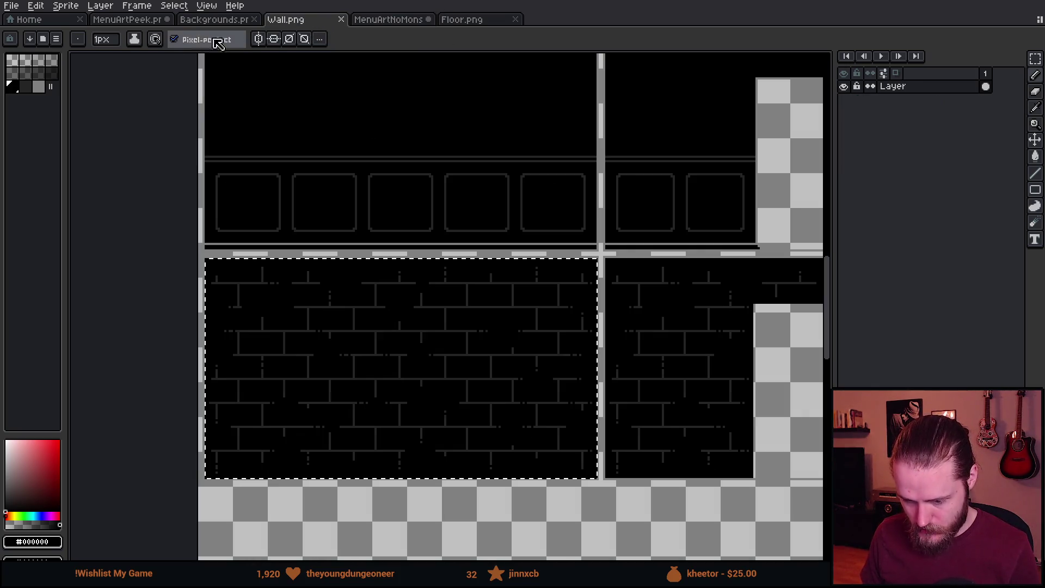
click(142, 22)
click(844, 112)
click(844, 113)
click(893, 112)
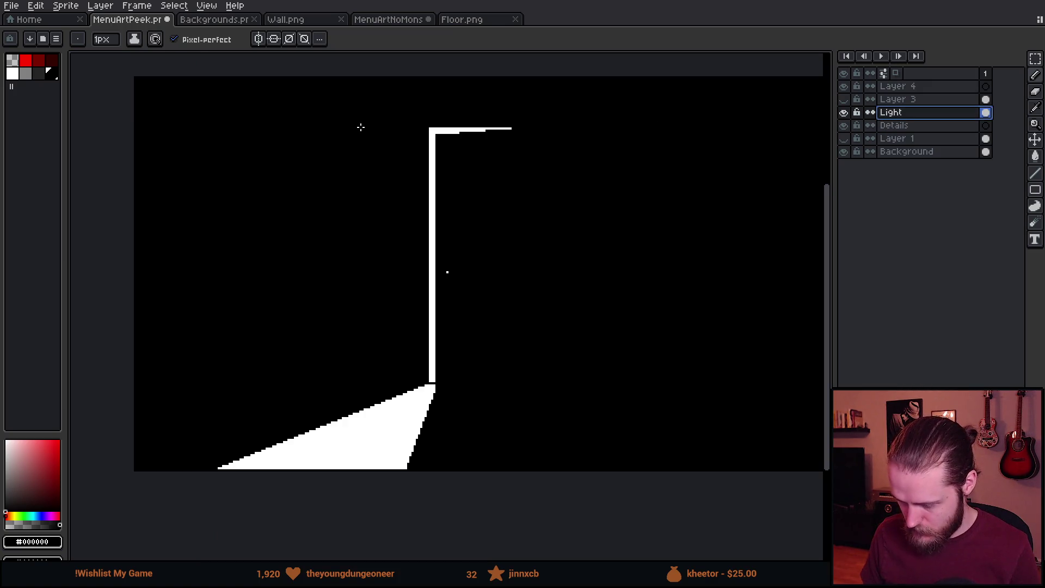
key(ctrl+a)
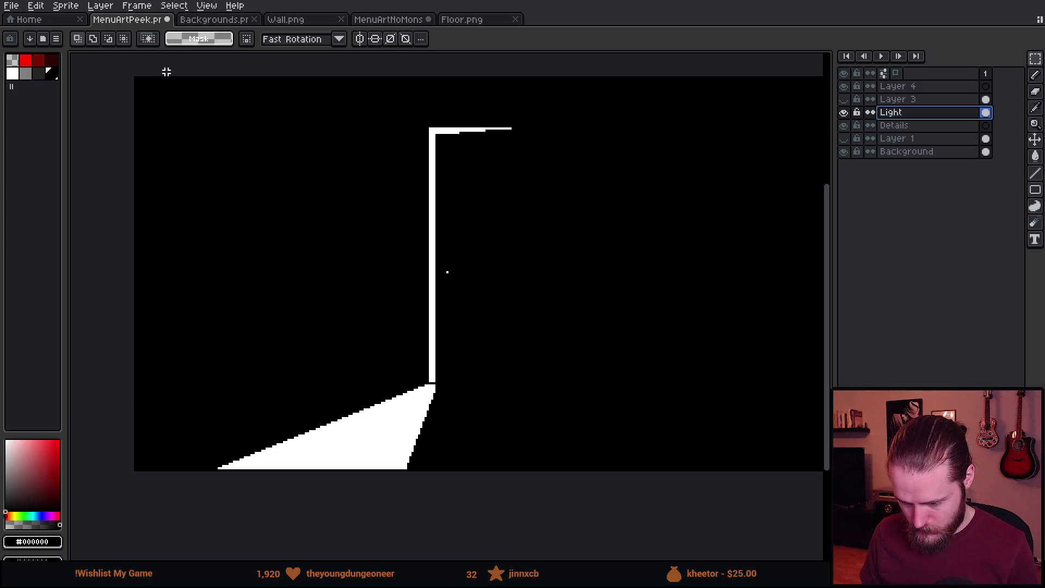
key(Delete)
click(464, 22)
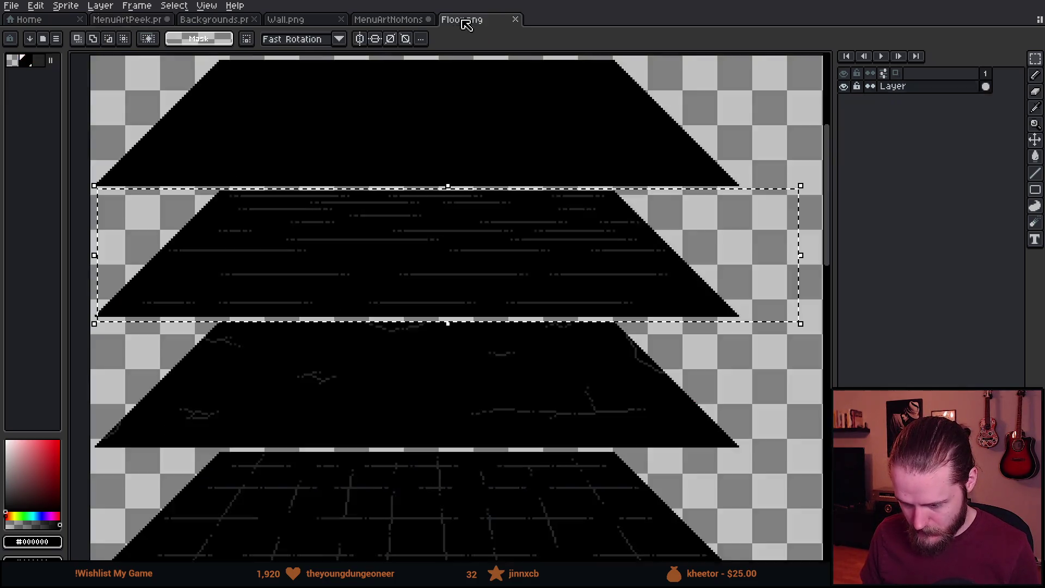
click(375, 22)
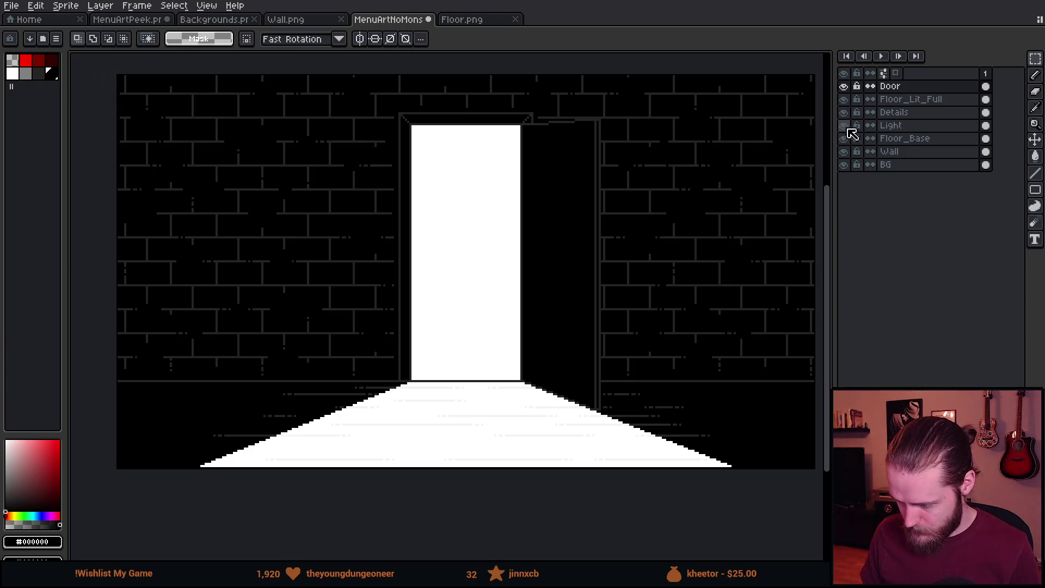
Rename the Light layer to Light_Full.
double_click(910, 129)
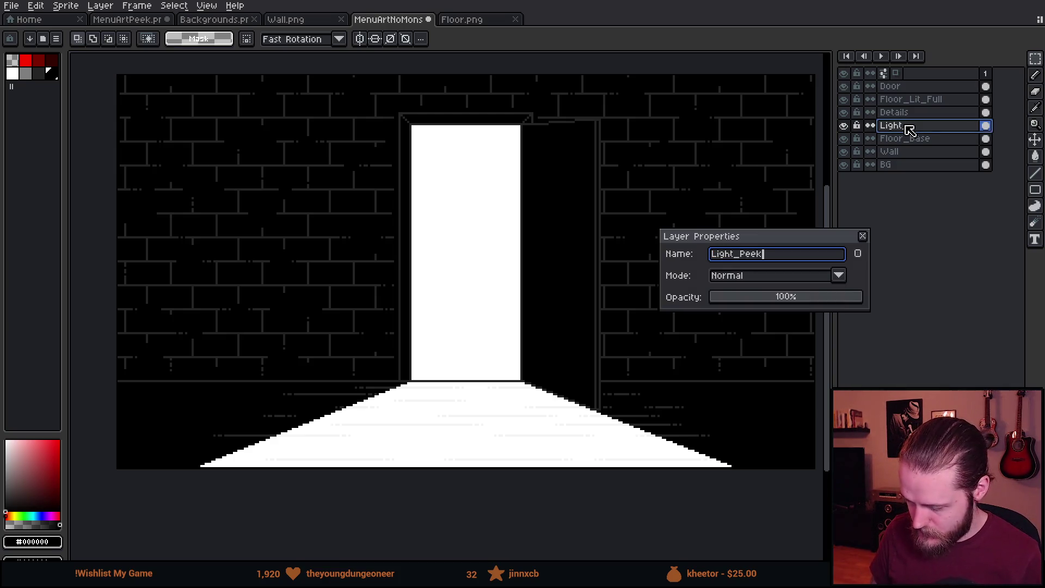
key(Return)
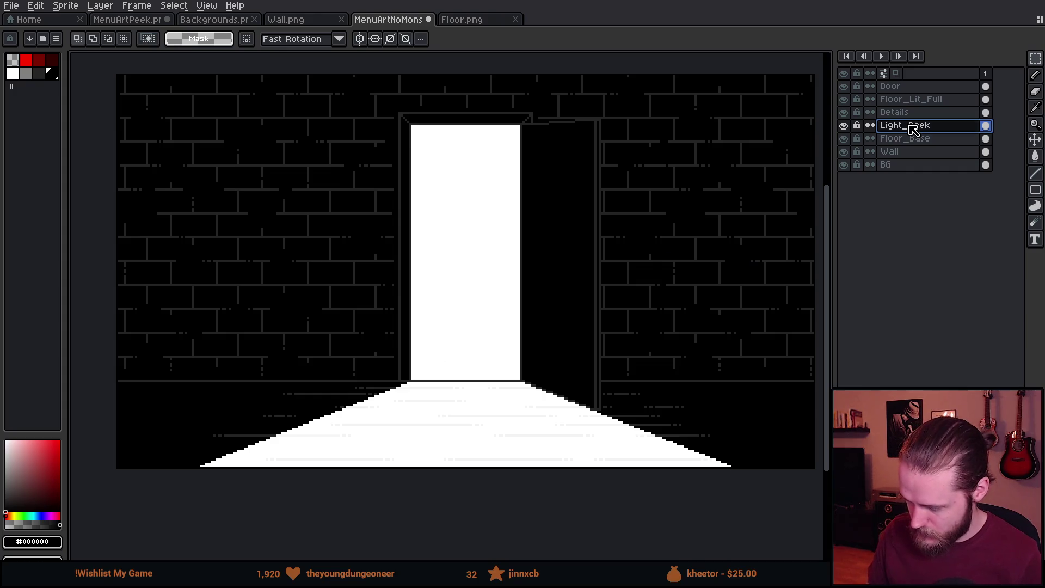
double_click(911, 128)
key(End)
key(BackSpace)
key(BackSpace)
text(Full)
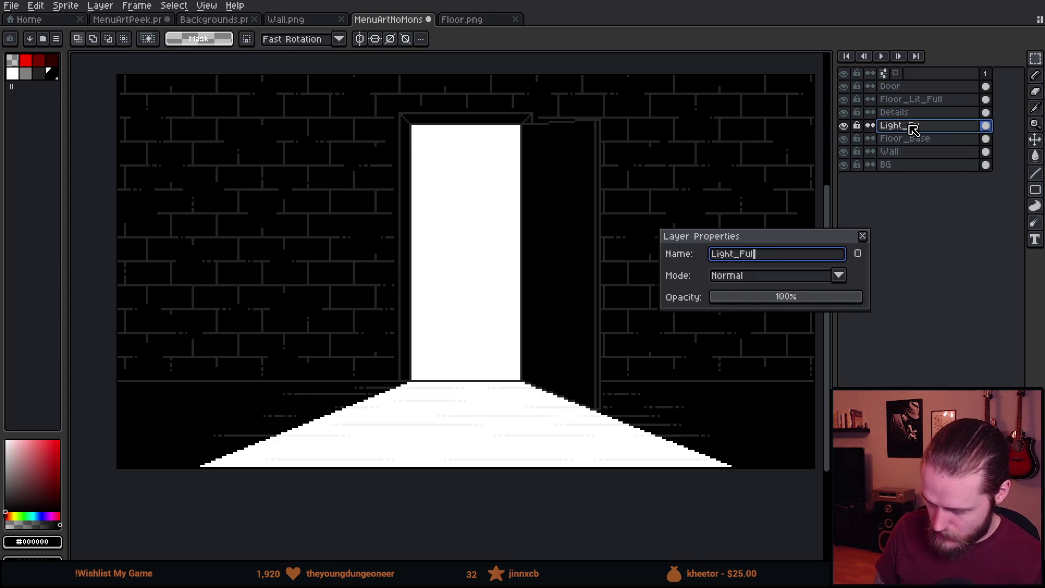
key(Return)
Paste the peek light into a new layer named Light_Peek, with Light_Full hidden.
key(shift+n)
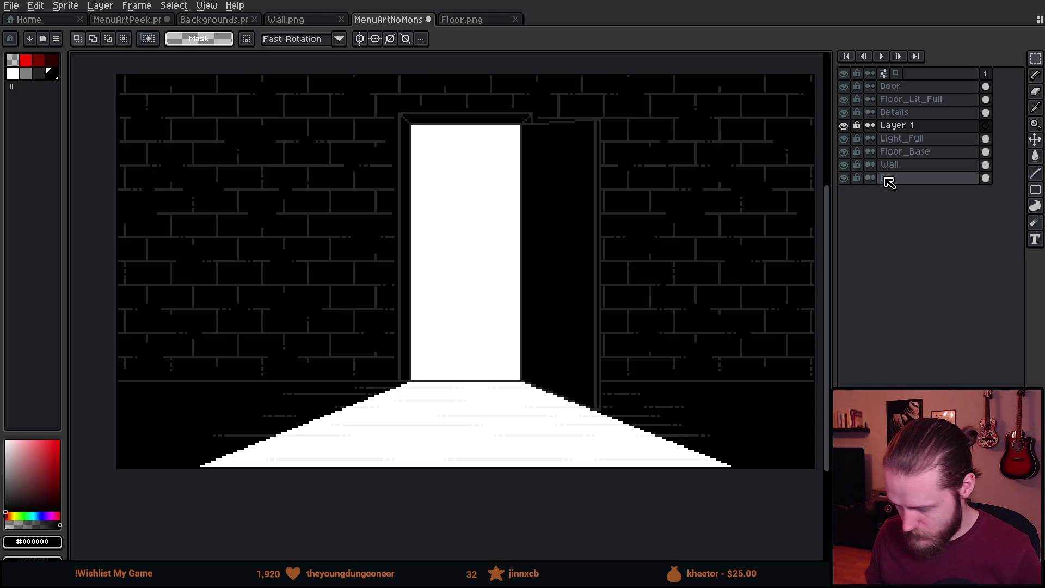
click(843, 140)
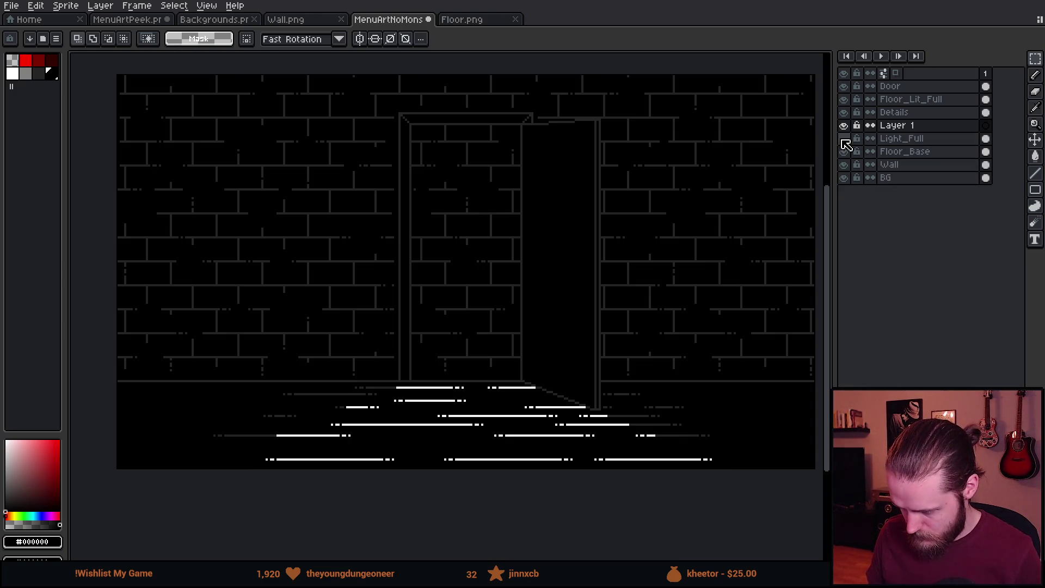
key(ctrl+v)
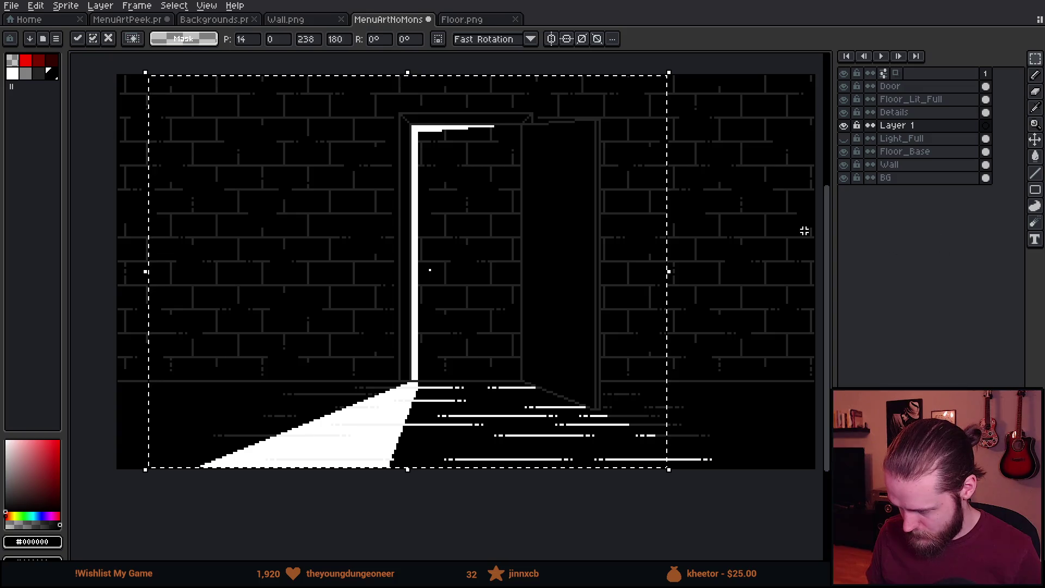
key(Return)
double_click(919, 131)
text(Light)
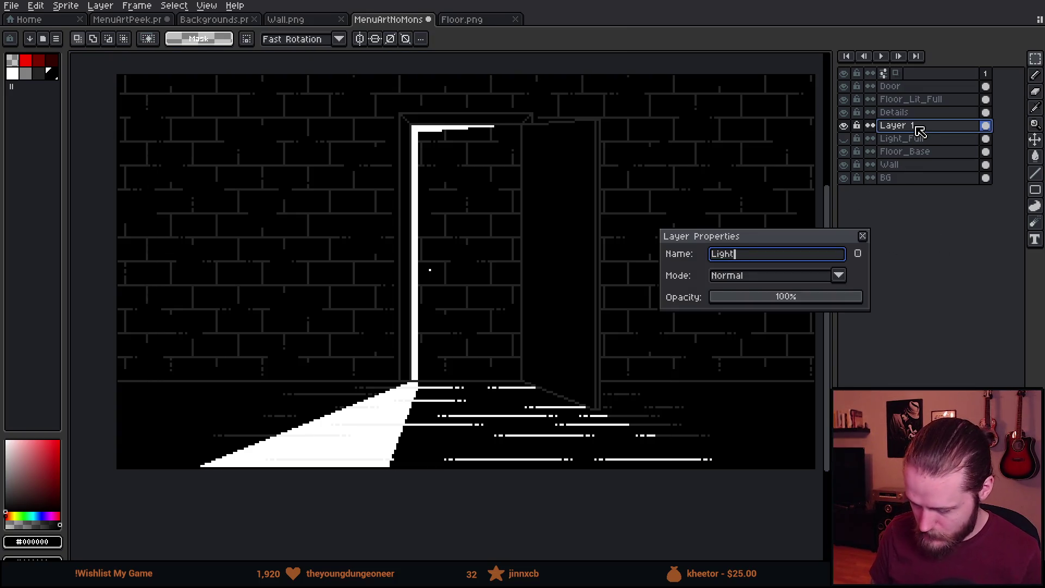
text(_Peek)
key(Return)
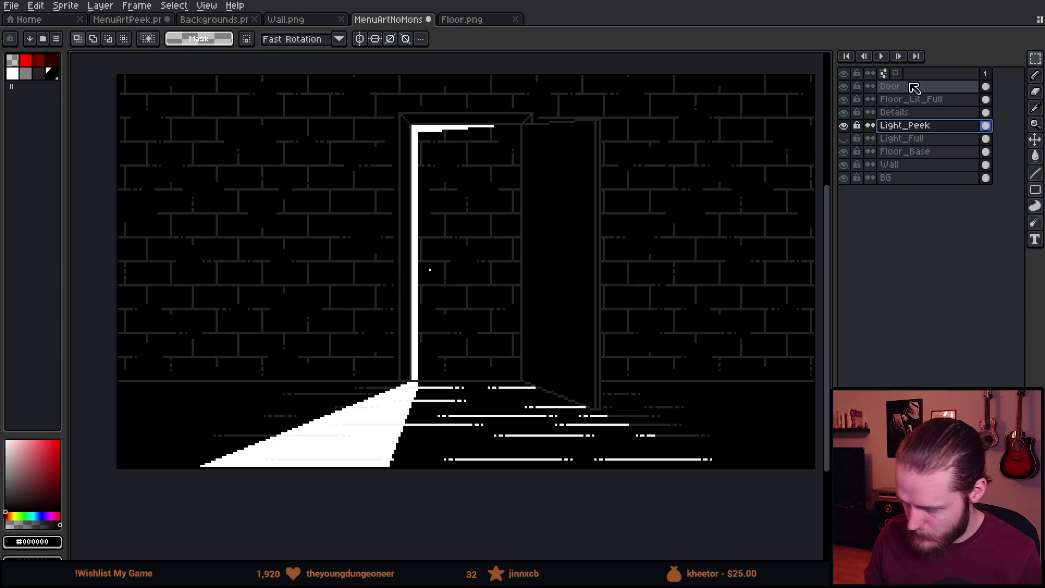
Compare the doorway with the Light_Peek layer hidden, leaving only the floor streaks.
scroll(549, 232, down, 2)
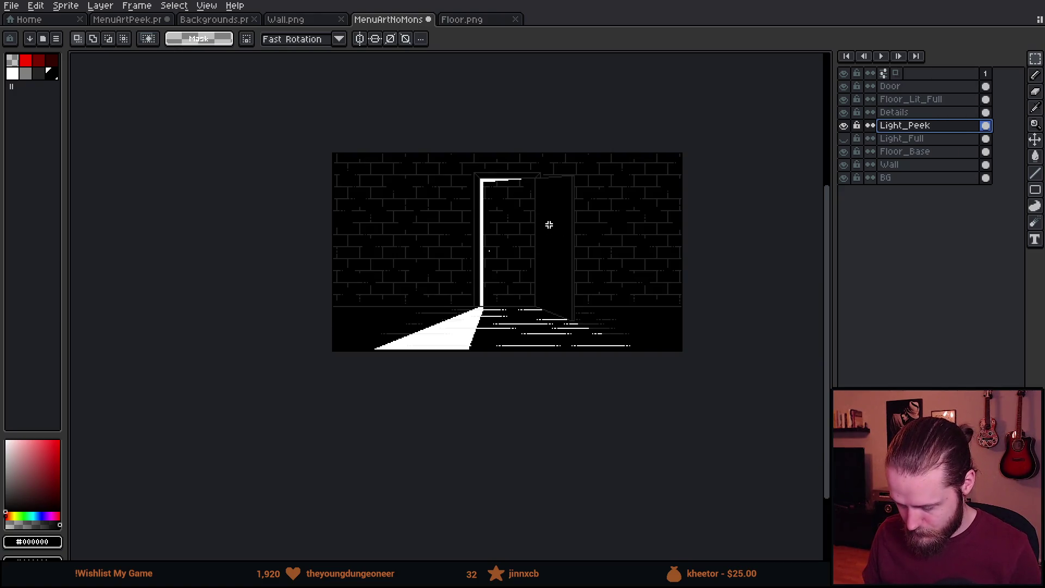
scroll(549, 225, up, 2)
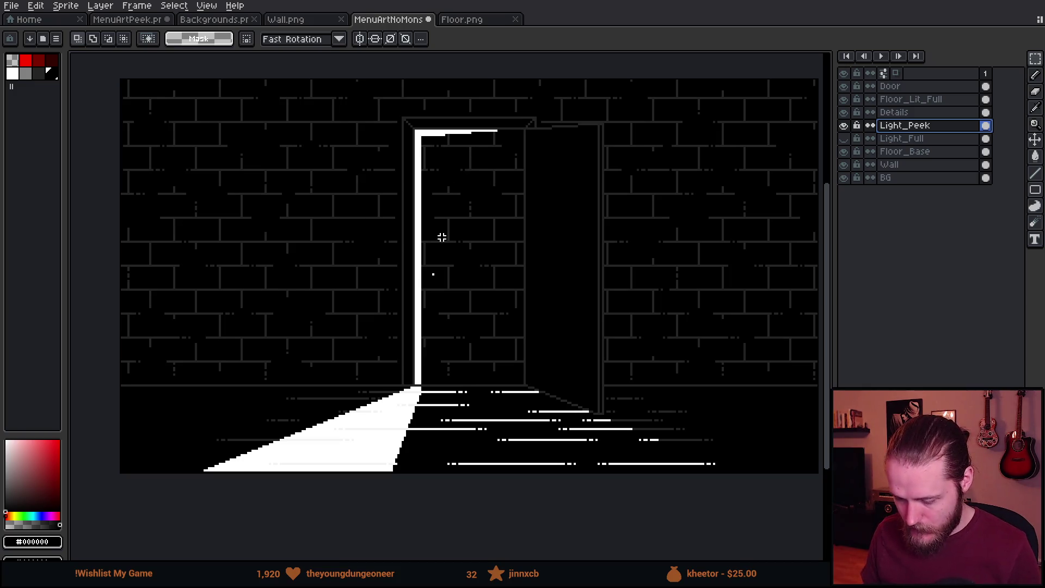
scroll(441, 234, up, 2)
scroll(408, 180, down, 2)
scroll(463, 180, up, 1)
scroll(457, 269, down, 3)
scroll(460, 244, up, 1)
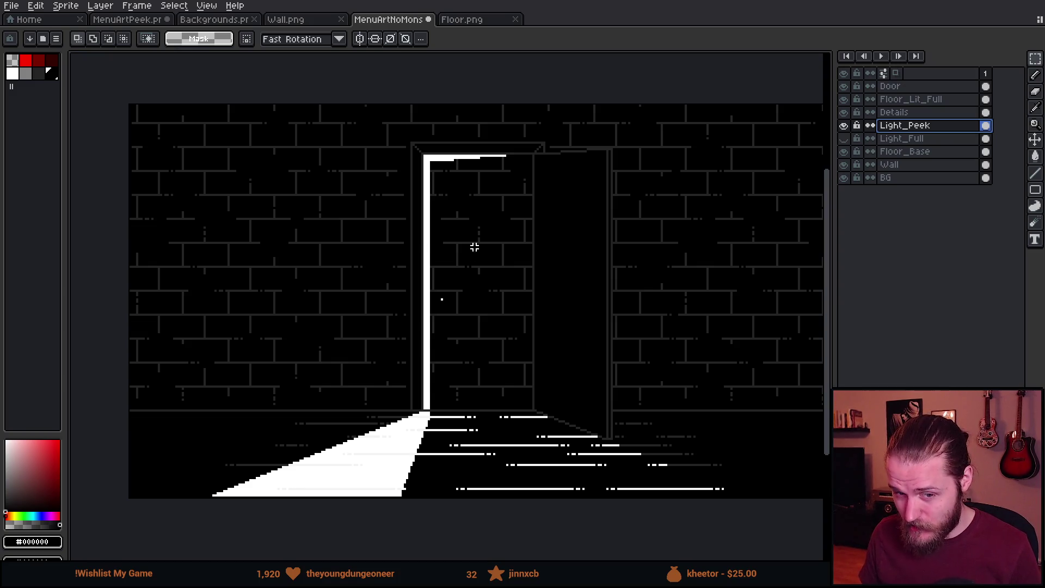
click(844, 126)
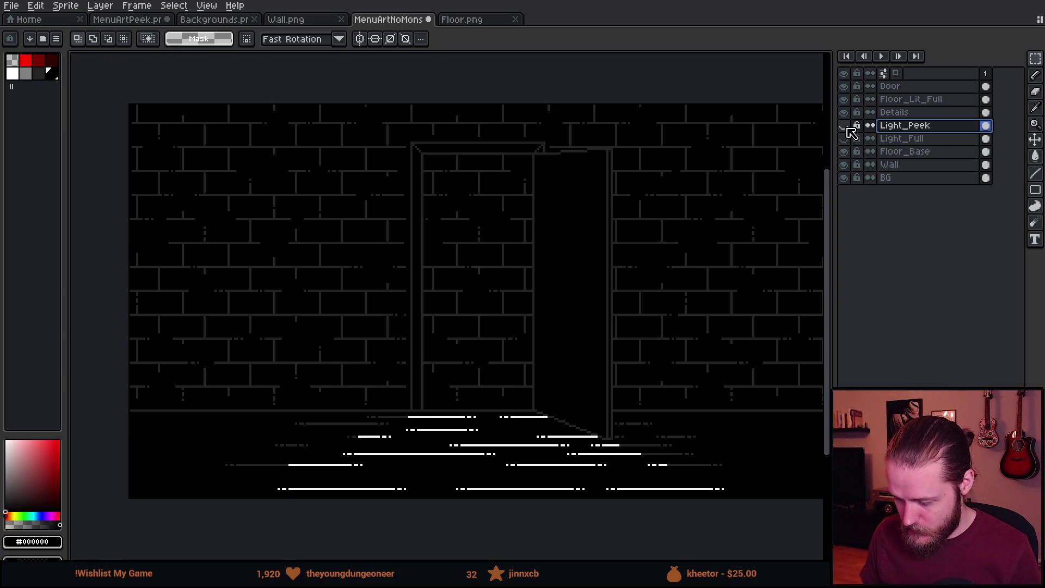
Show Light_Full again, check Wall.png and Floor.png, then bring MenuArtNoMons up and switch to Unity.
click(844, 139)
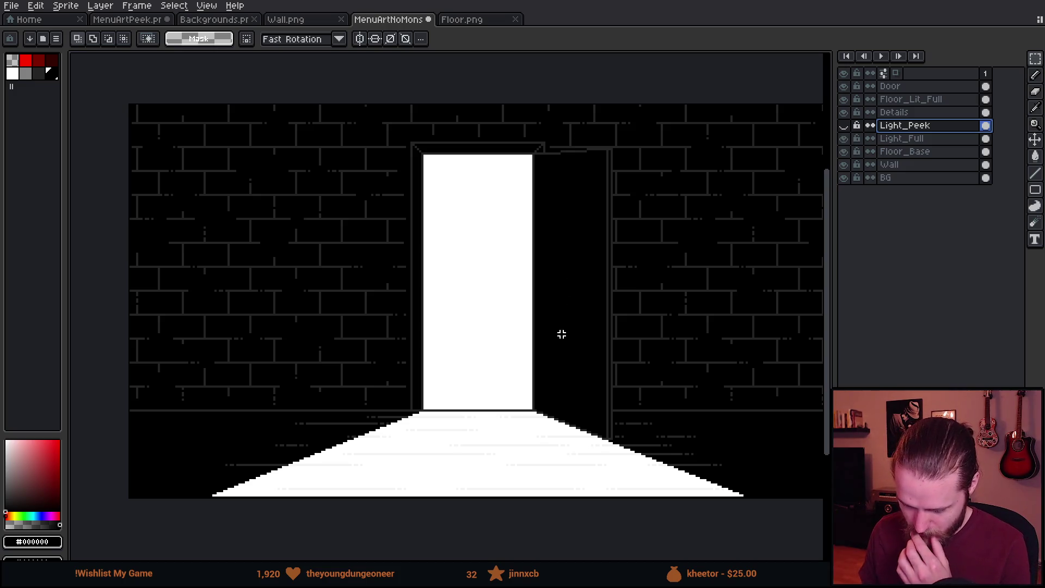
drag(584, 270, 535, 277)
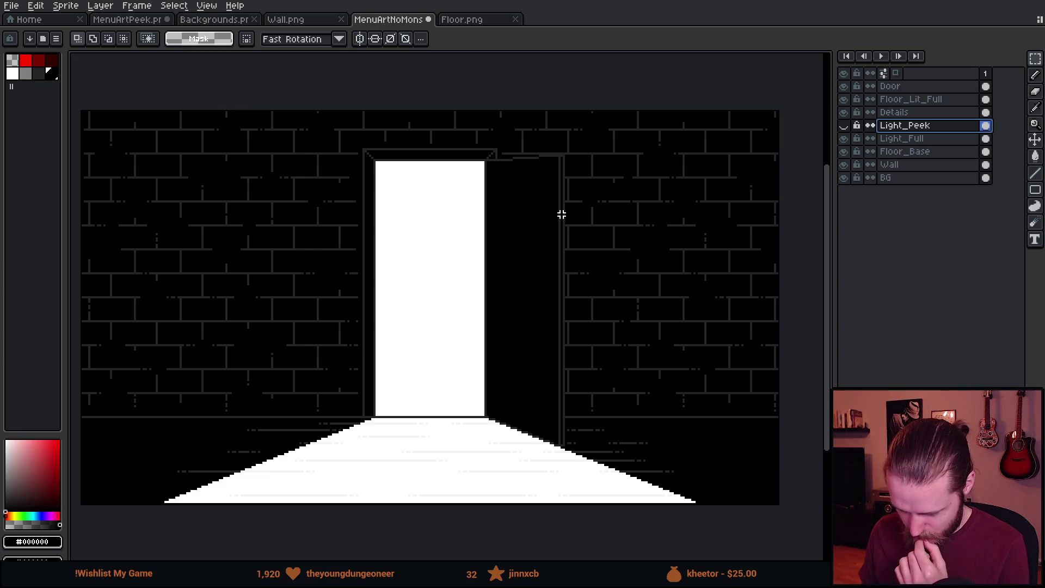
click(299, 23)
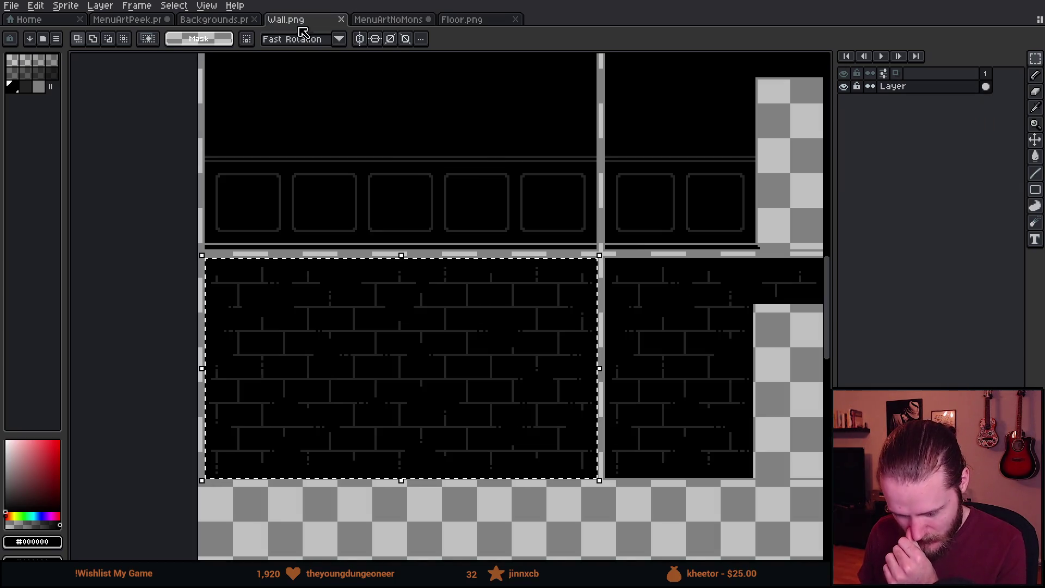
scroll(458, 166, down, 2)
scroll(453, 167, up, 4)
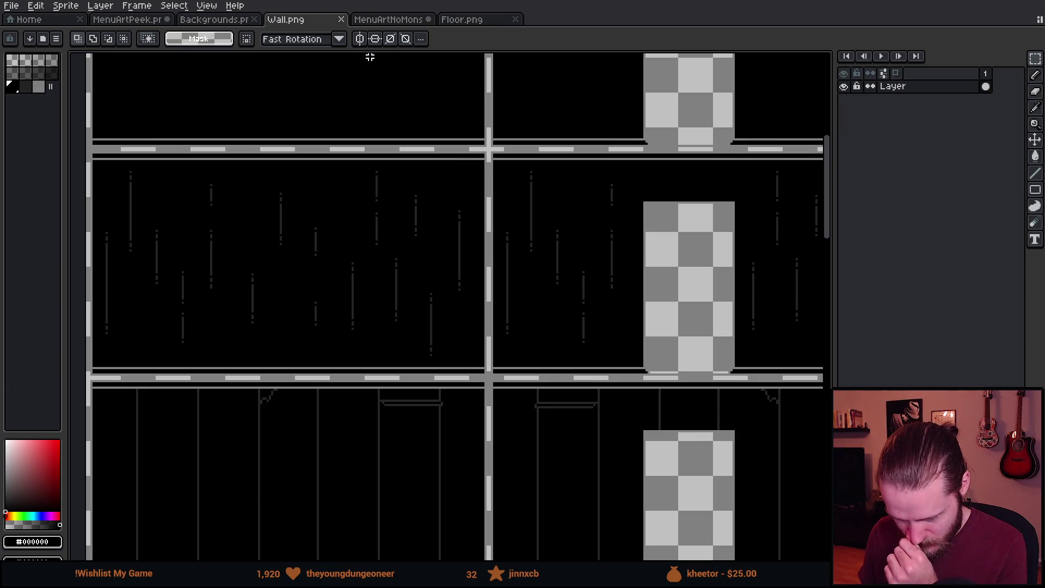
click(482, 20)
click(394, 20)
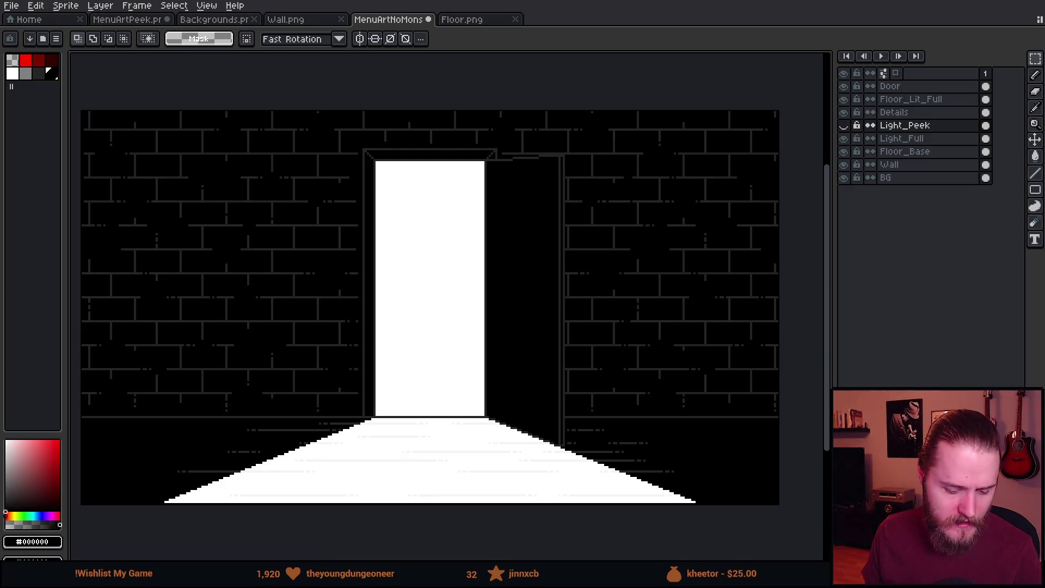
key(alt+Tab)
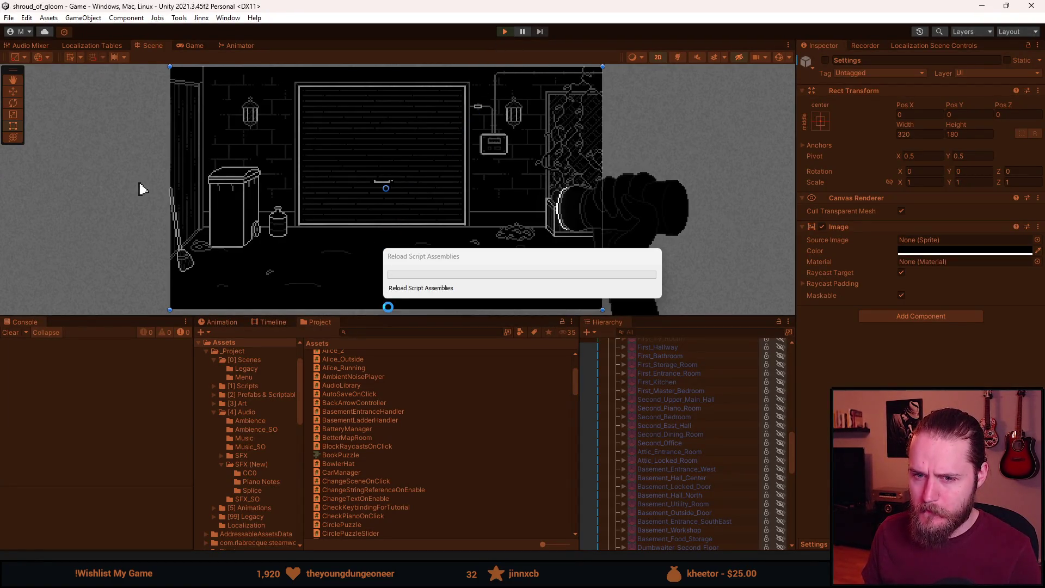
Run play mode, quit to the main menu, and load Slot 1 to watch the doorway transition.
key(ctrl+p)
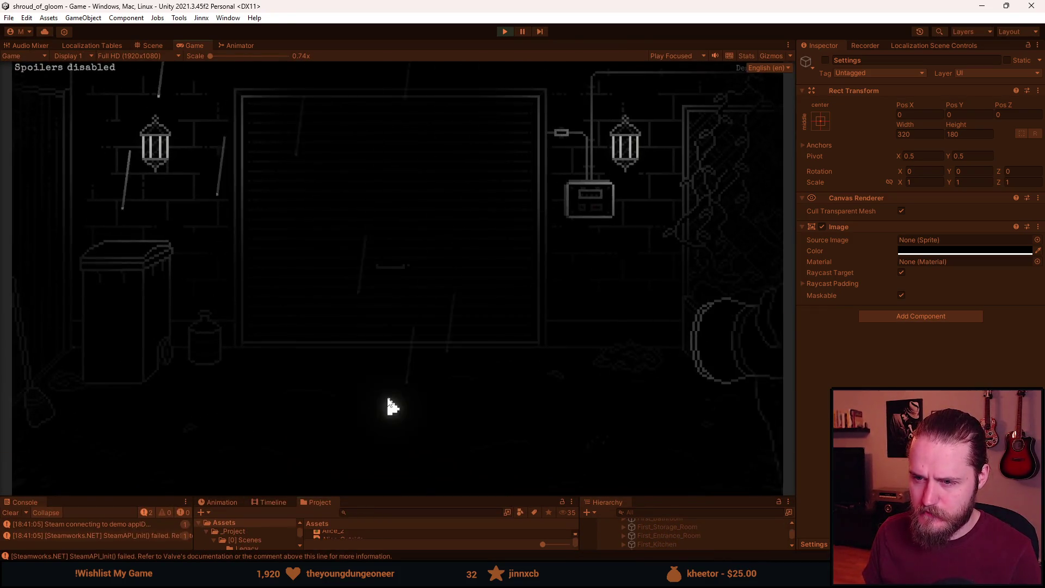
key(Escape)
click(400, 355)
click(399, 330)
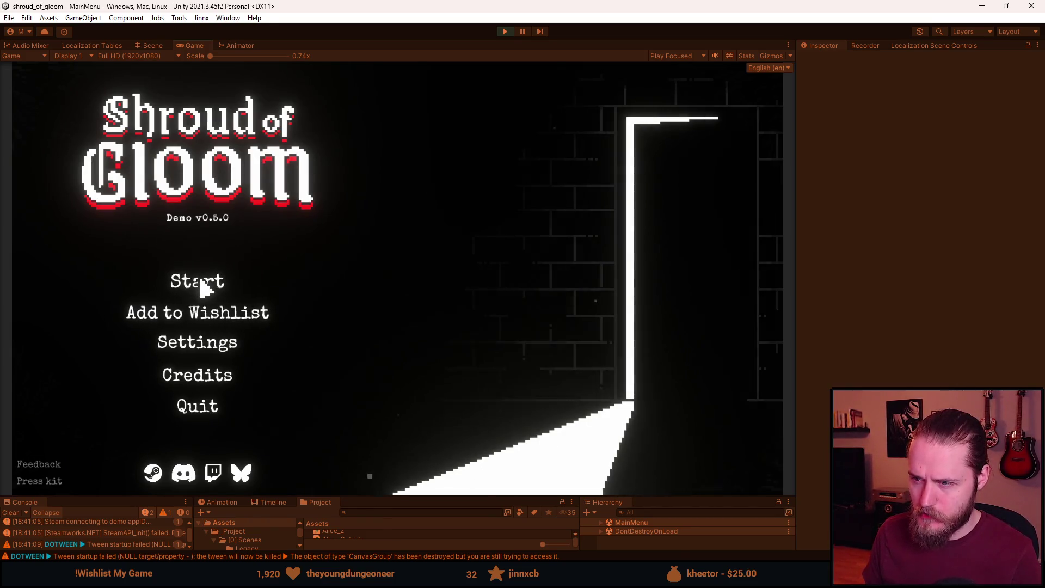
click(204, 287)
click(198, 284)
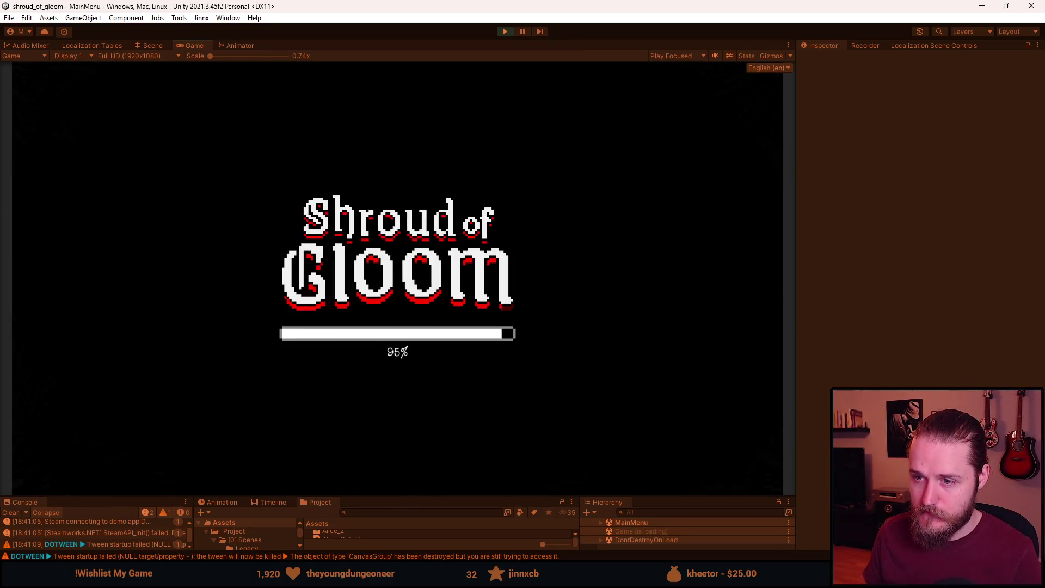
key(Escape)
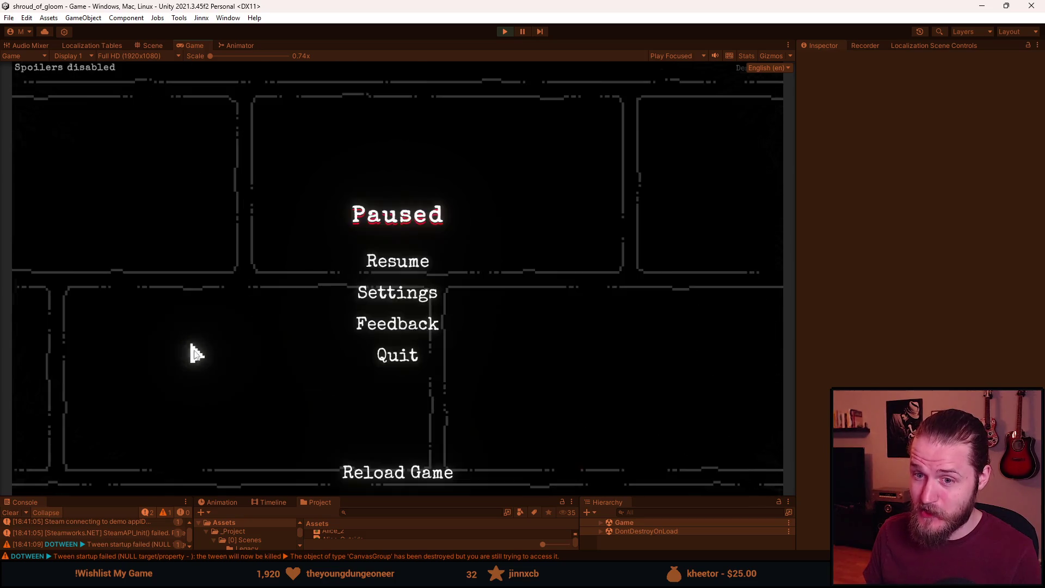
click(397, 354)
click(396, 318)
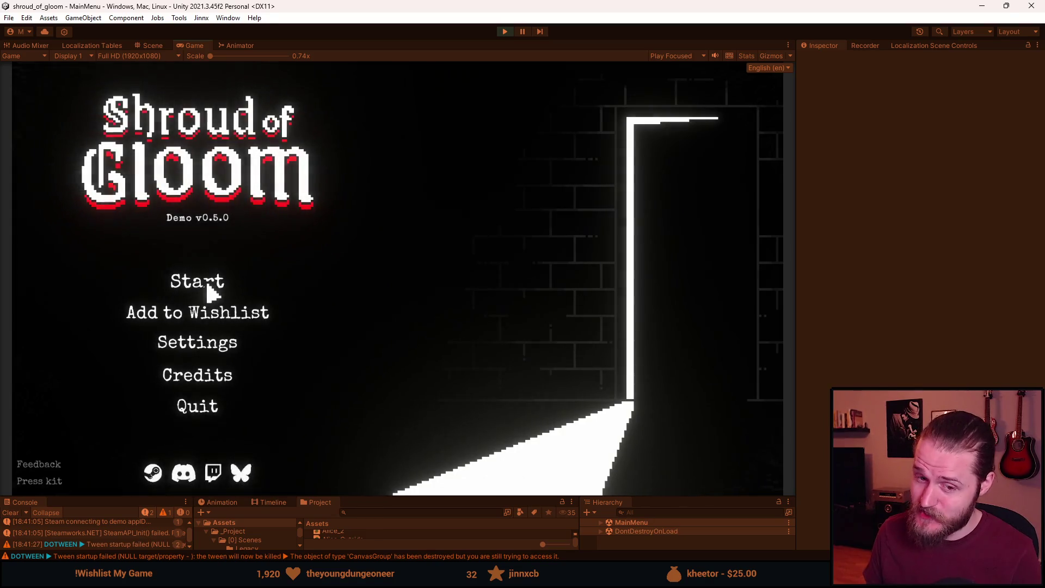
Replay the Slot 1 doorway transition three more times, quitting via Pause > Quit > Yes between runs.
click(209, 291)
click(210, 292)
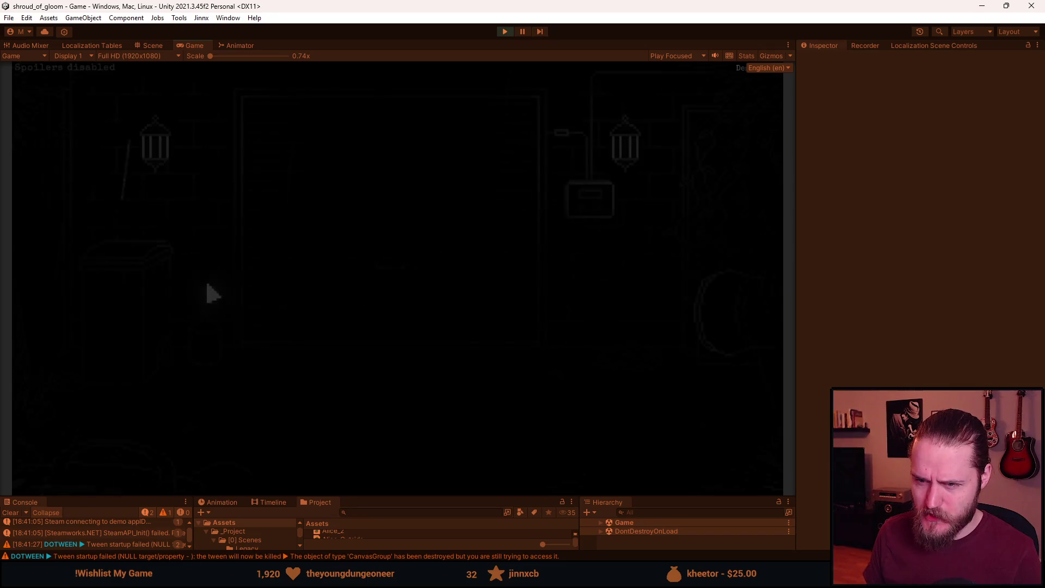
key(Escape)
click(404, 361)
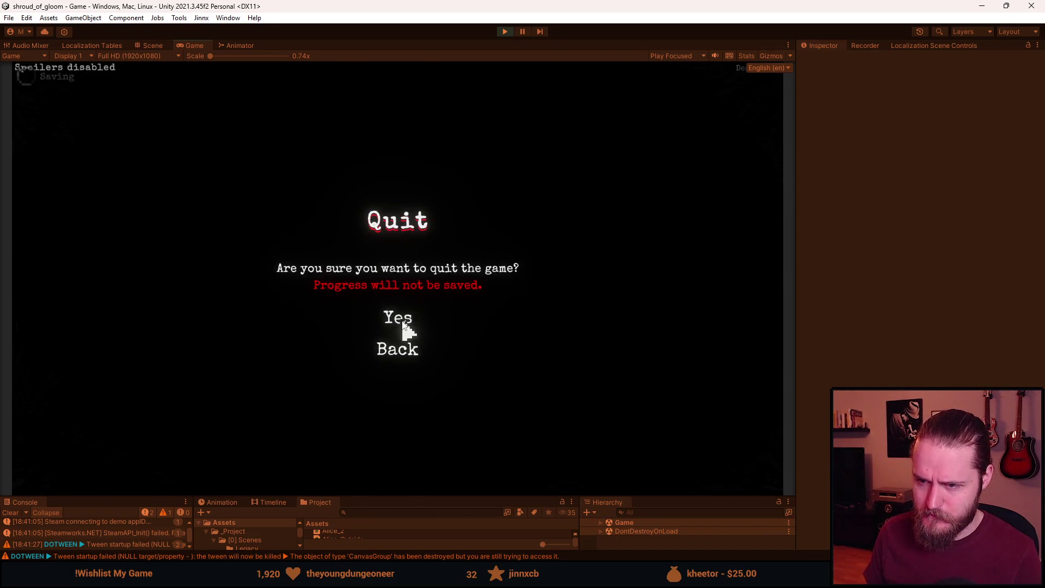
click(401, 320)
click(201, 282)
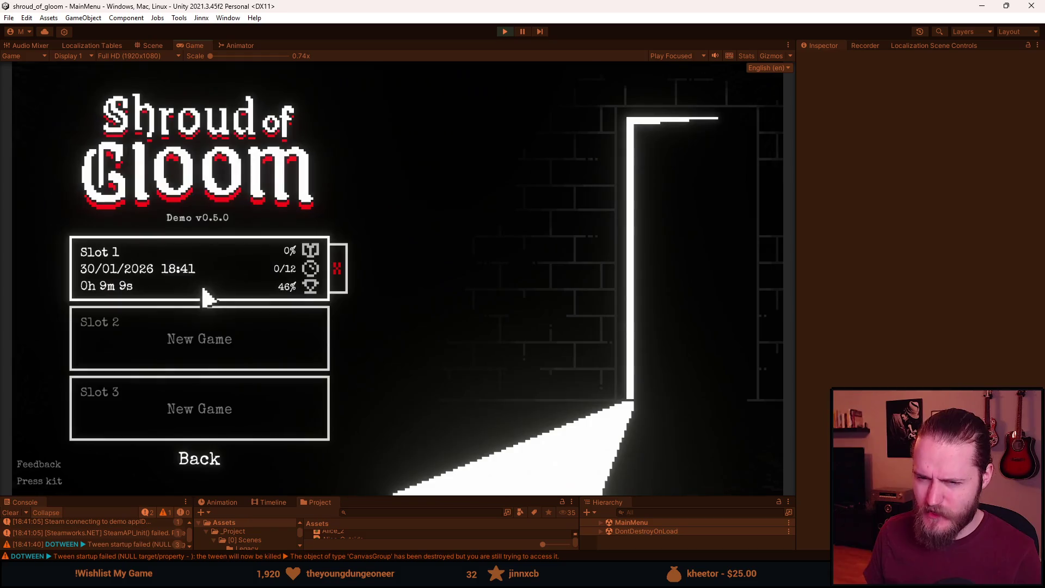
click(205, 296)
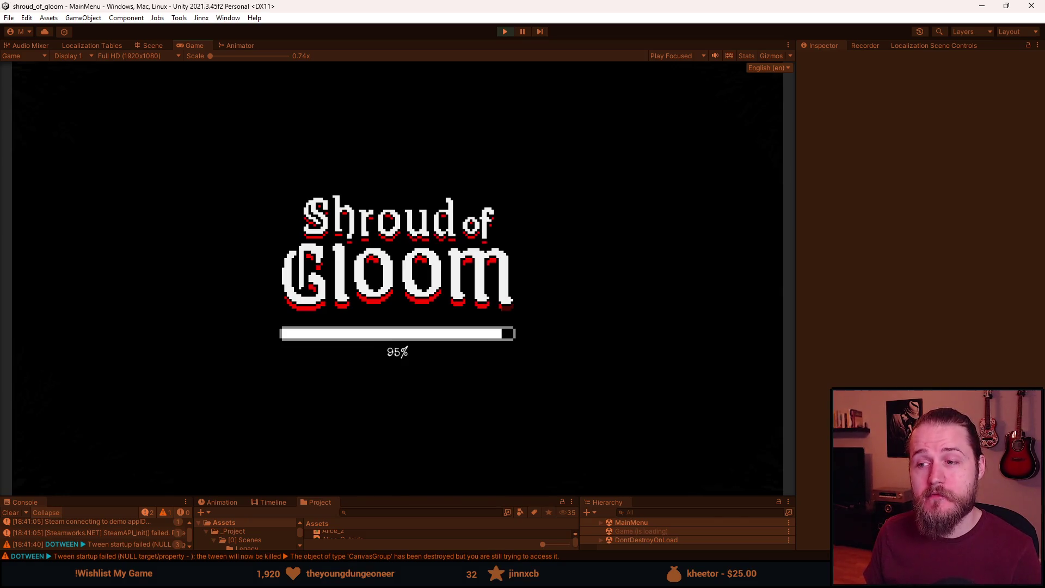
key(Escape)
click(394, 355)
click(398, 321)
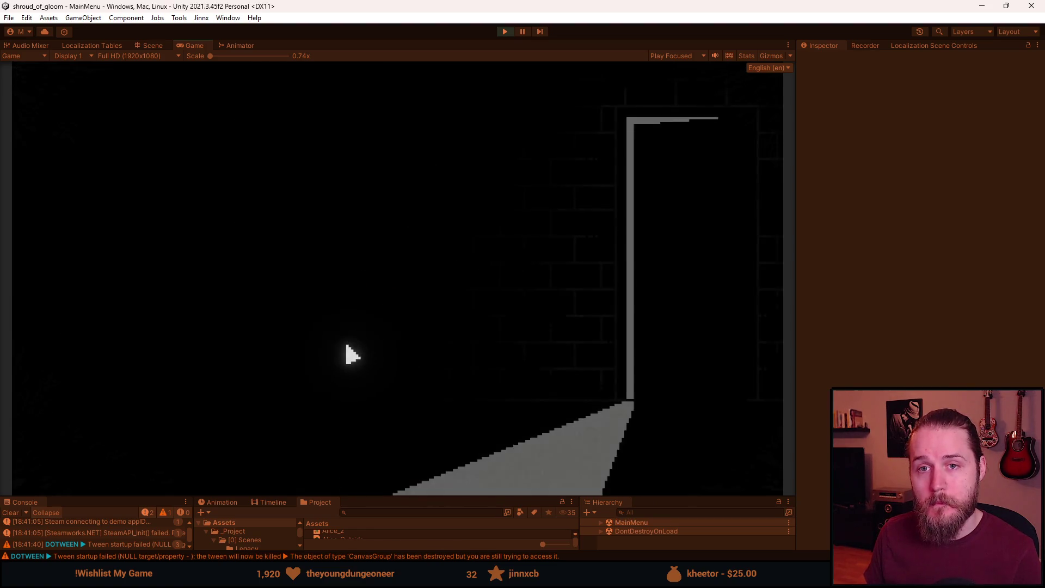
click(205, 281)
click(208, 289)
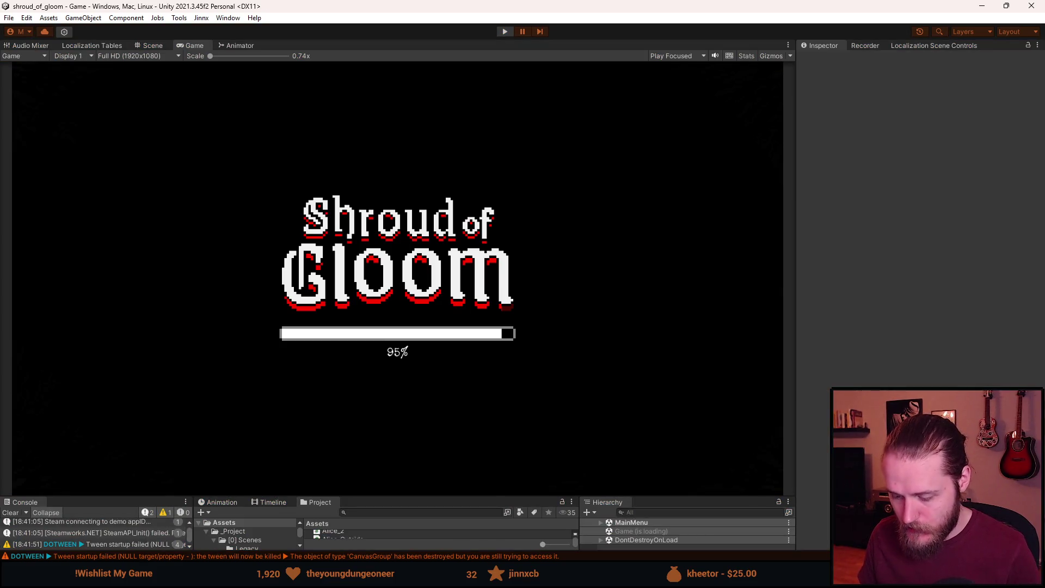
Stop play mode and return to the MenuArtPeek document in Aseprite.
click(505, 32)
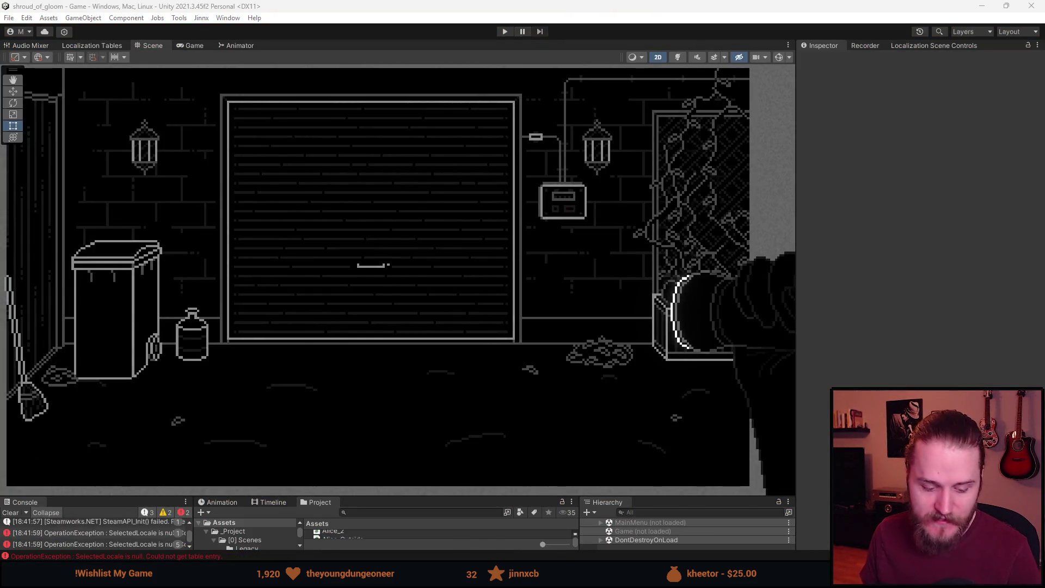
key(alt+Tab)
mouse_move(489, 235)
mouse_down()
mouse_move(451, 254)
mouse_move(459, 245)
mouse_up()
click(157, 21)
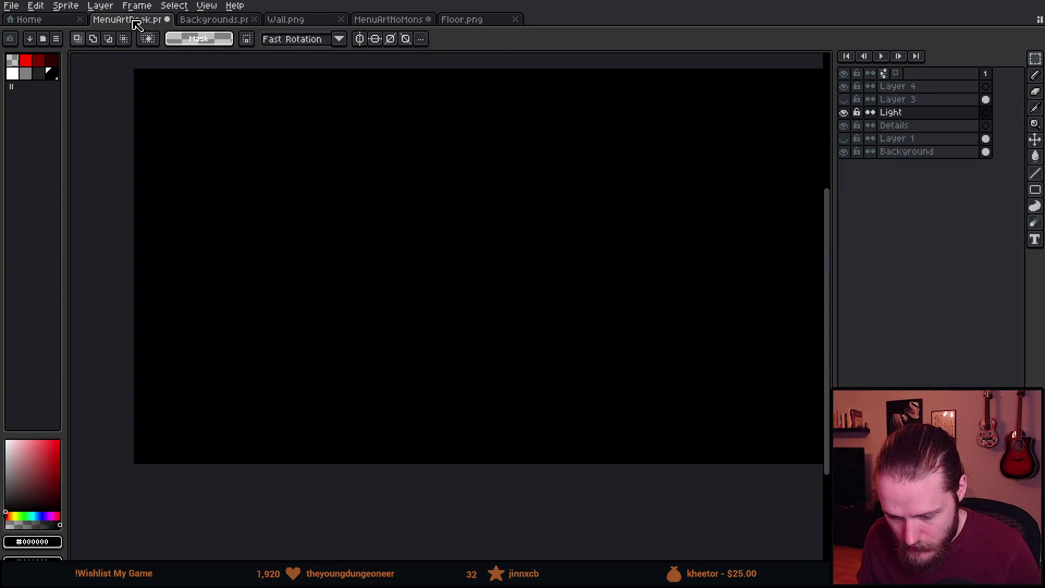
Save the MenuArtNoMons file with Ctrl+S.
click(366, 21)
drag(448, 168, 435, 148)
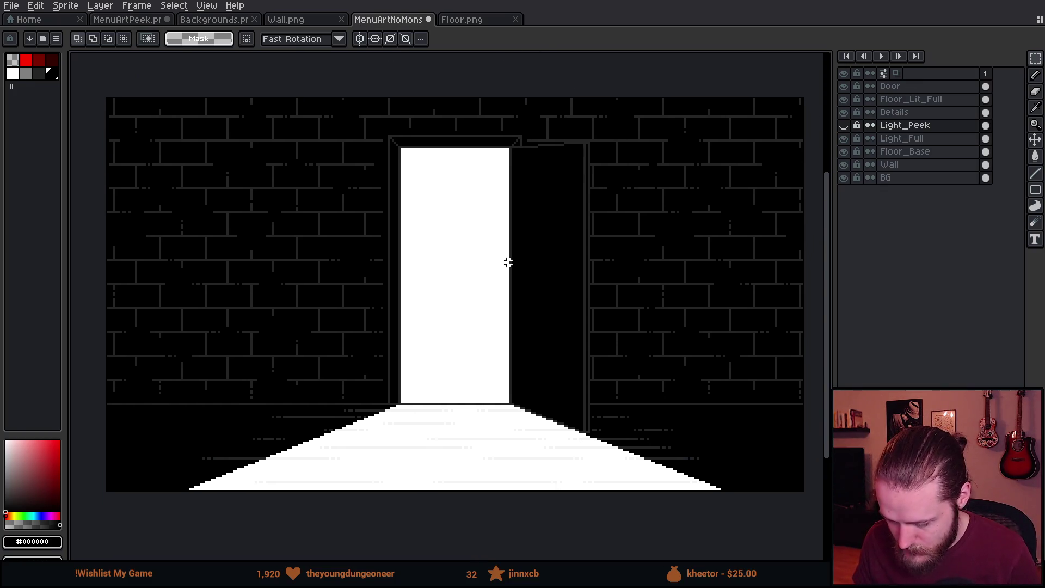
click(11, 6)
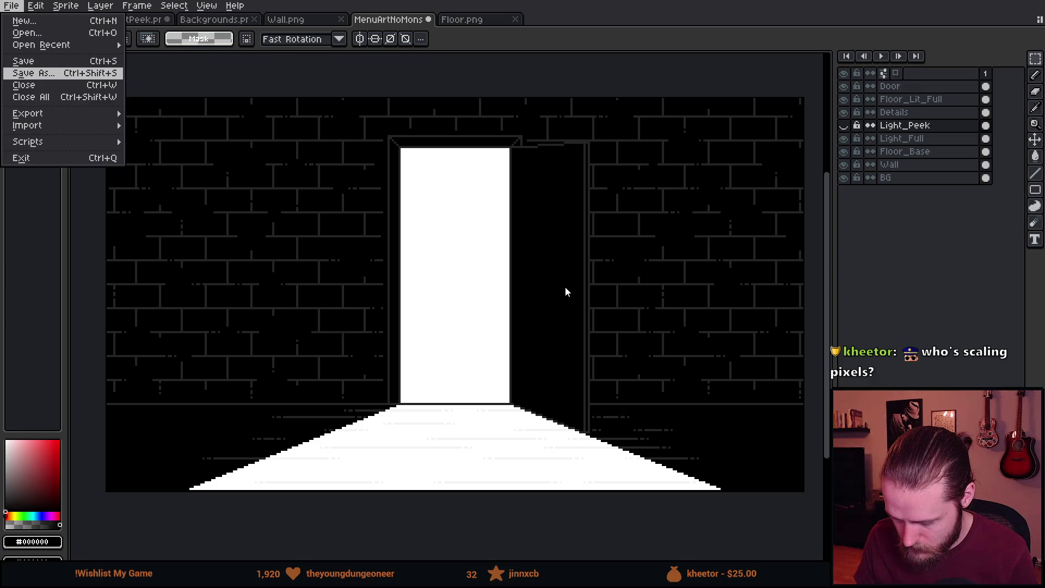
key(ctrl+s)
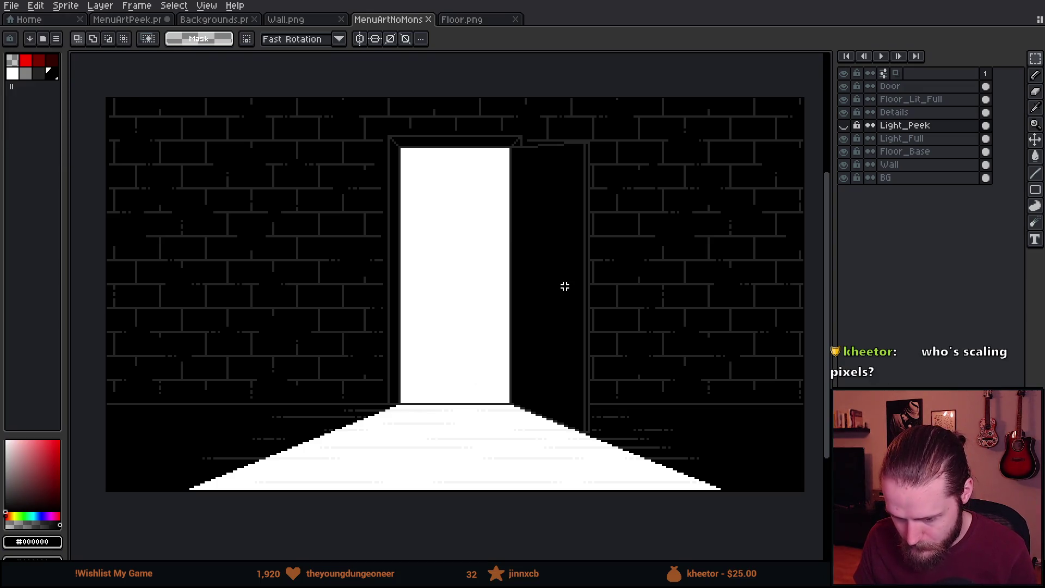
Show Light_Peek and hide Light_Full, Door and Floor_Lit_Full, keeping Light_Peek active.
click(845, 126)
click(844, 139)
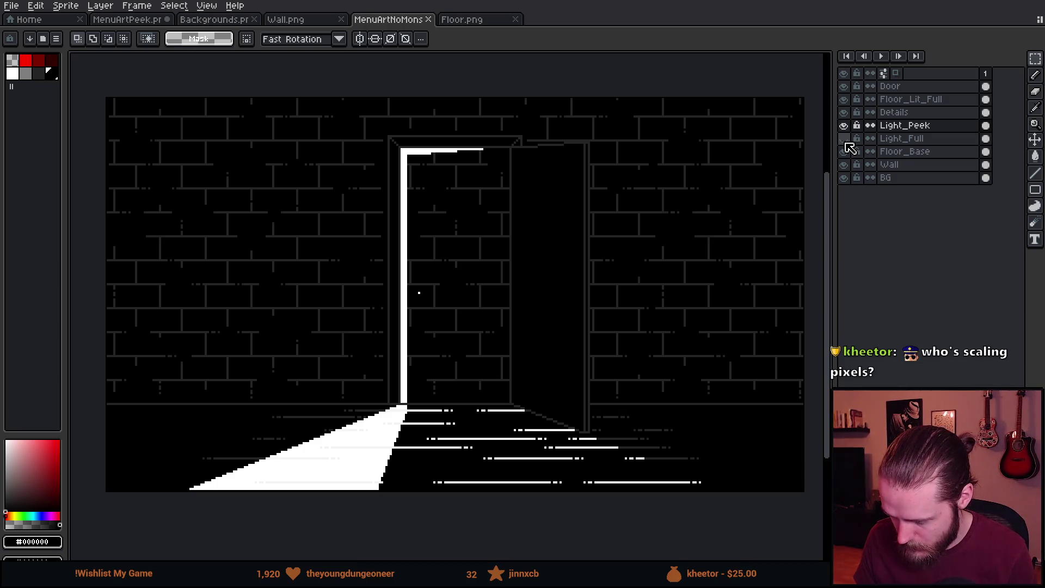
click(845, 87)
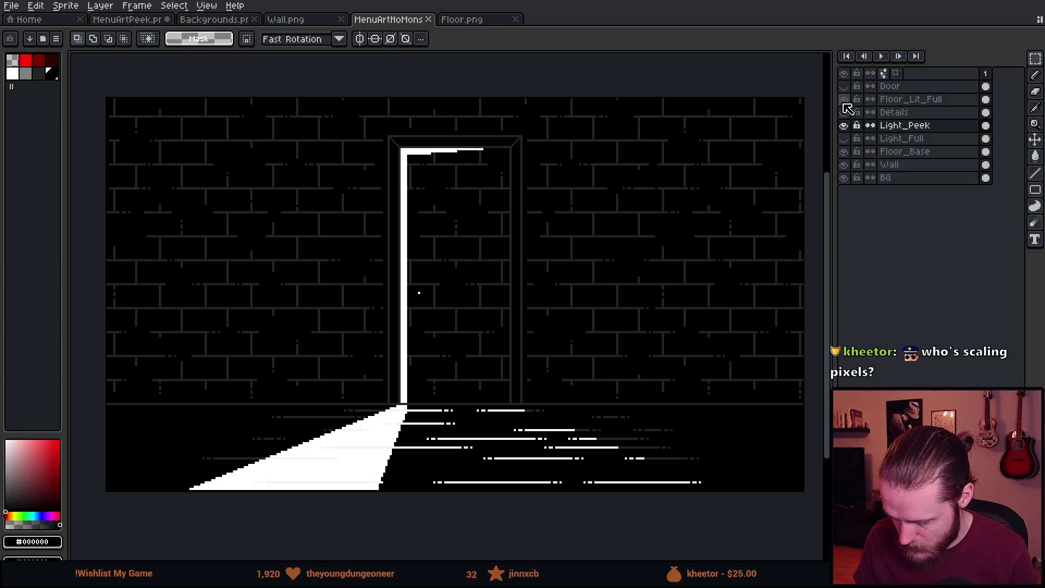
click(844, 100)
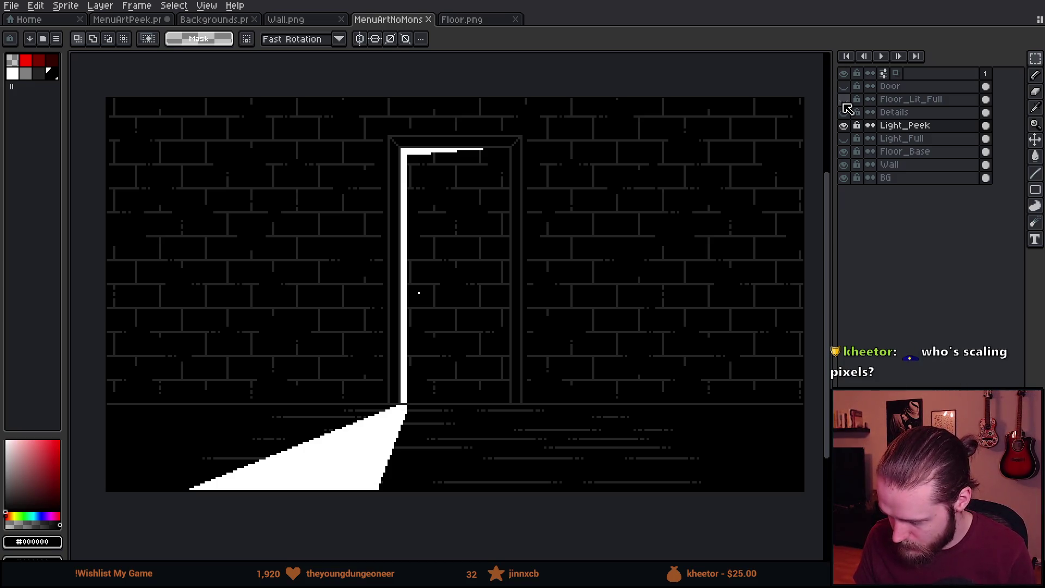
click(907, 105)
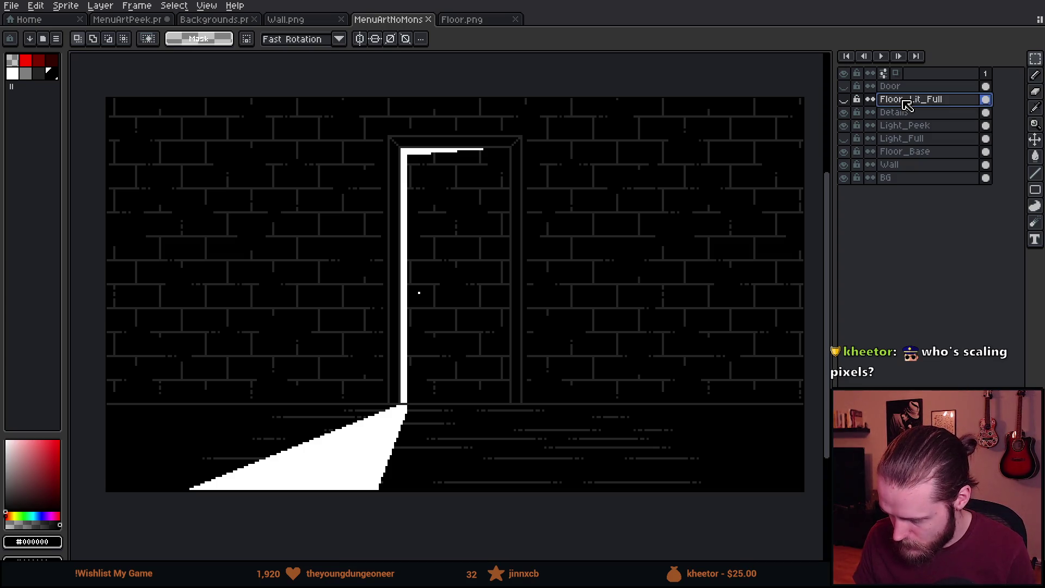
click(908, 126)
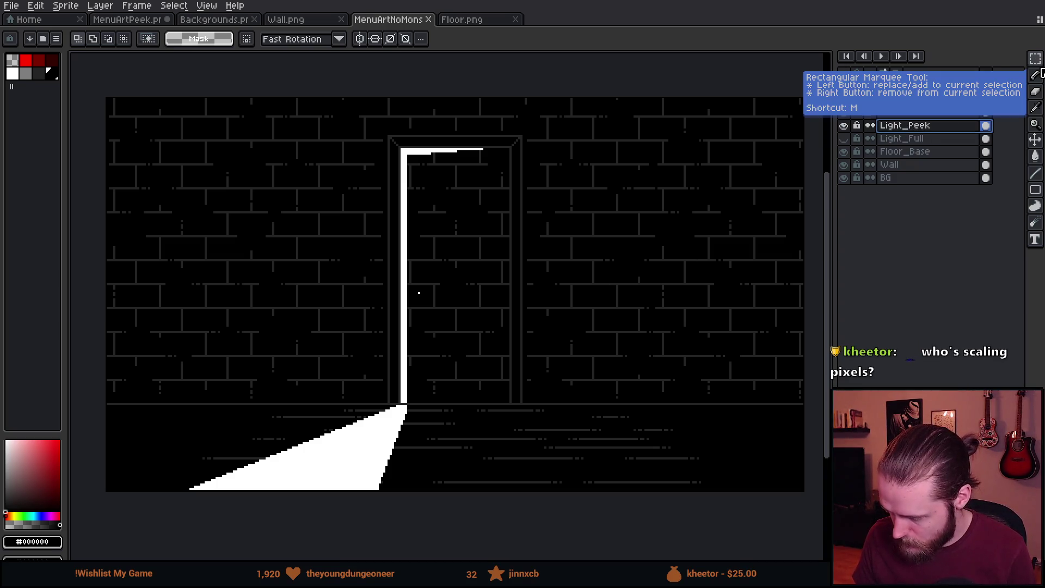
Switch the selection tool to the magic wand, copy Floor_Base, and deselect.
drag(1036, 59, 1009, 65)
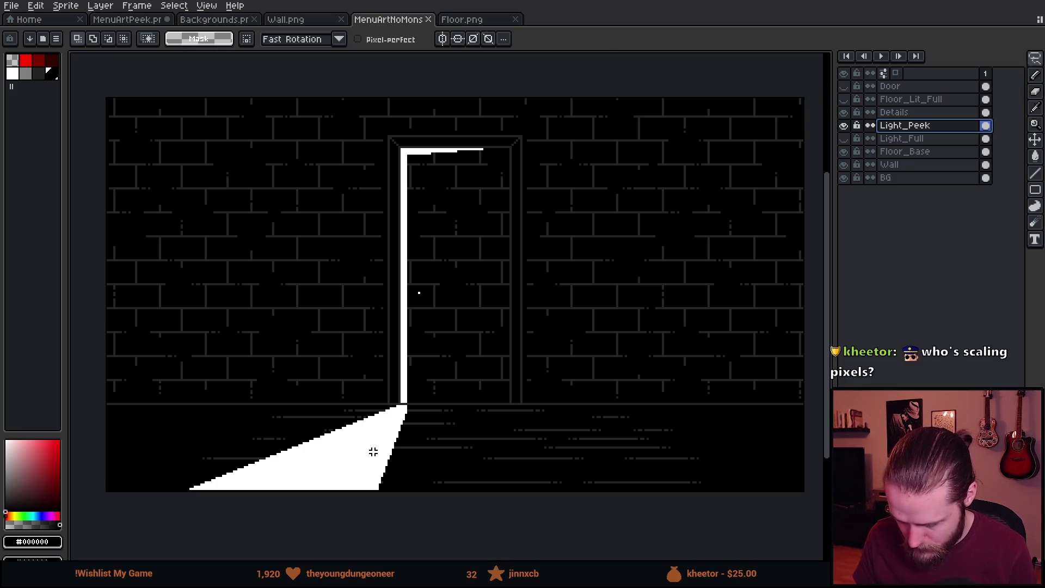
drag(1036, 58, 1014, 68)
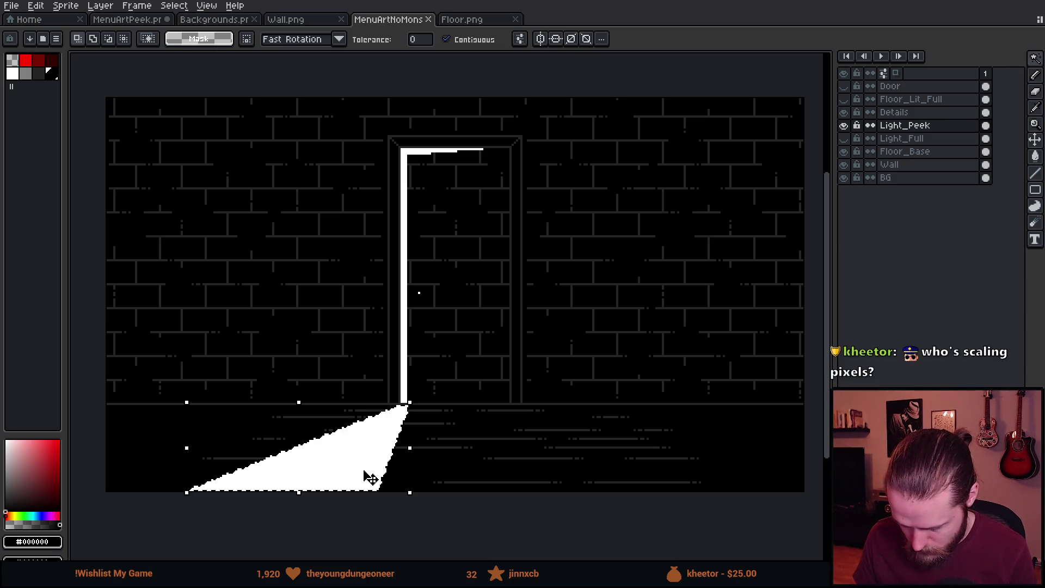
scroll(360, 467, up, 1)
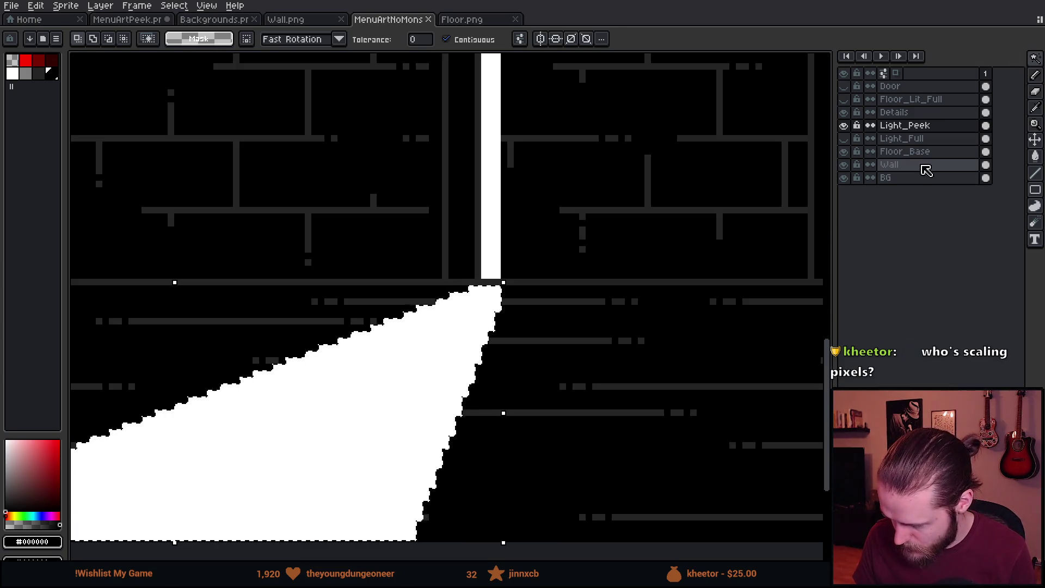
click(930, 153)
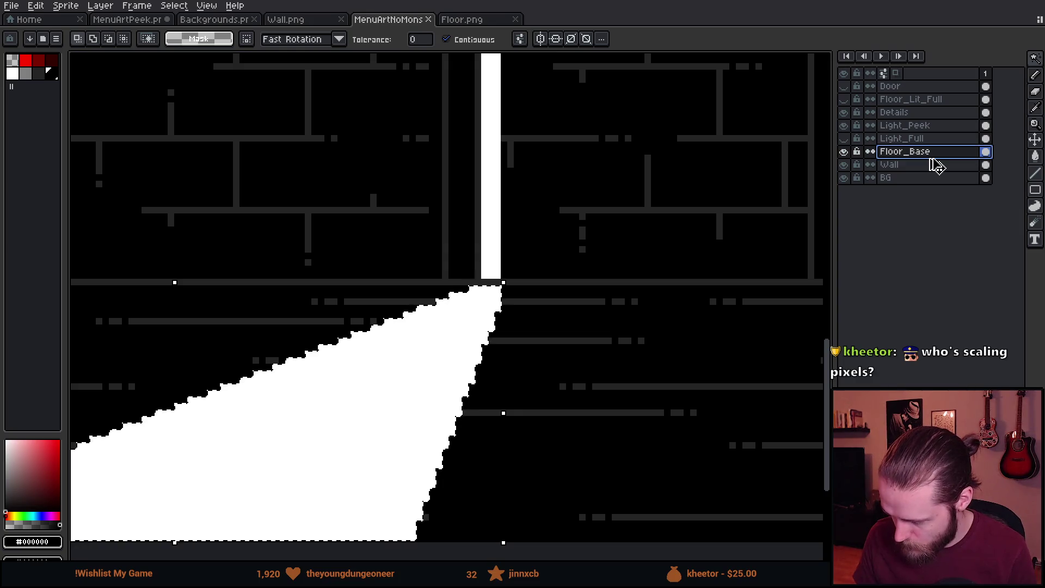
key(ctrl+c)
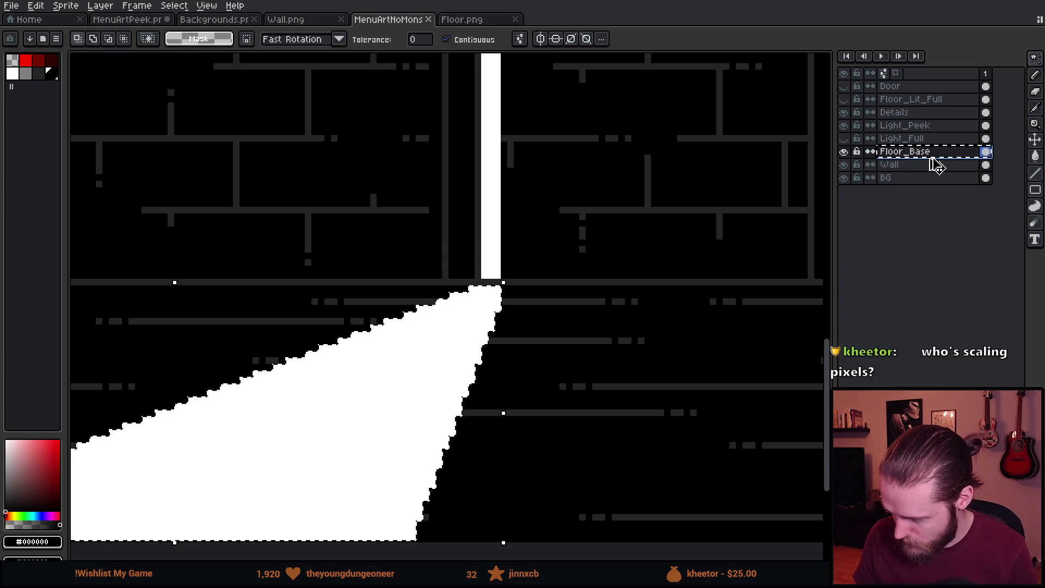
key(ctrl+d)
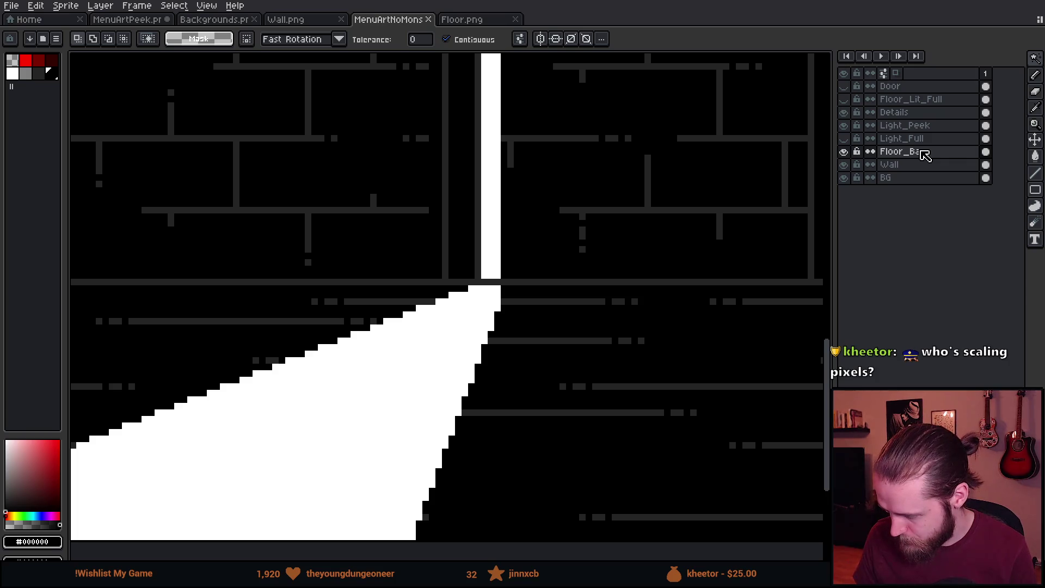
Magic-wand the white beam on Light_Peek and carry that selection over to Floor_Base.
click(898, 126)
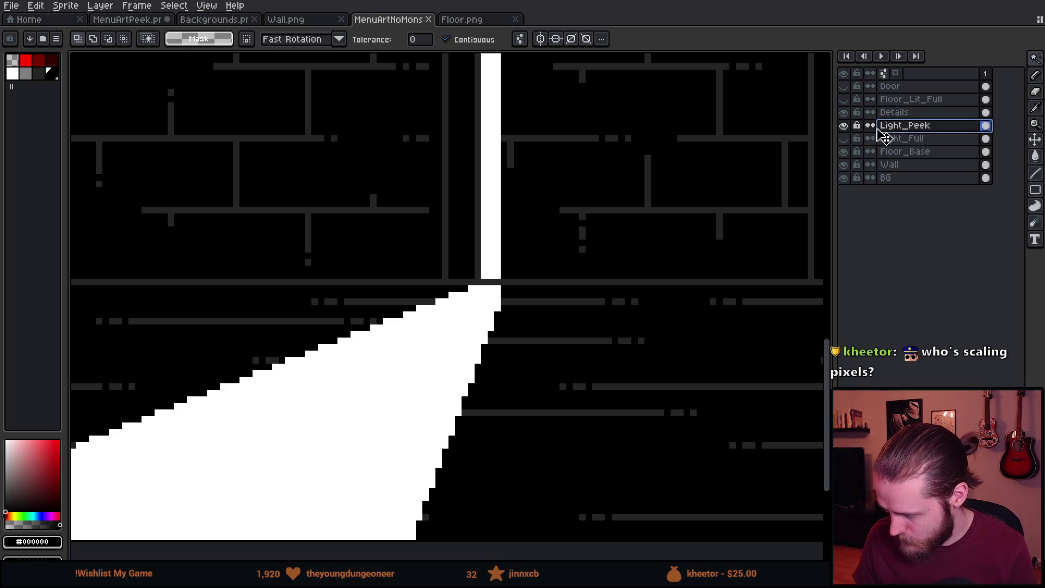
click(452, 387)
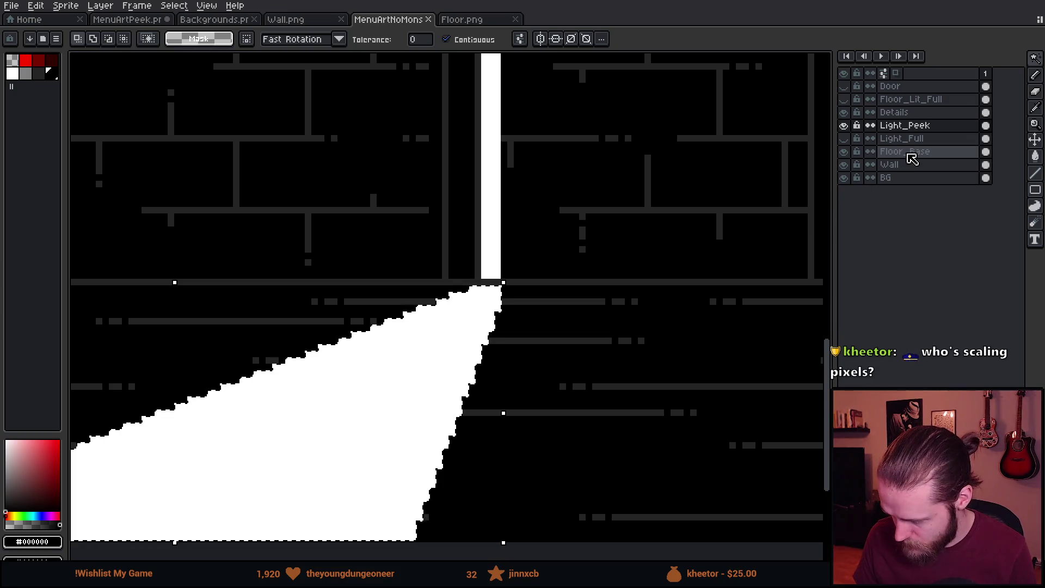
click(912, 155)
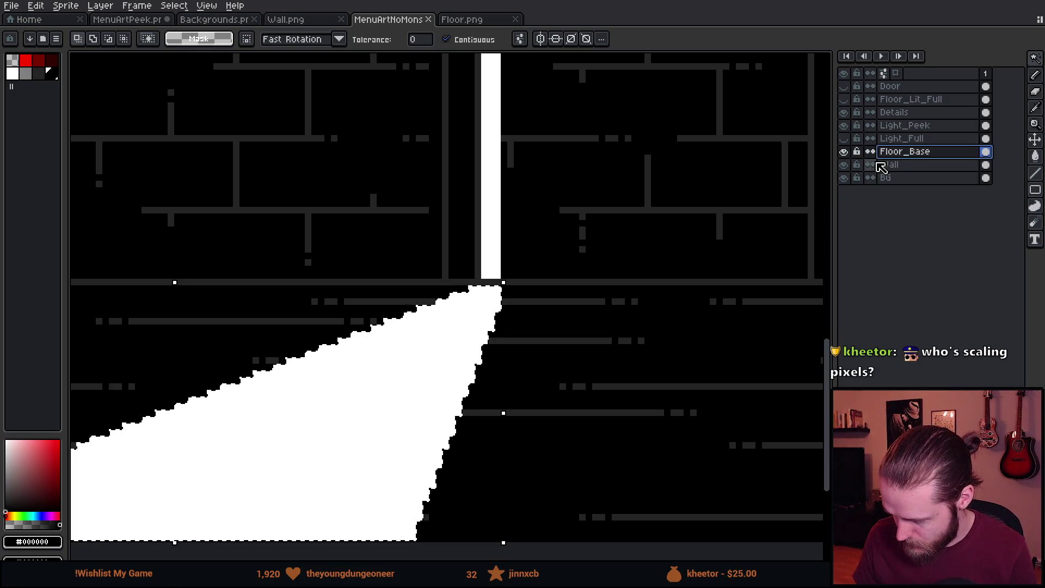
click(430, 364)
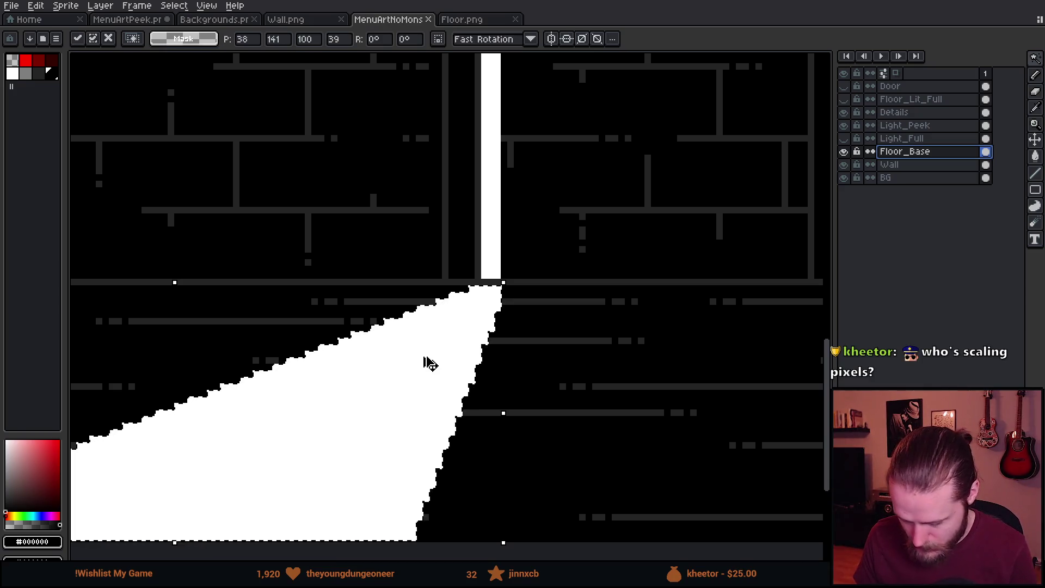
click(922, 103)
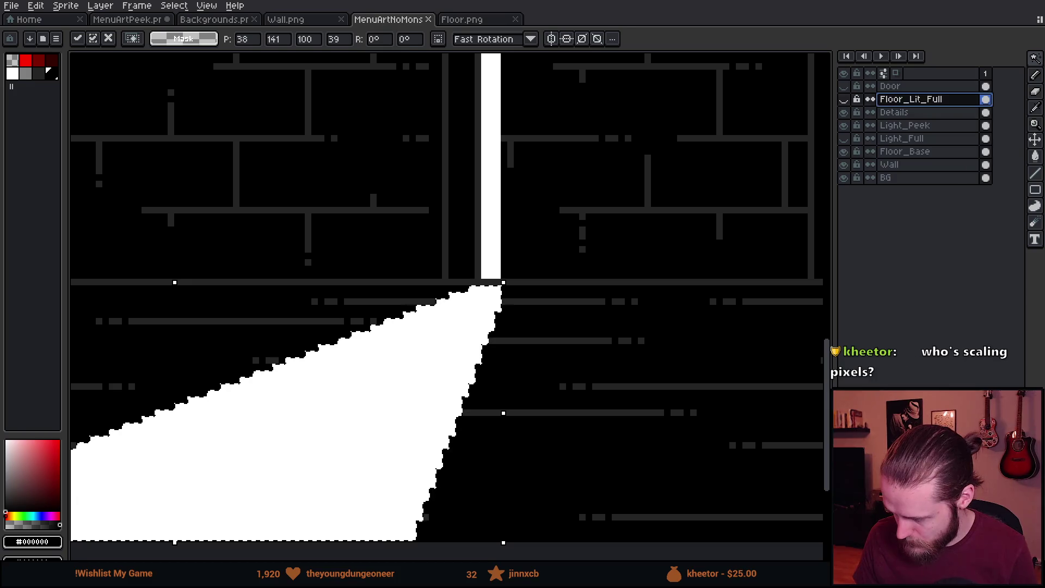
Paste the copied beam-shaped floor lines into a new layer and deselect.
key(shift+ctrl+n)
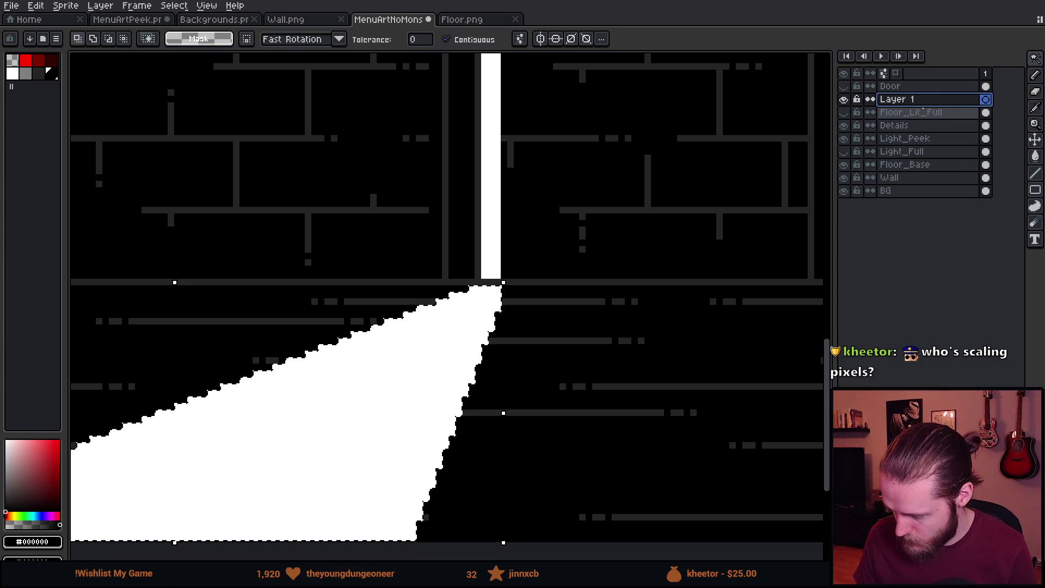
key(ctrl+v)
key(Return)
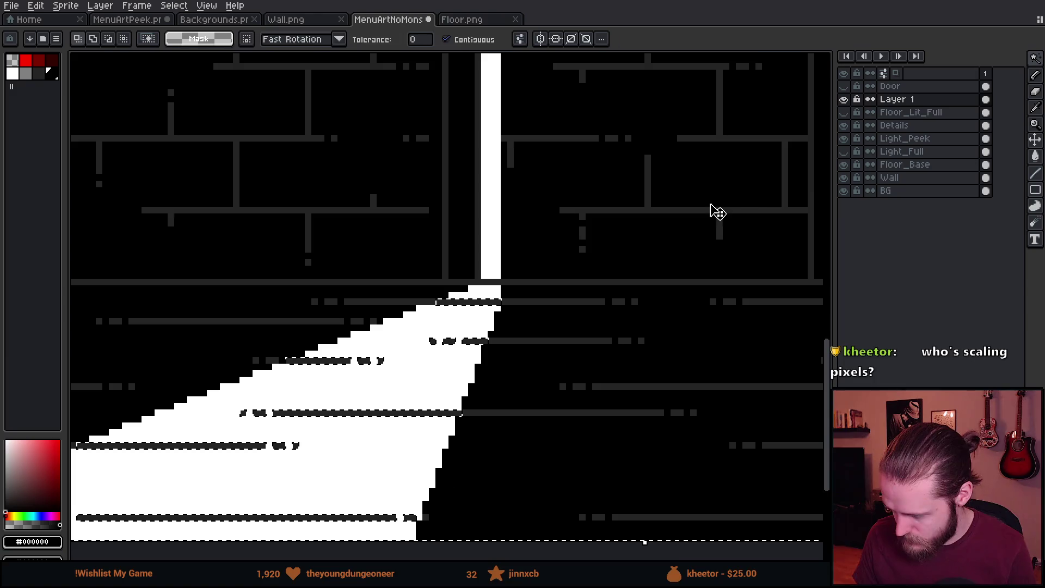
key(ctrl+d)
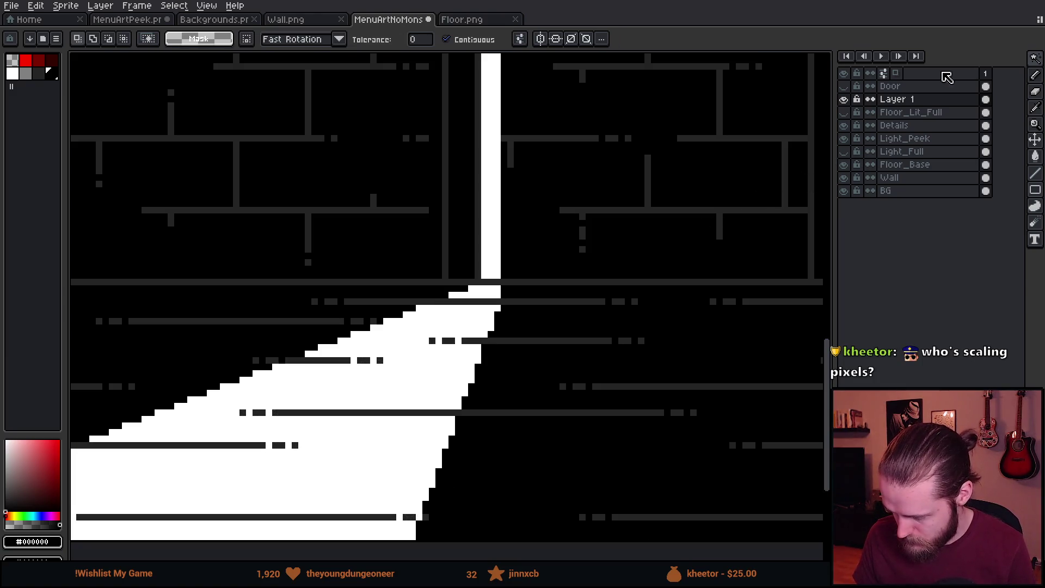
Name the new layer Floor_Lit_Peek, with rectangular selection restored and Floor_Lit_Full shown.
click(1035, 59)
click(969, 60)
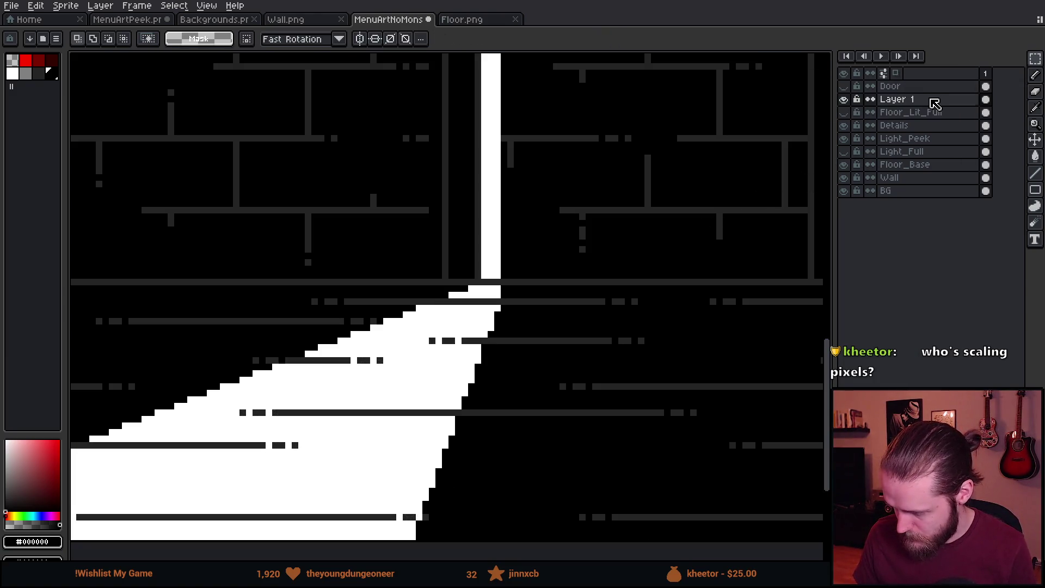
double_click(935, 104)
text(Floor_Lit_P)
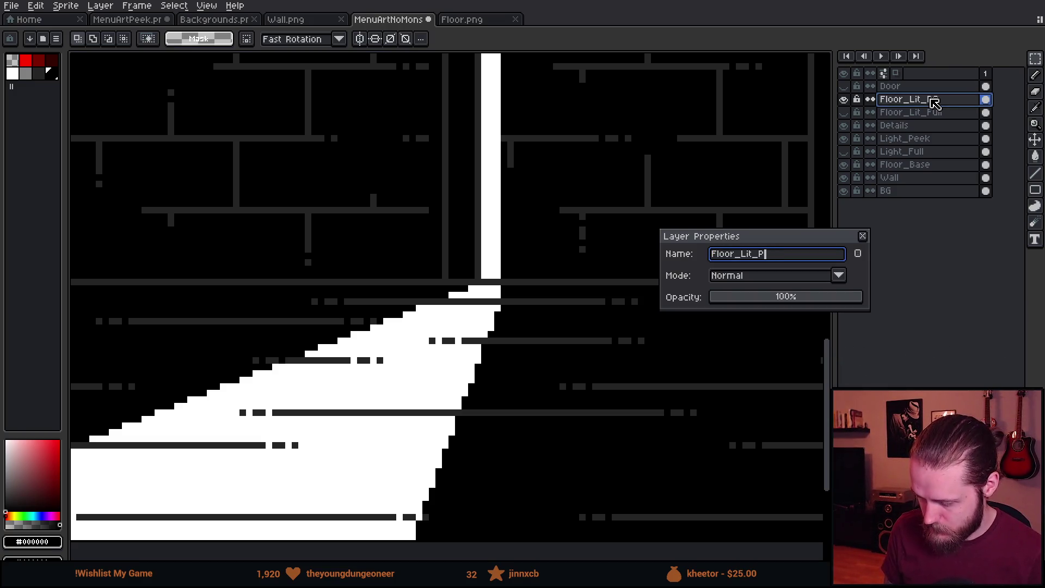
text(eek)
key(Return)
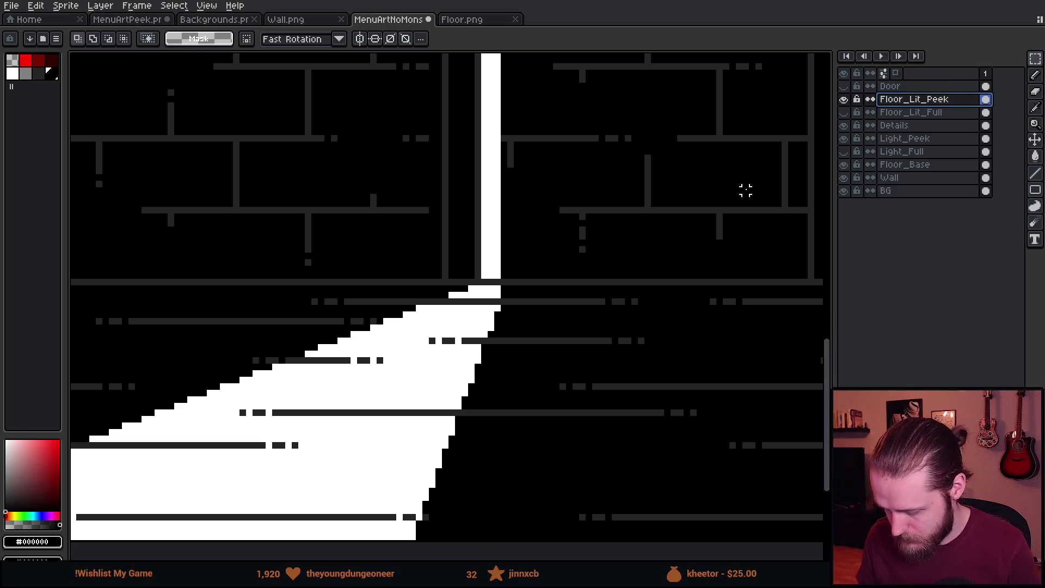
click(844, 113)
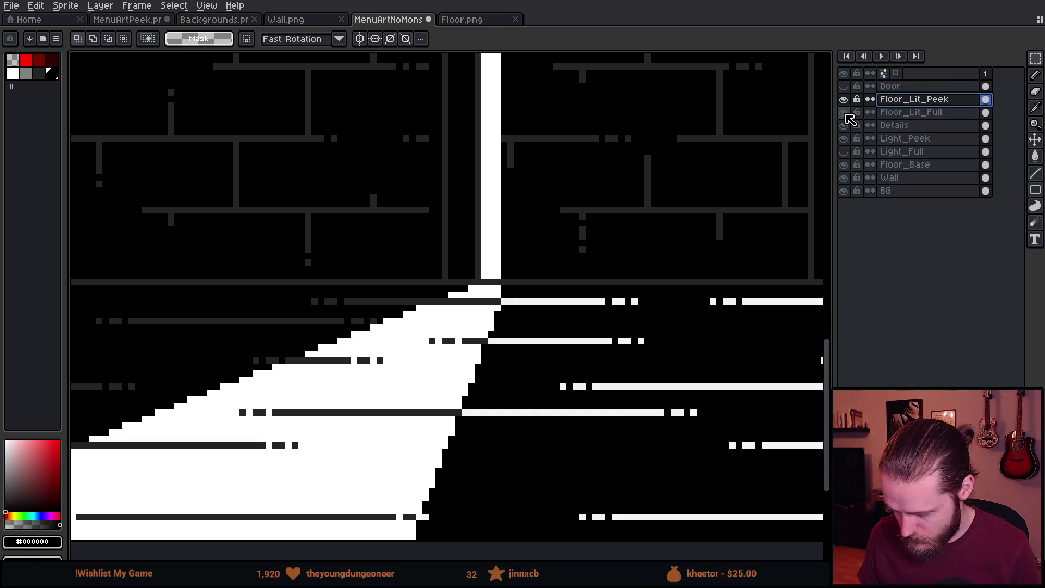
Pick the off-white light colour, hide Floor_Lit_Full, and switch to the Paint Bucket.
alt+click(593, 340)
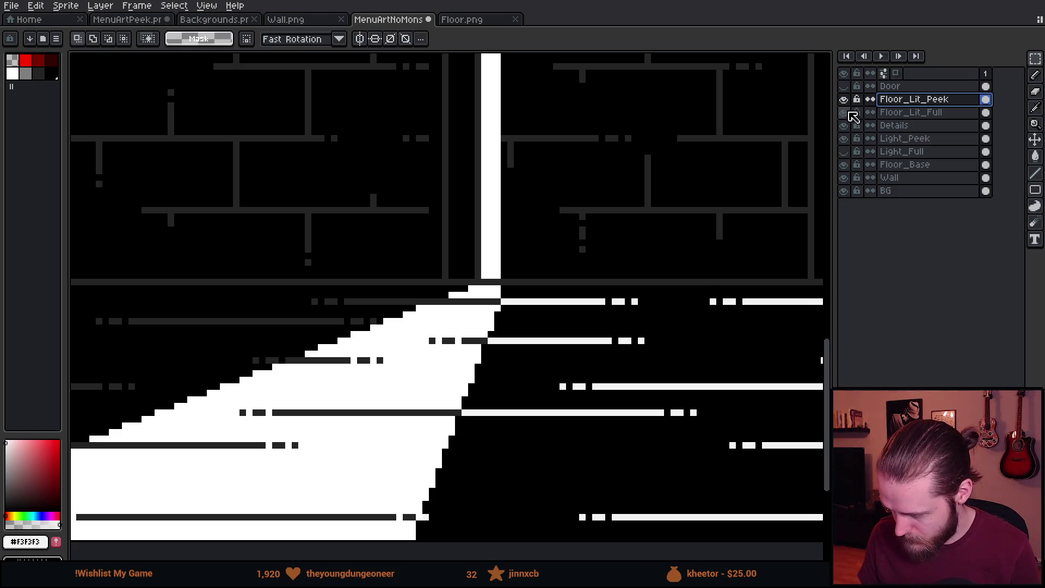
click(844, 113)
key(g)
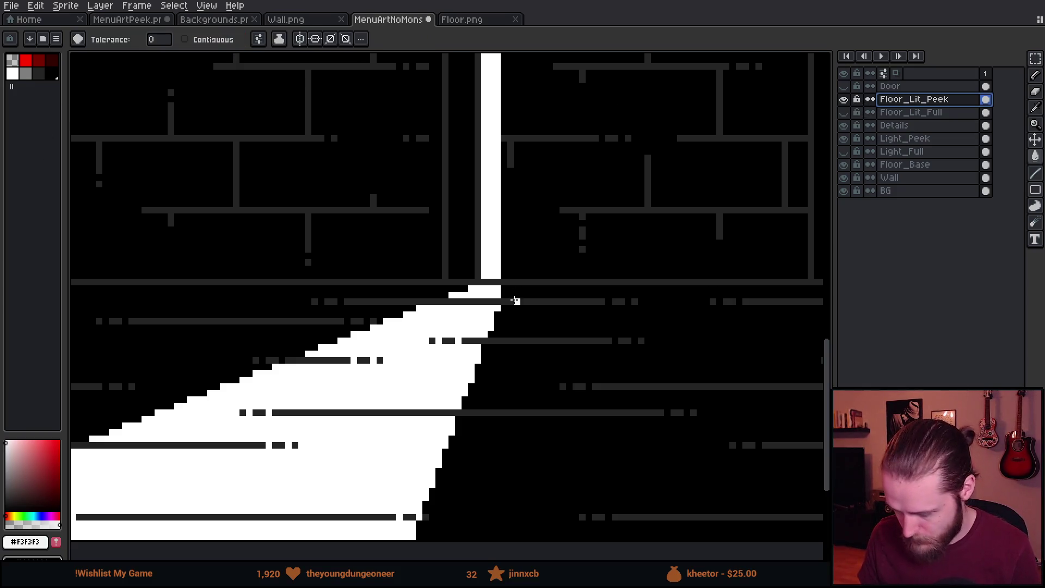
Frame the whole doorway scene, show Floor_Lit_Peek, and open the Door layer's properties.
scroll(471, 301, down, 5)
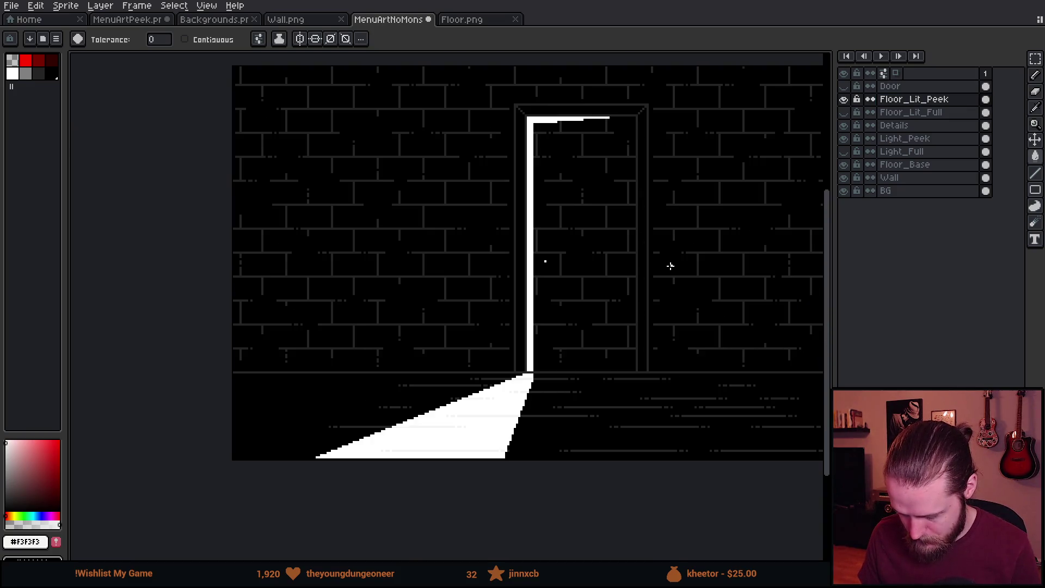
drag(670, 266, 630, 283)
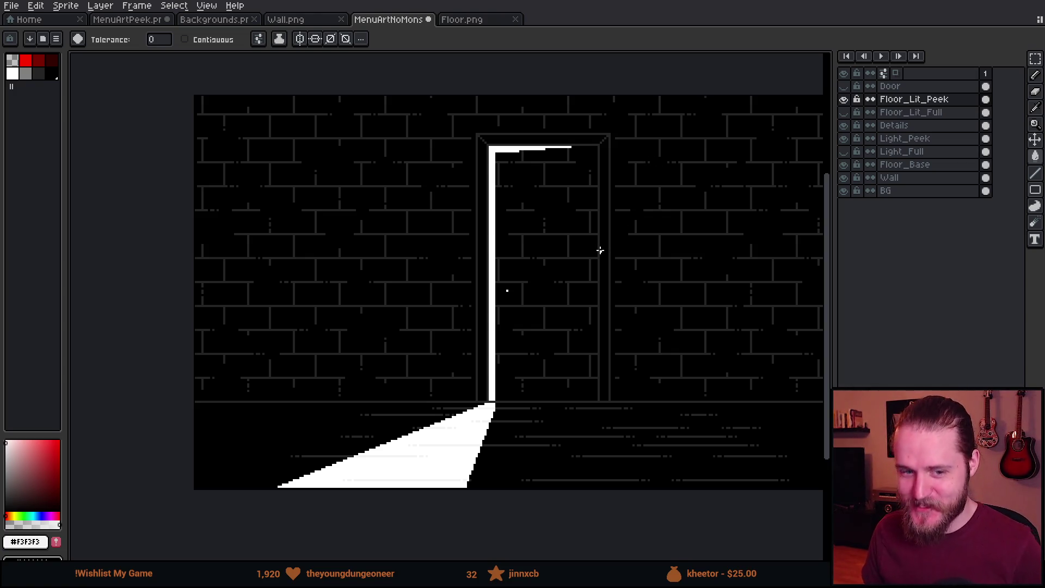
scroll(599, 250, up, 3)
scroll(626, 259, down, 2)
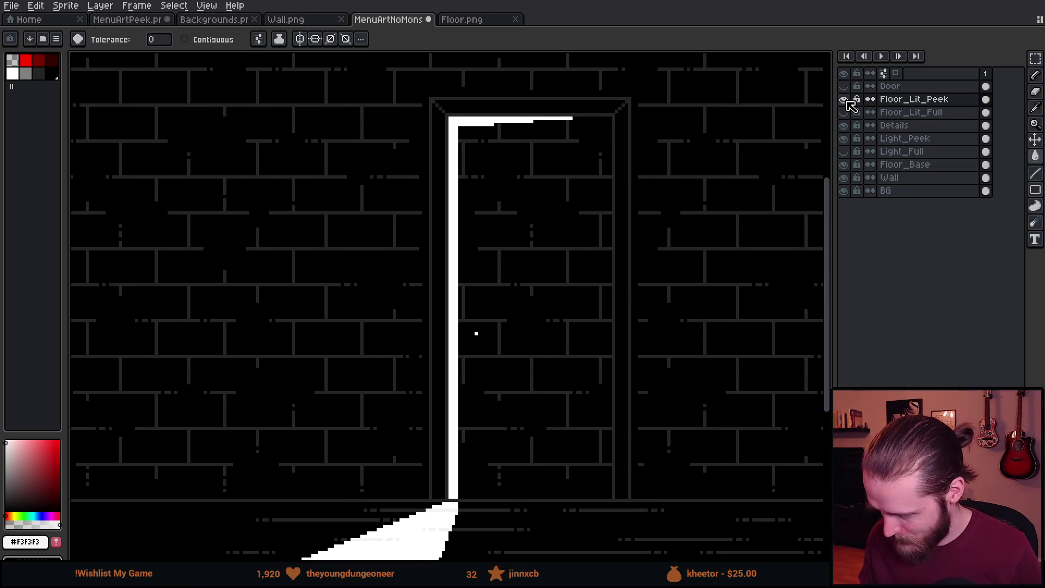
click(845, 100)
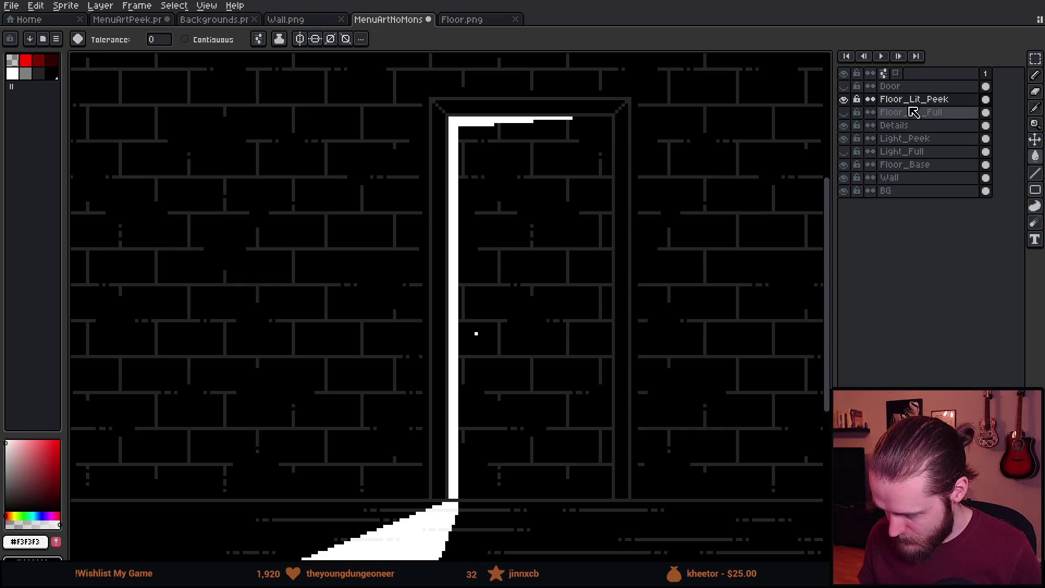
double_click(916, 88)
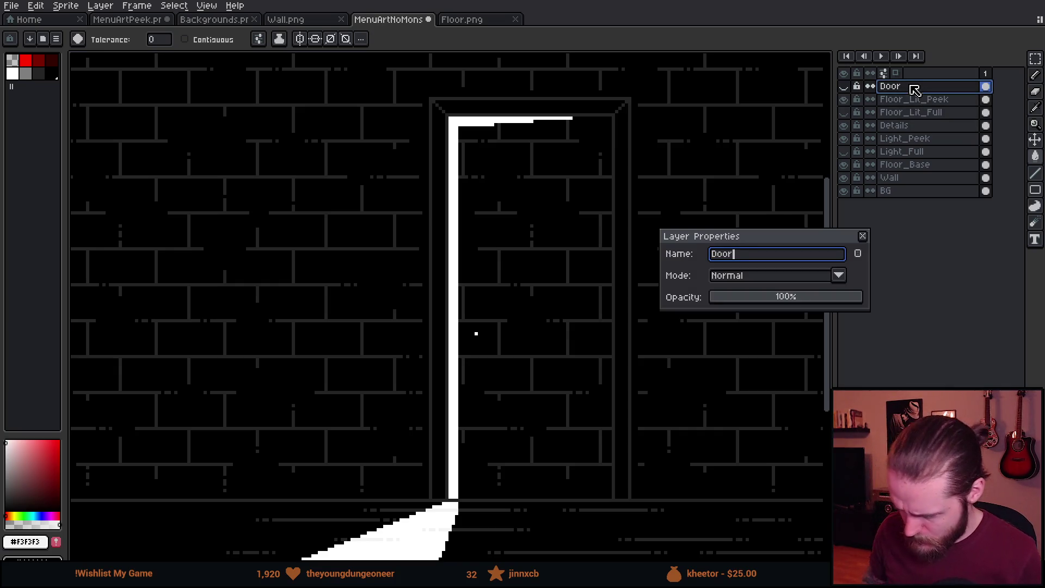
Rename the layer to Door_Open and add a new Door_Closed layer above it.
text(_Open)
key(Return)
key(shift+n)
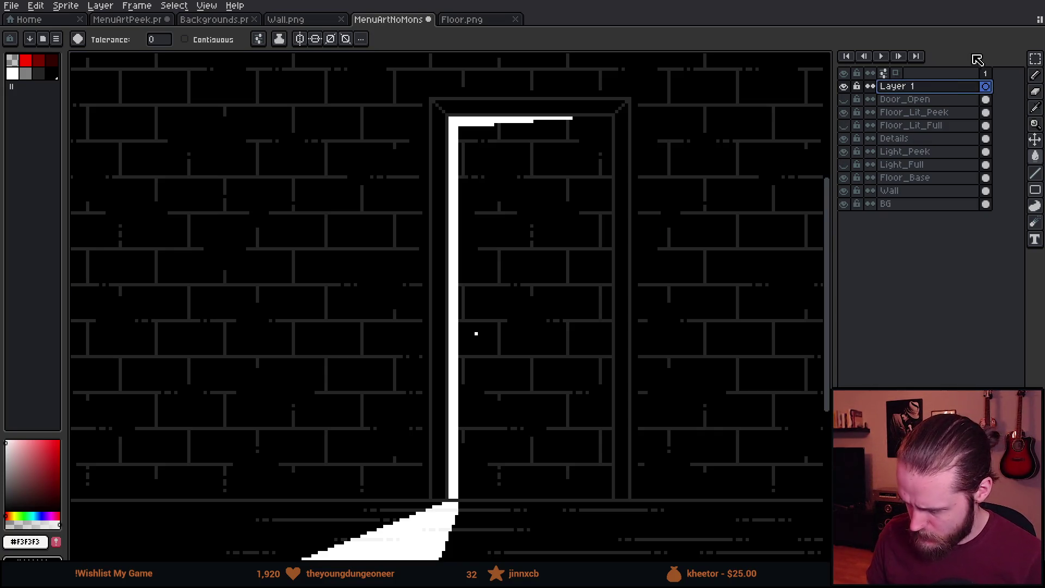
double_click(924, 90)
text(Door_Closed)
key(Return)
scroll(473, 343, up, 2)
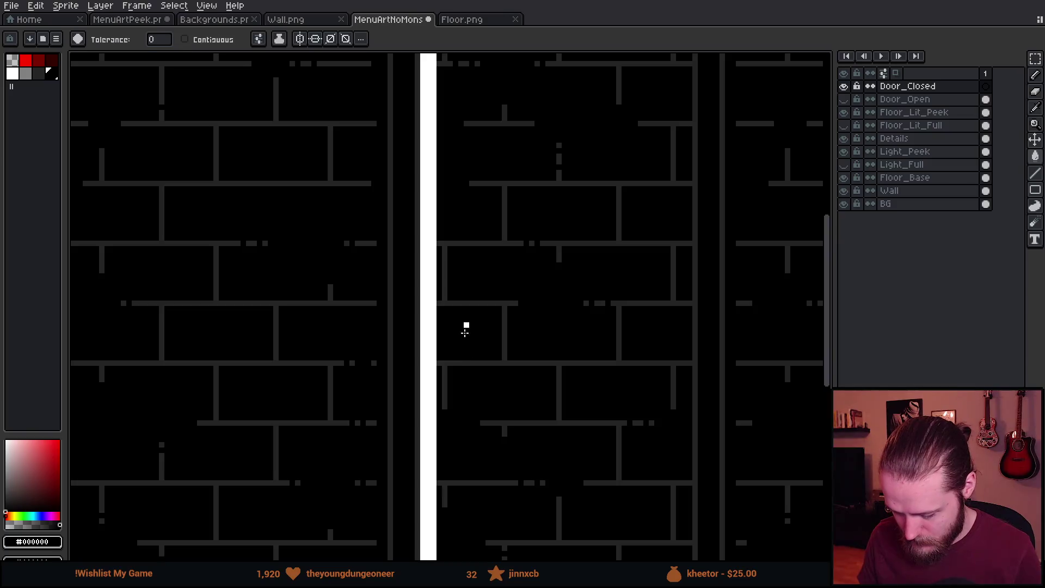
key(b)
With dark grey #242424, draw wall lines along the door's top inside the frame.
scroll(474, 345, down, 2)
scroll(466, 463, up, 2)
scroll(441, 478, up, 1)
scroll(433, 493, down, 1)
alt+click(438, 491)
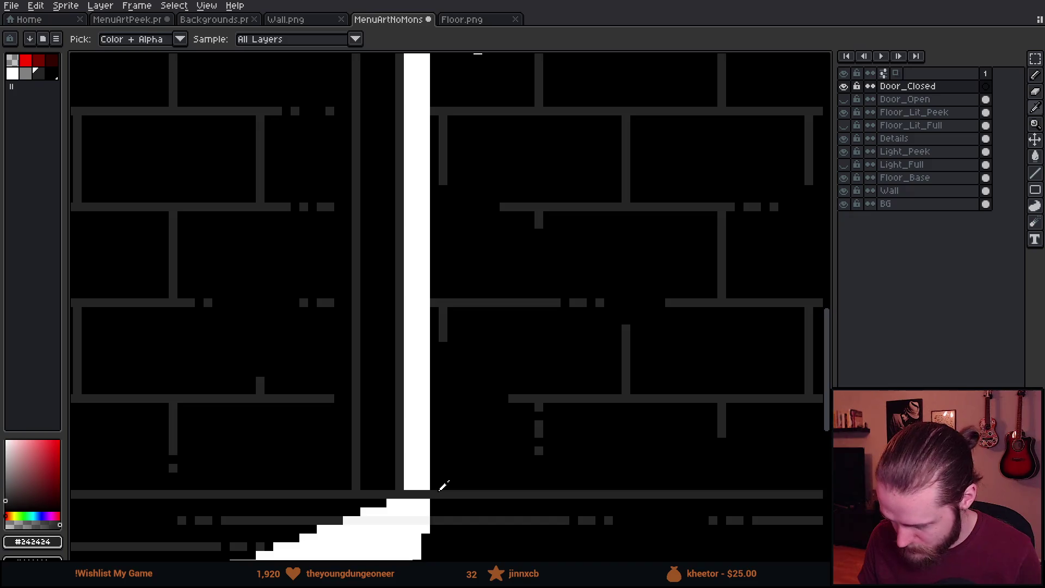
scroll(440, 486, down, 2)
scroll(439, 485, up, 2)
drag(439, 485, 413, 384)
drag(422, 452, 440, 491)
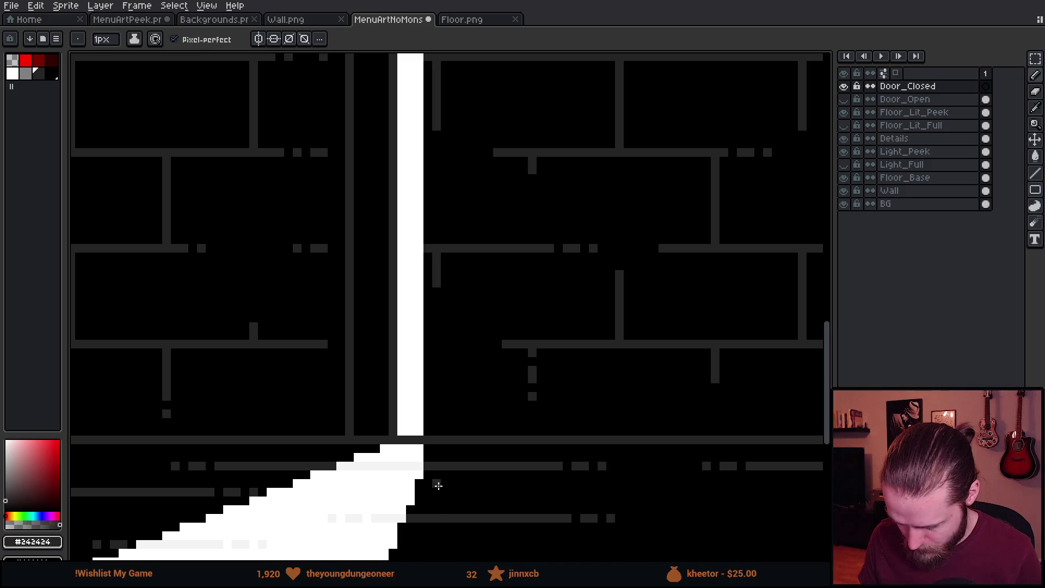
scroll(430, 425, down, 5)
drag(499, 243, 457, 433)
scroll(443, 163, up, 8)
shift+click(404, 138)
shift+click(665, 134)
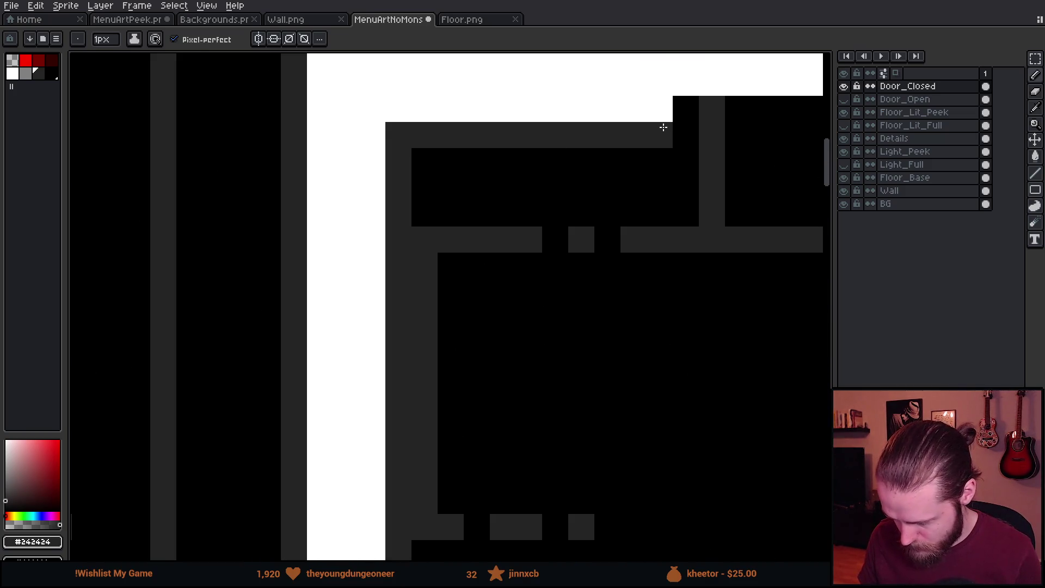
drag(665, 121, 226, 310)
click(227, 305)
Draw grey brick rows across the door area up to the pillar and white bar.
drag(169, 246, 457, 245)
drag(553, 281, 331, 272)
drag(265, 215, 550, 215)
drag(637, 290, 396, 310)
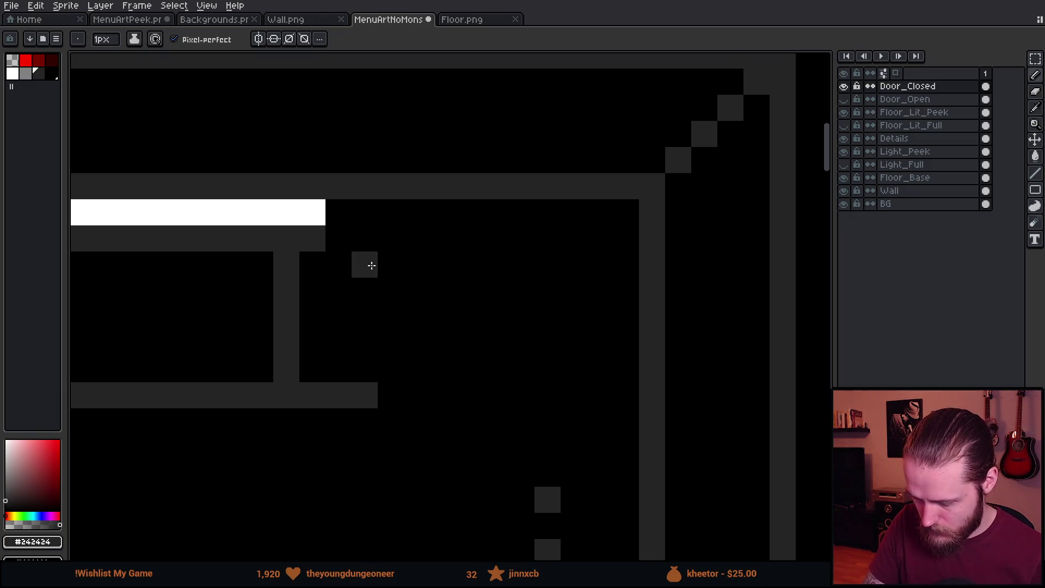
drag(341, 210, 521, 213)
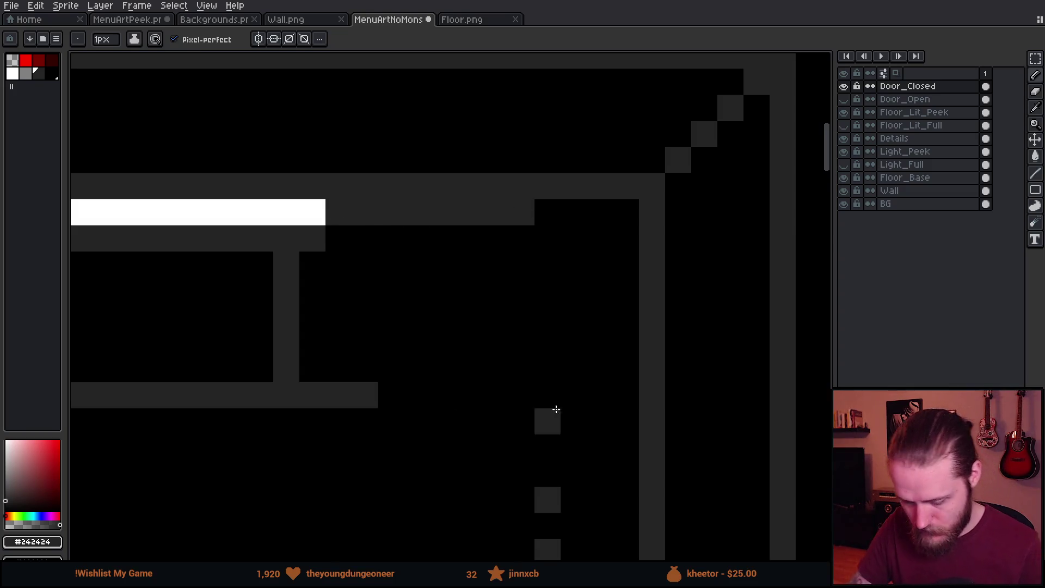
Draw a grey floor line near the doorway's bottom edge.
scroll(551, 410, down, 5)
mouse_move(651, 480)
mouse_down()
mouse_move(610, 299)
mouse_move(606, 221)
mouse_up()
scroll(645, 304, down, 2)
mouse_move(651, 404)
mouse_down()
mouse_move(621, 230)
mouse_move(613, 436)
mouse_up()
scroll(598, 420, up, 2)
scroll(597, 420, up, 1)
drag(533, 166, 521, 299)
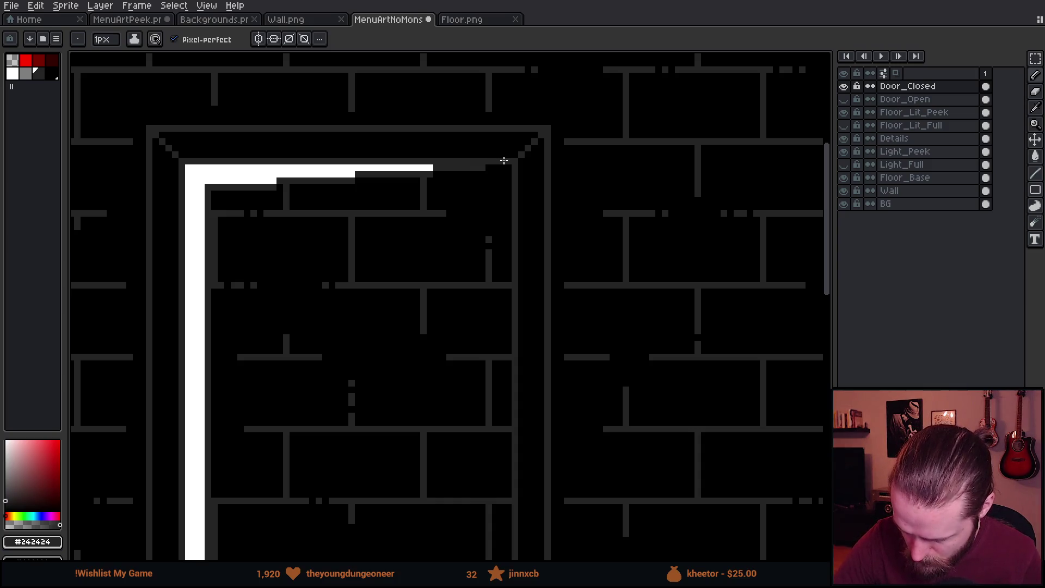
drag(510, 166, 512, 100)
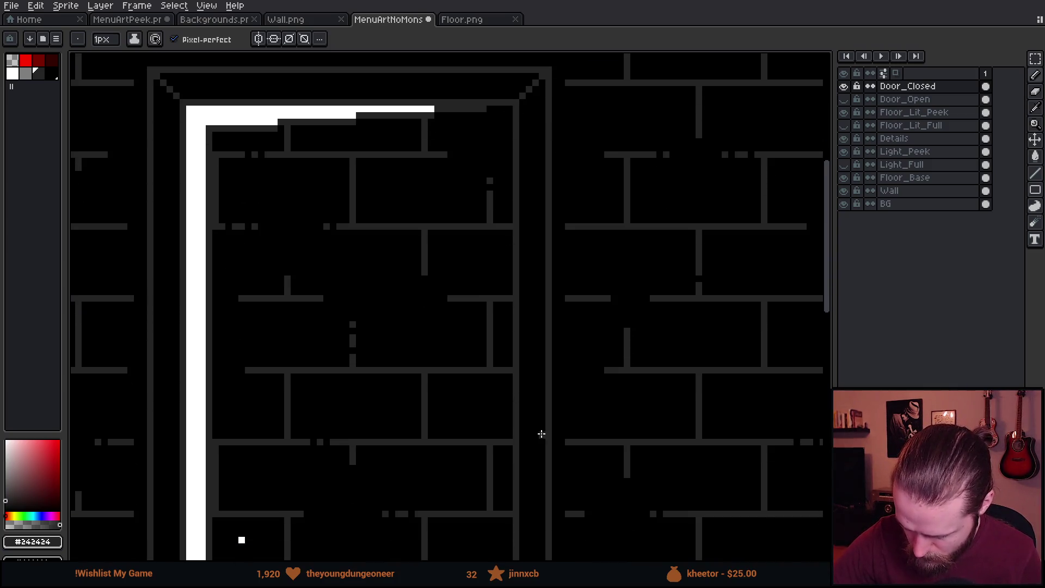
drag(541, 435, 541, 73)
drag(545, 189, 547, 67)
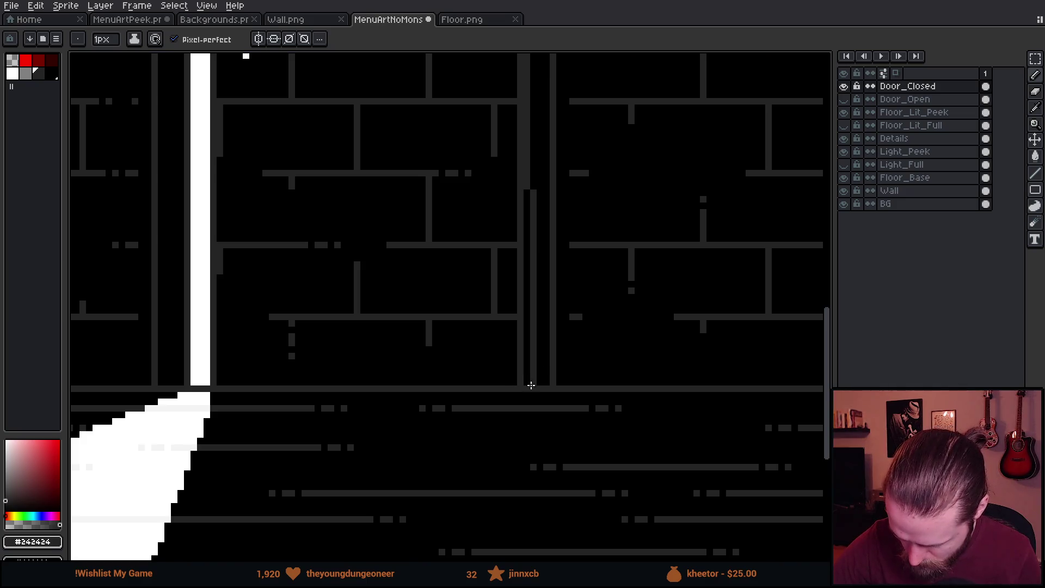
drag(541, 458, 684, 413)
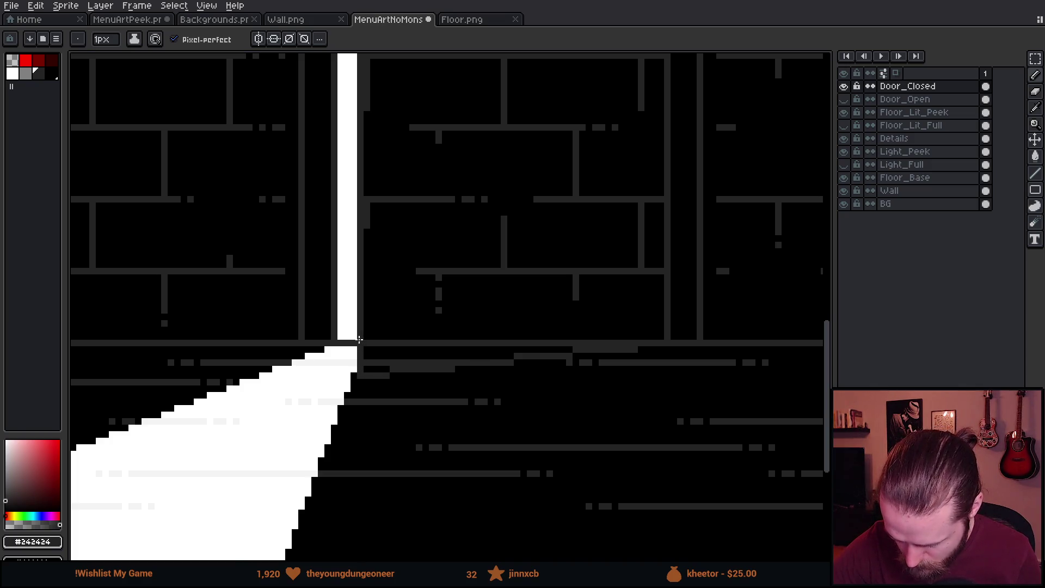
scroll(436, 465, down, 3)
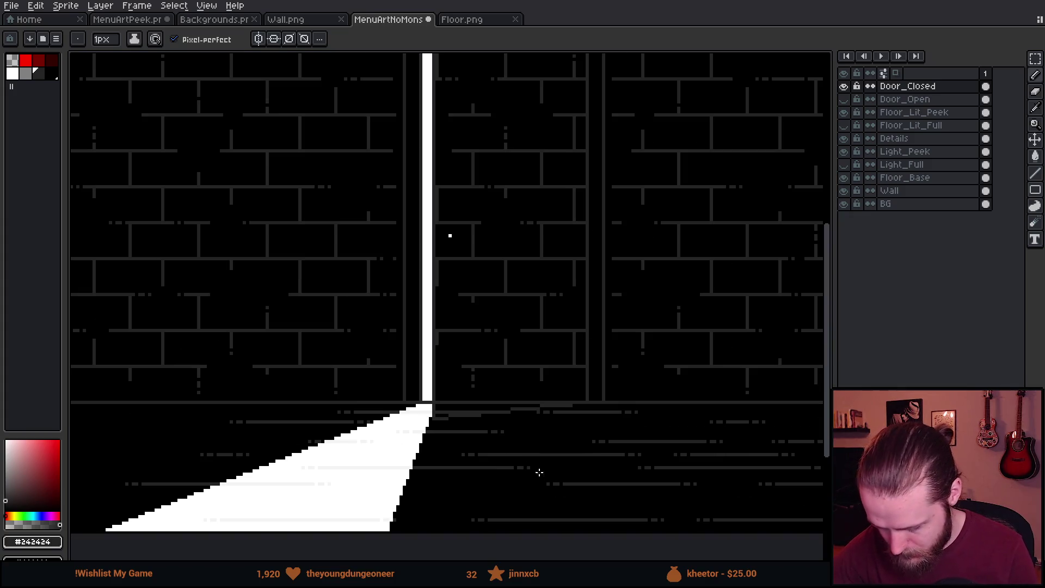
scroll(579, 439, up, 2)
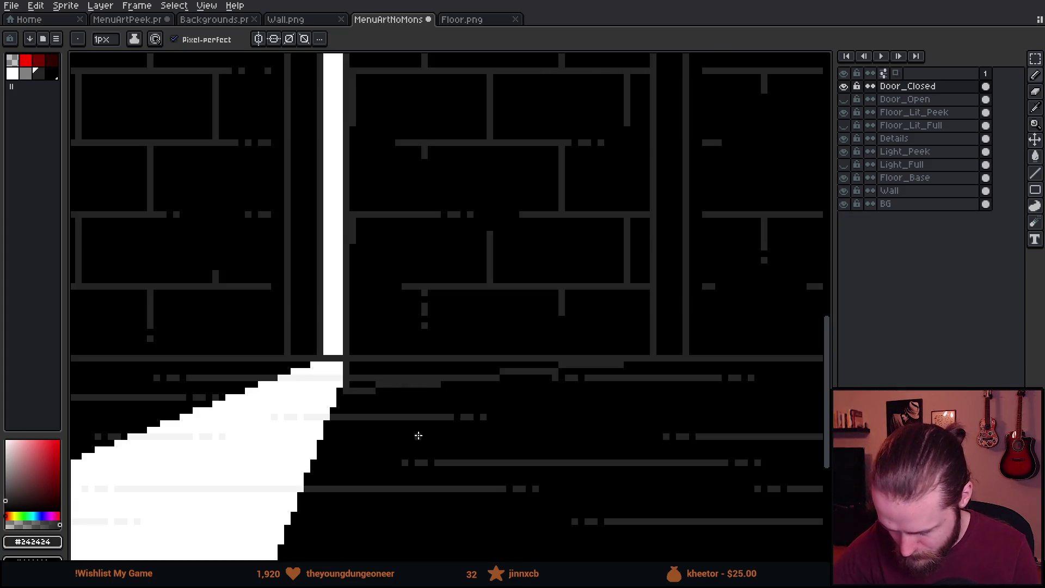
mouse_move(365, 404)
mouse_down()
mouse_move(408, 457)
mouse_move(350, 385)
mouse_up()
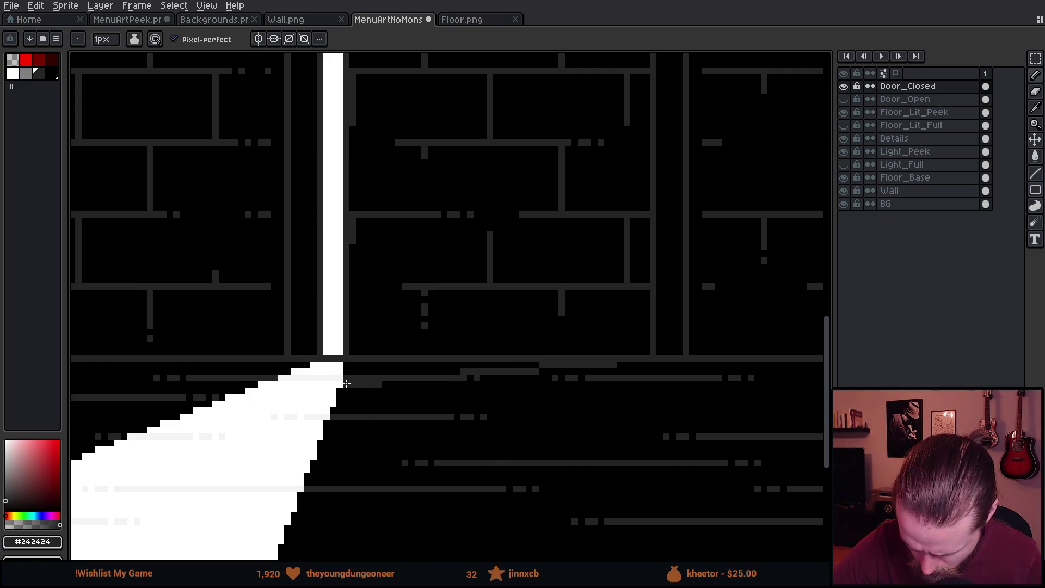
Bucket-fill the door black right of the lit strip, with Contiguous on.
key(g)
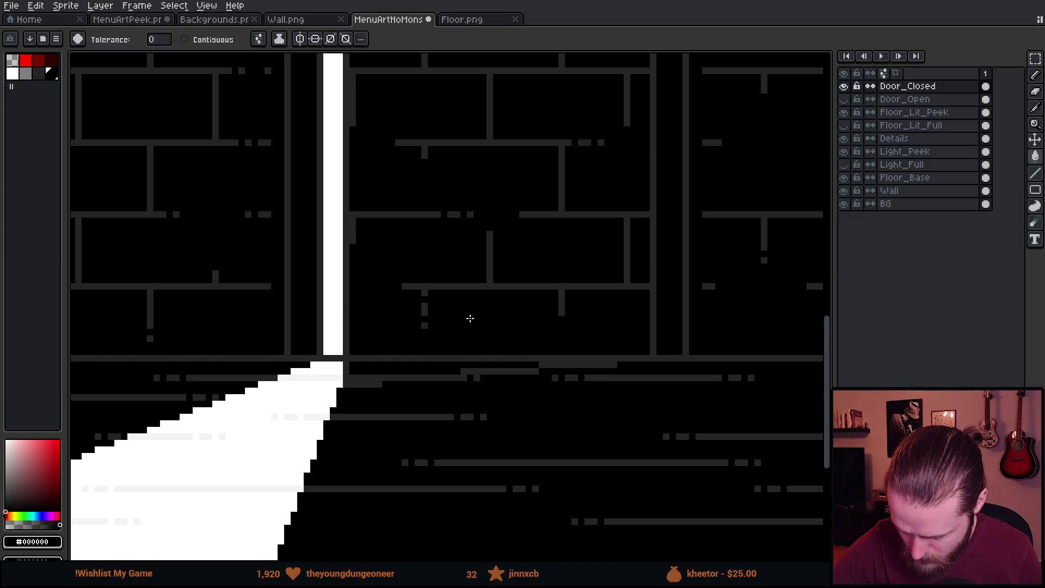
click(185, 39)
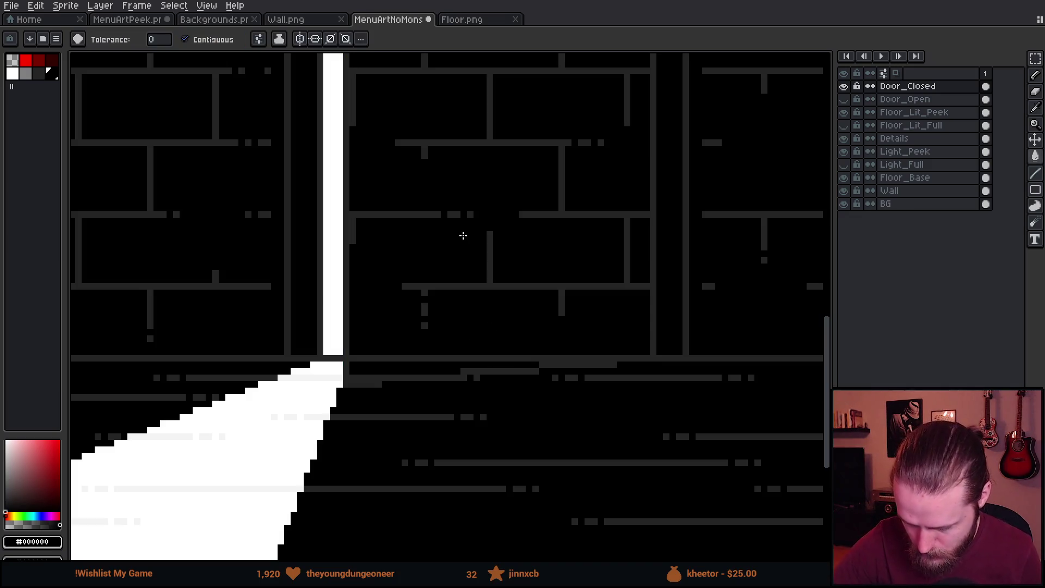
click(521, 327)
drag(528, 353, 607, 497)
scroll(703, 424, down, 2)
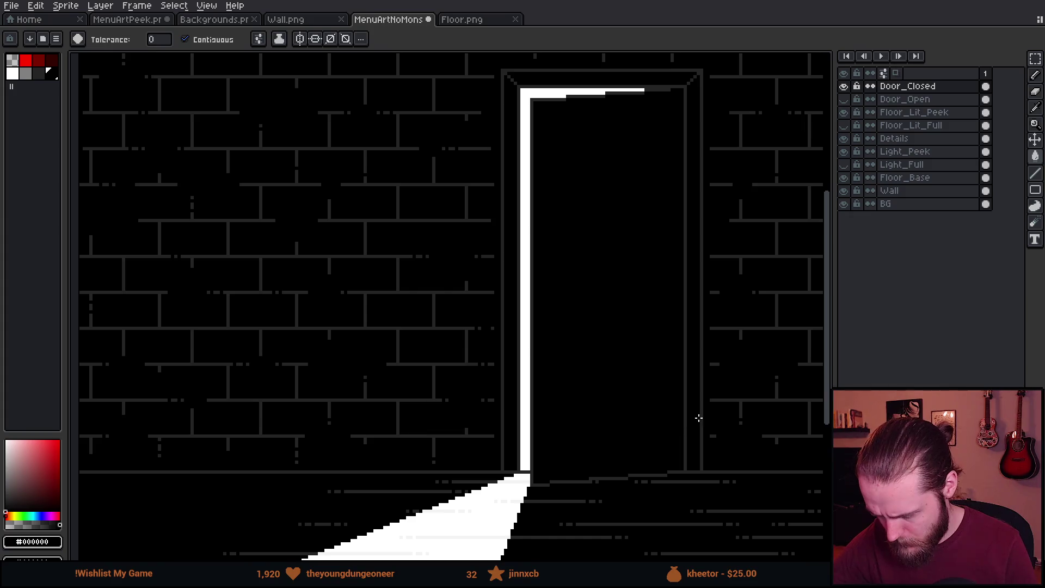
scroll(697, 430, down, 3)
scroll(697, 429, up, 2)
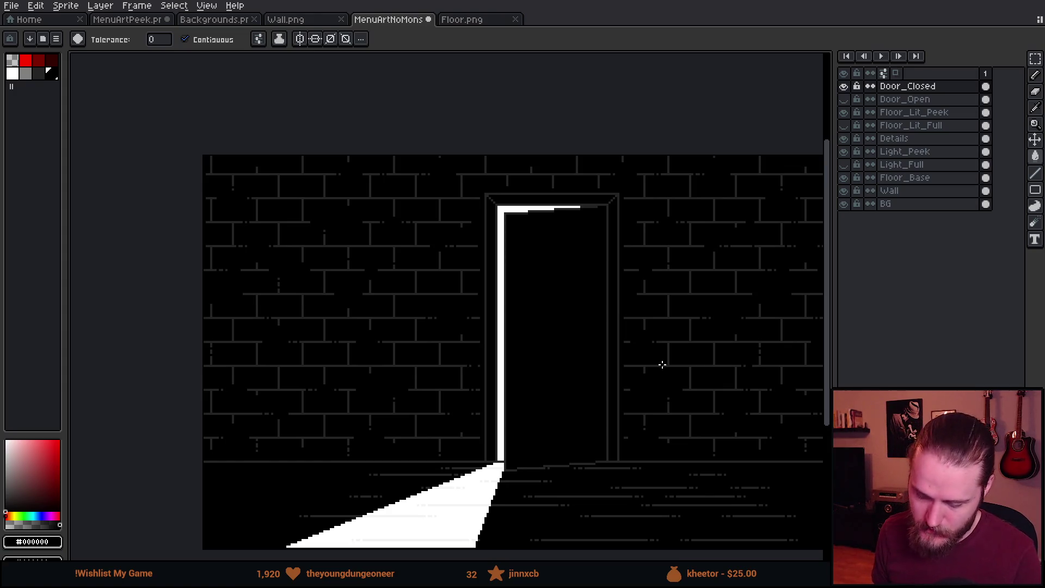
Toggle Door_Open and Door_Closed visibility to compare, leaving Door_Open hidden.
click(845, 100)
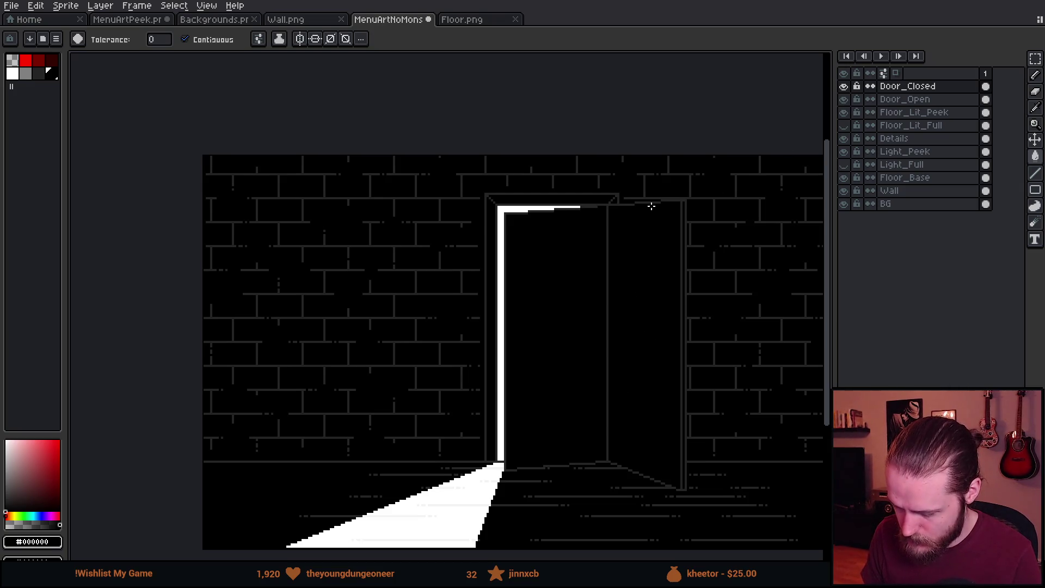
click(844, 100)
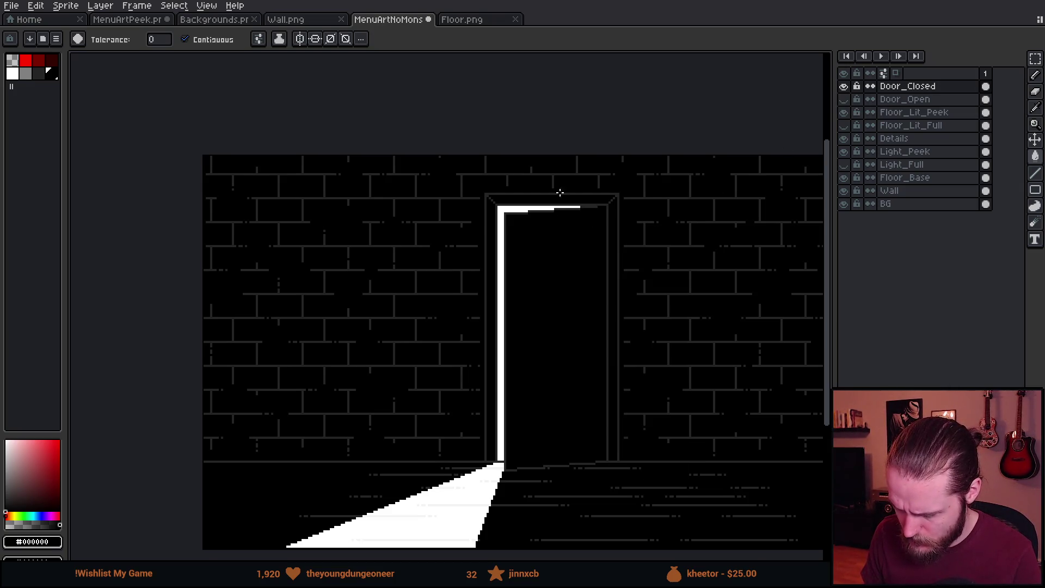
scroll(534, 219, up, 2)
scroll(533, 219, up, 1)
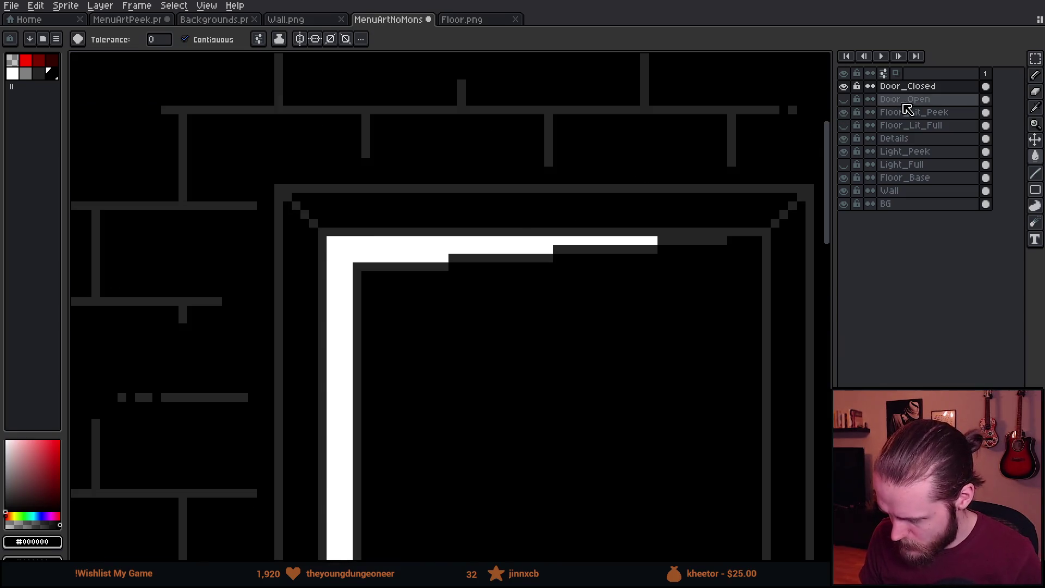
click(844, 87)
click(847, 92)
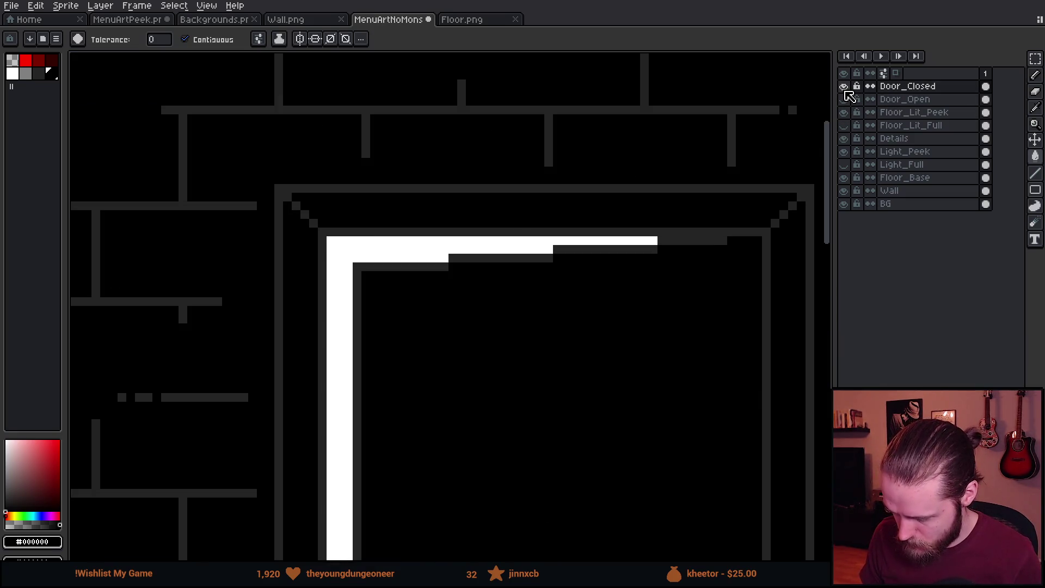
click(845, 99)
drag(645, 252, 623, 263)
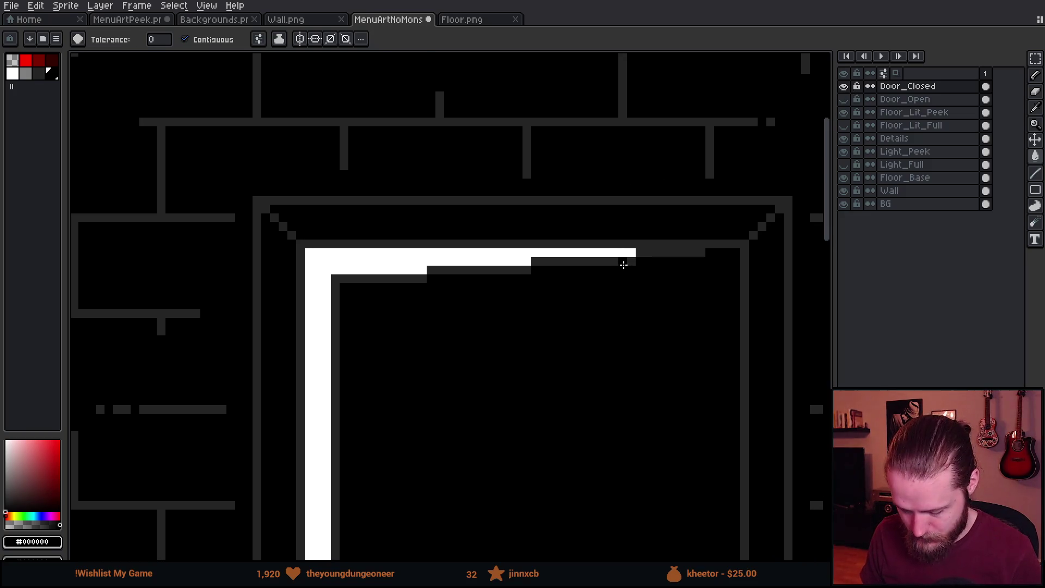
Paint #242424 grey through the door's white top corner and along its top.
key(m)
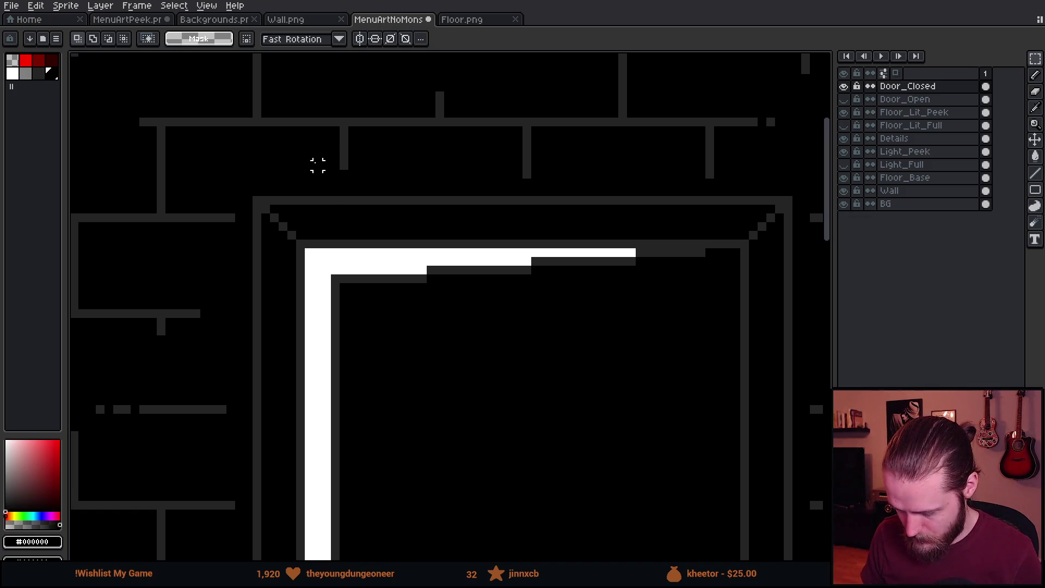
scroll(318, 165, down, 8)
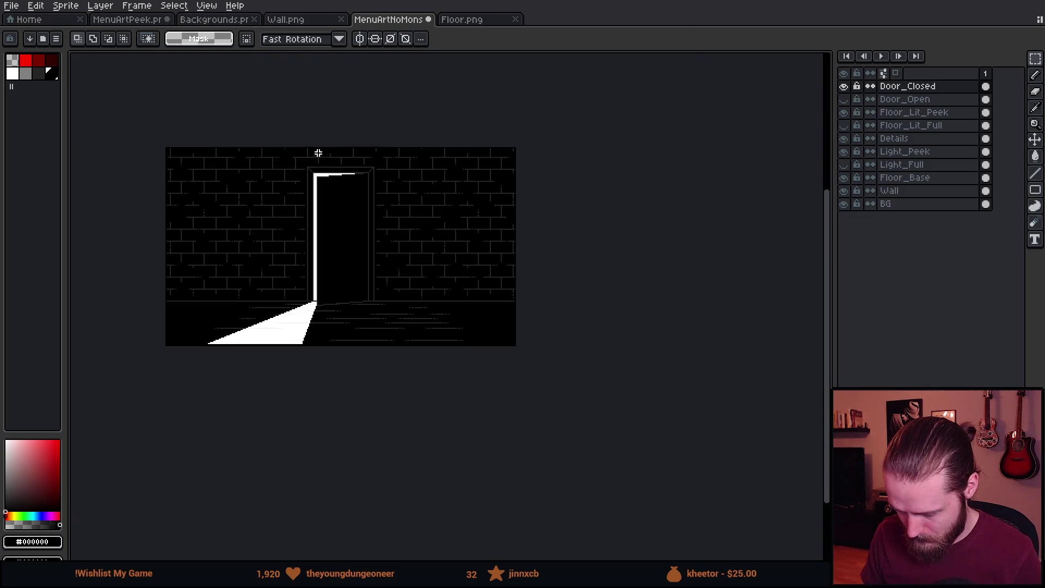
scroll(315, 159, up, 3)
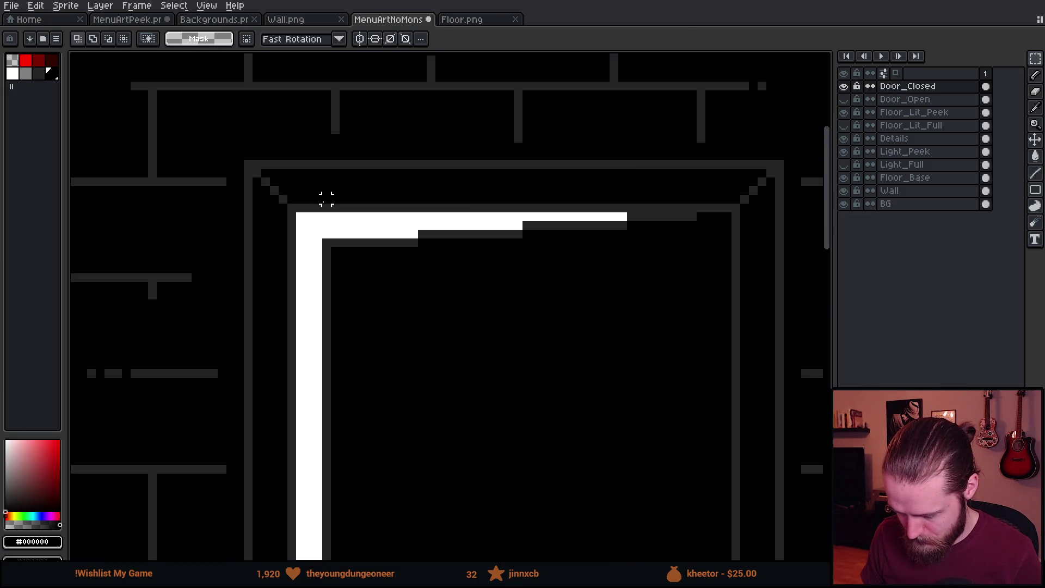
scroll(327, 198, up, 1)
key(b)
alt+click(334, 263)
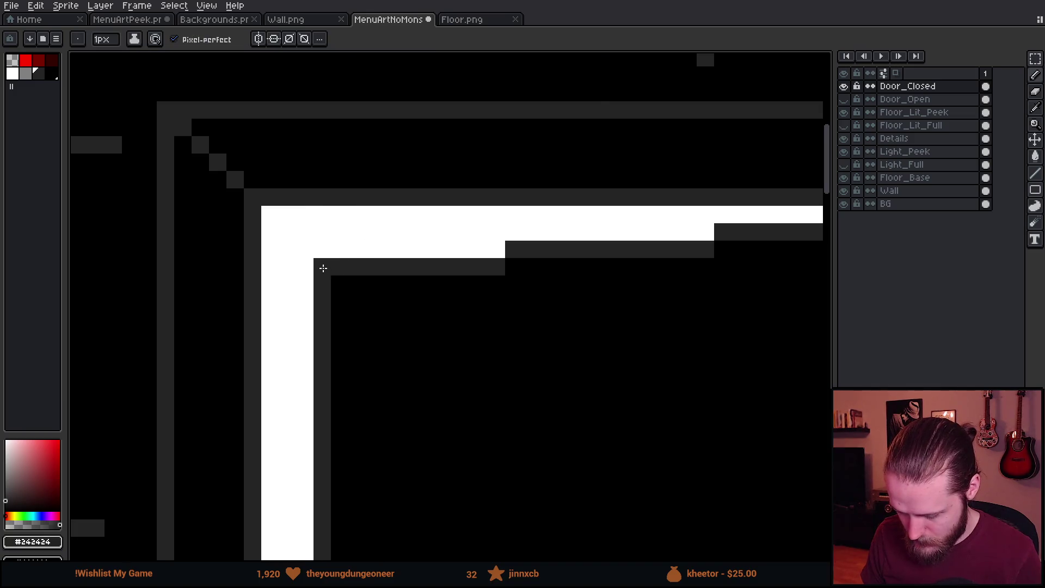
drag(323, 268, 322, 203)
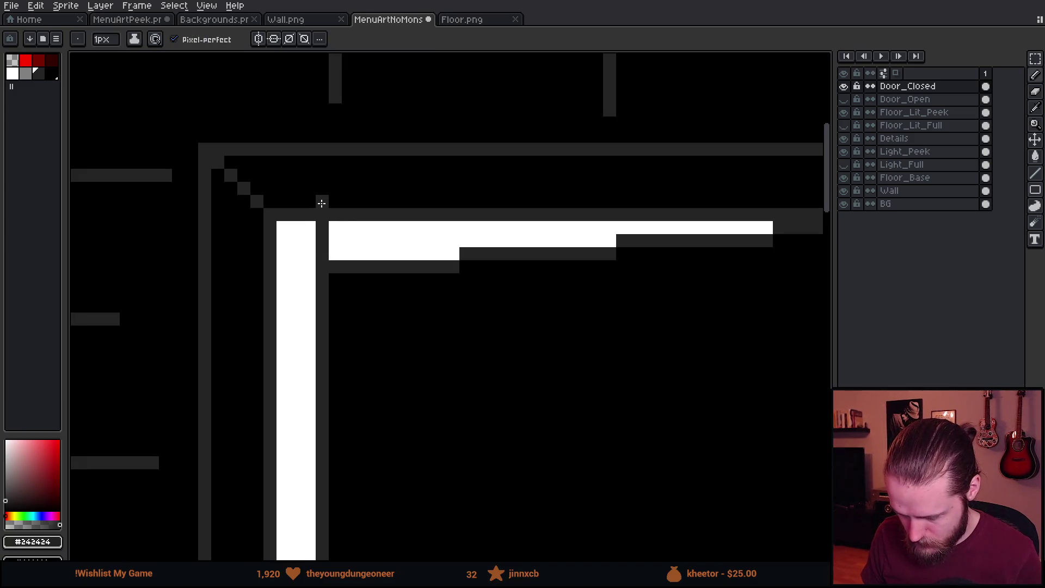
drag(606, 203, 510, 196)
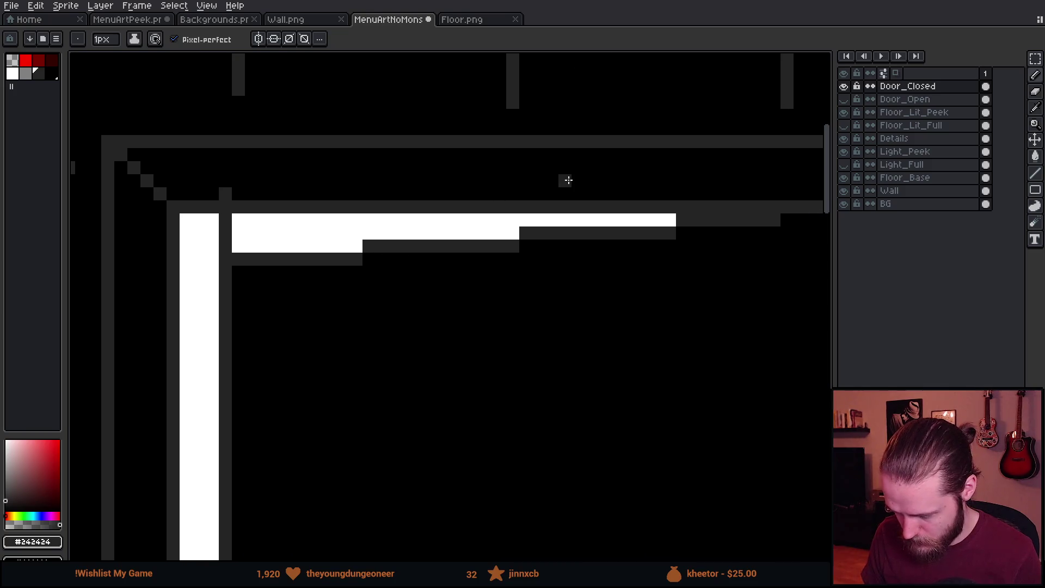
scroll(566, 181, down, 2)
scroll(537, 187, up, 1)
shift+click(539, 189)
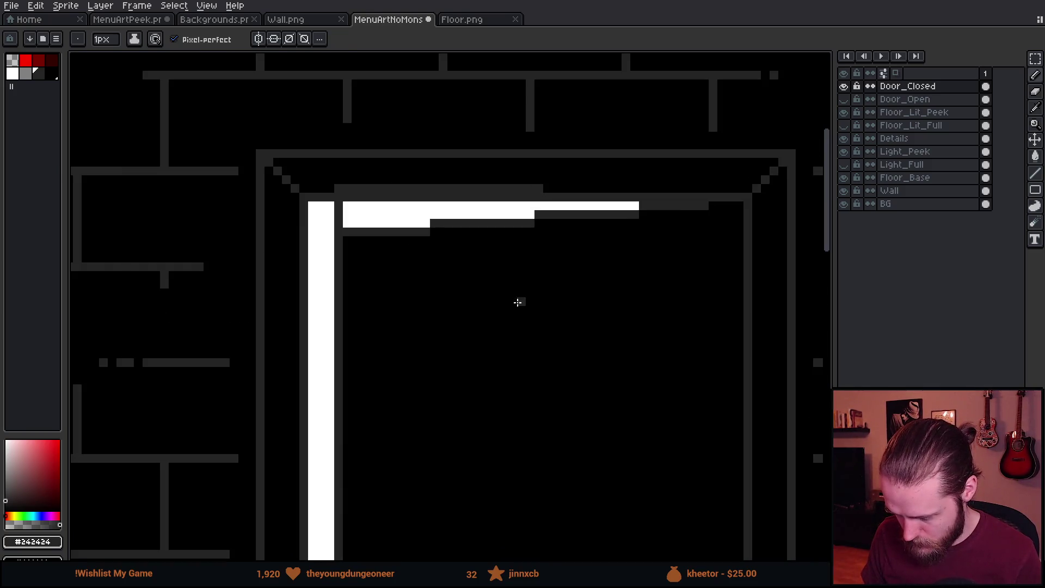
Paint black over the grey strip and part of the white top stroke, undoing an over-fill.
alt+click(518, 302)
drag(348, 232, 704, 207)
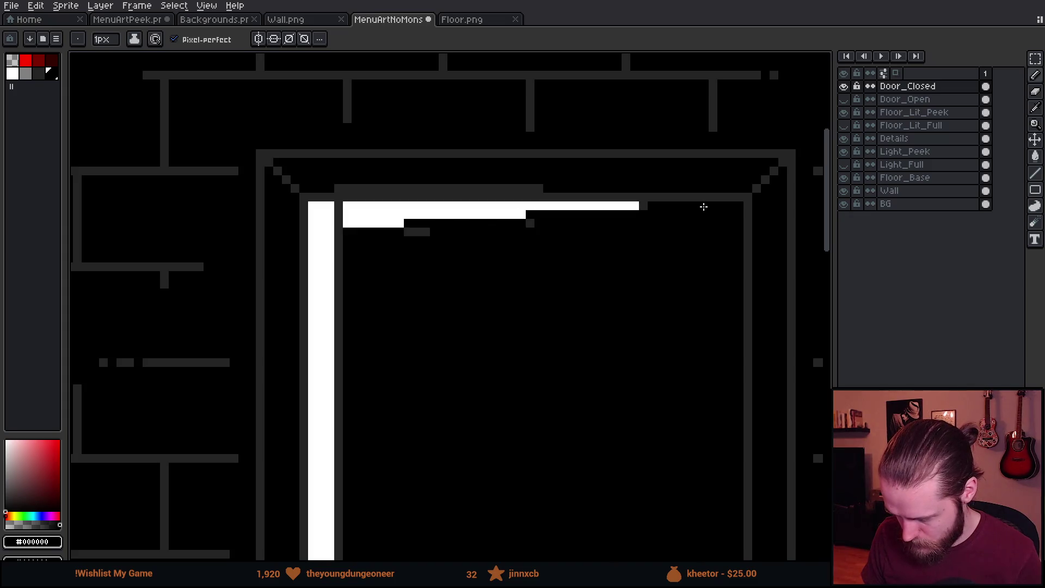
shift+click(346, 204)
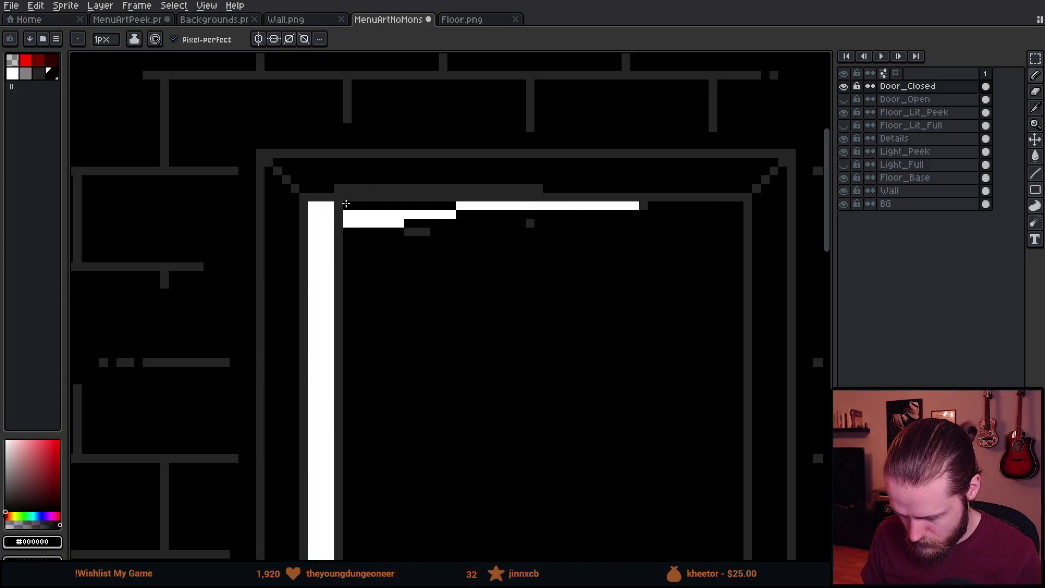
key(g)
click(354, 219)
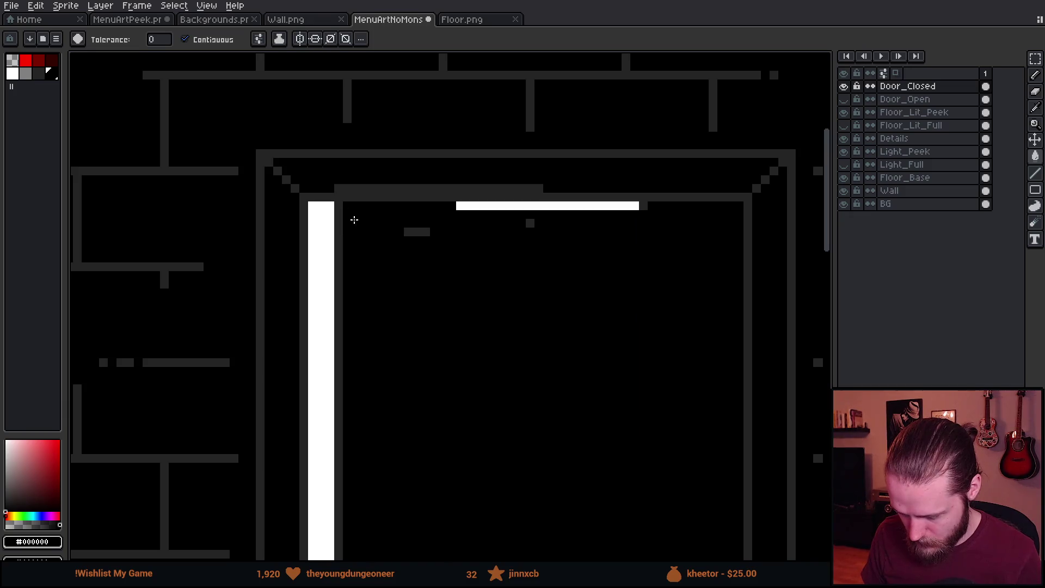
click(475, 207)
key(ctrl+z)
Paint the rest of the white top stroke and the grey dash inside the door black.
key(b)
click(460, 206)
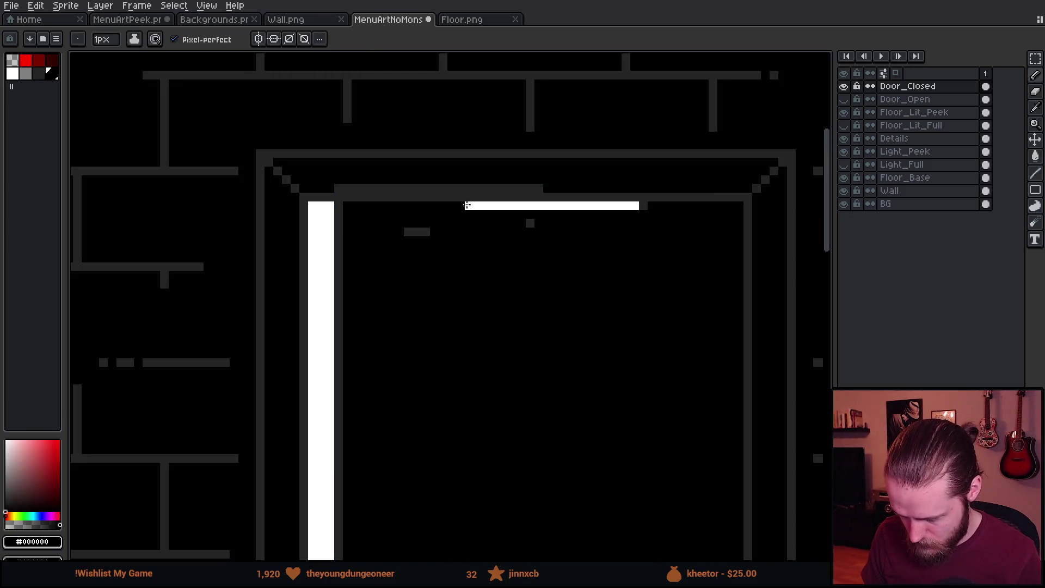
shift+click(648, 205)
drag(526, 202, 348, 197)
drag(402, 232, 427, 232)
scroll(537, 224, down, 1)
Draw the door's top edge in dark grey #242424 taken from the frame.
scroll(537, 223, down, 4)
scroll(554, 268, up, 7)
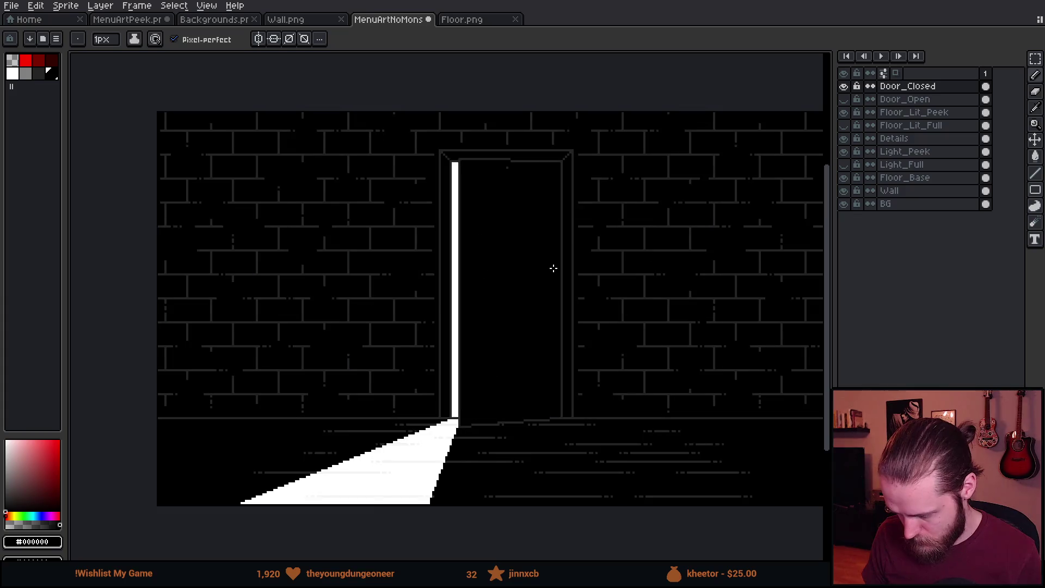
scroll(546, 291, down, 3)
scroll(583, 221, down, 2)
scroll(583, 221, up, 2)
scroll(519, 139, up, 4)
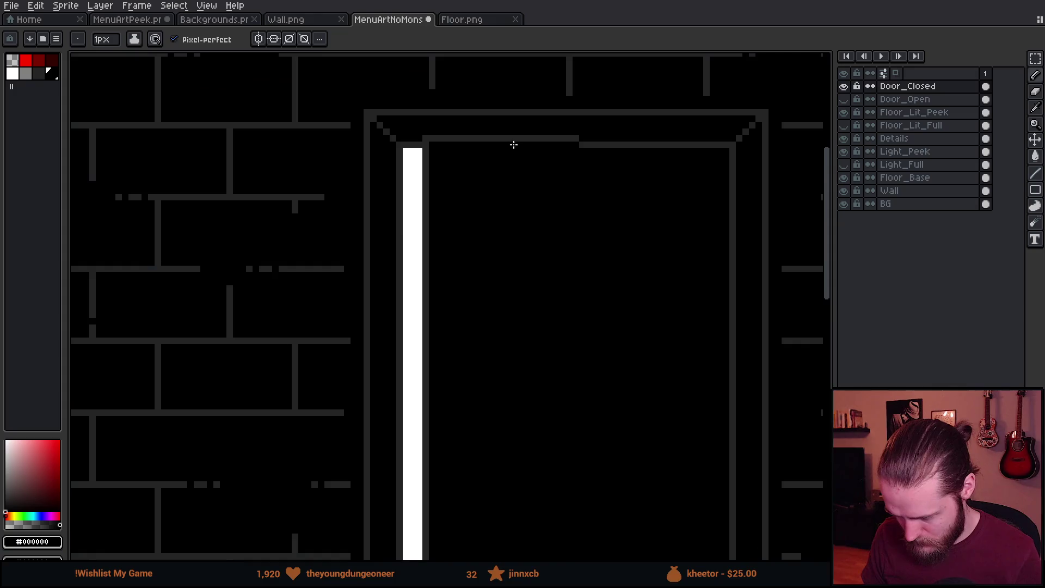
alt+click(288, 149)
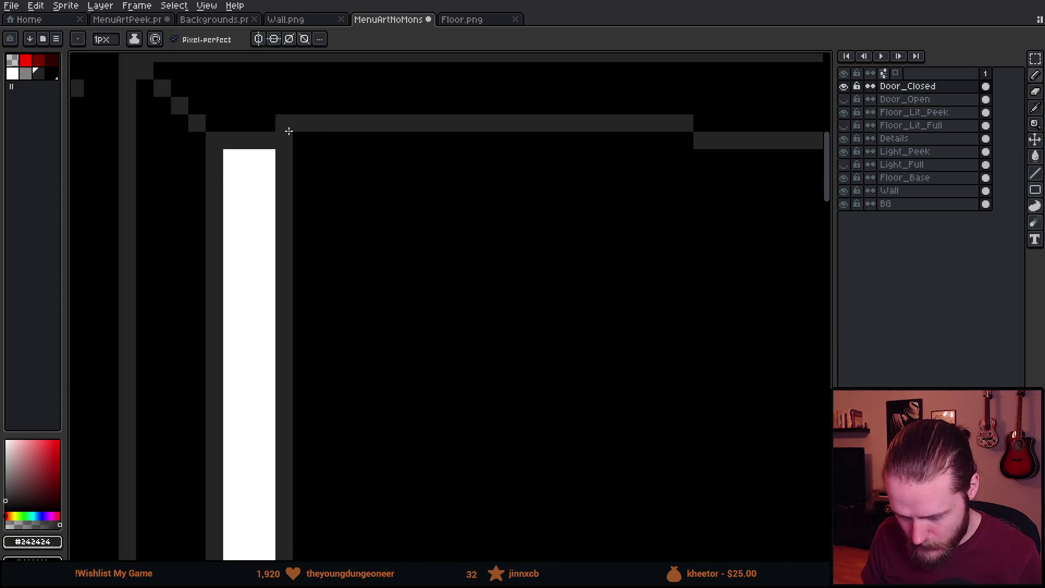
mouse_move(285, 140)
mouse_down()
mouse_move(704, 140)
mouse_move(231, 121)
mouse_up()
Hide and re-show the Door_Closed layer to compare, pick white, and recentre the artwork.
scroll(425, 257, down, 4)
scroll(516, 234, down, 2)
scroll(532, 217, up, 2)
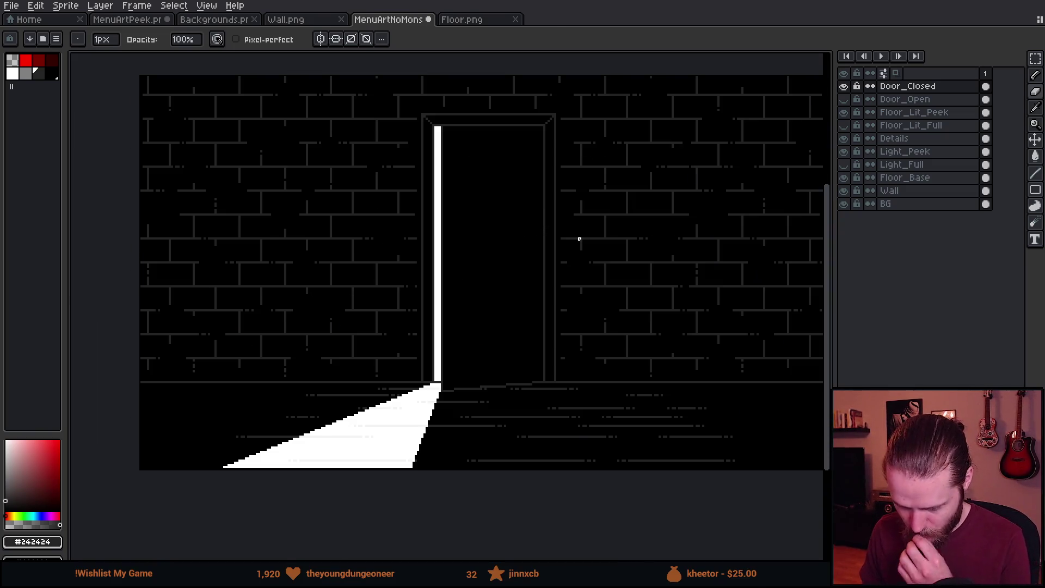
scroll(579, 241, up, 1)
scroll(579, 241, down, 1)
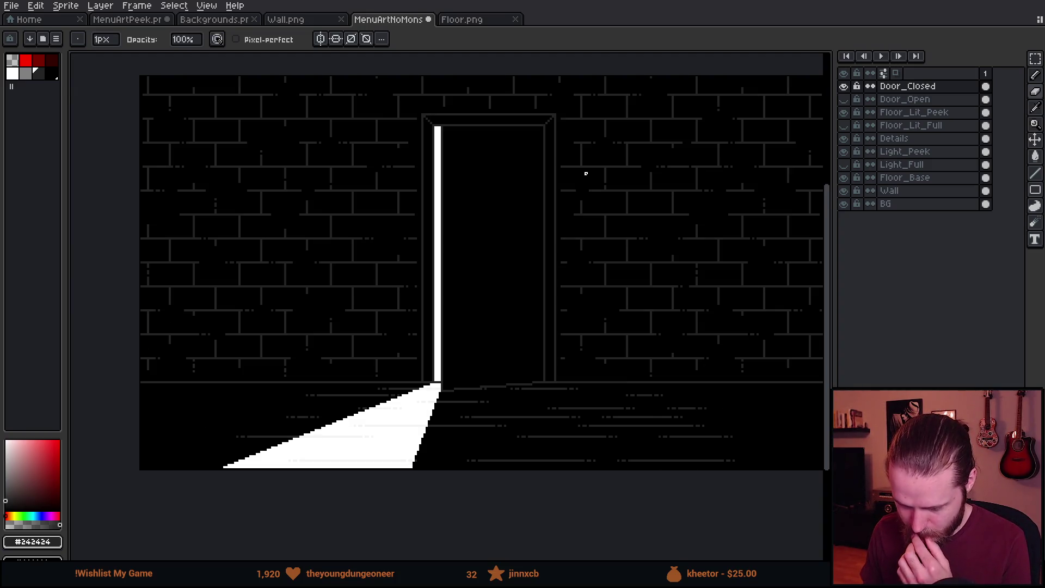
mouse_move(585, 173)
mouse_down()
mouse_move(619, 201)
mouse_move(637, 198)
mouse_up()
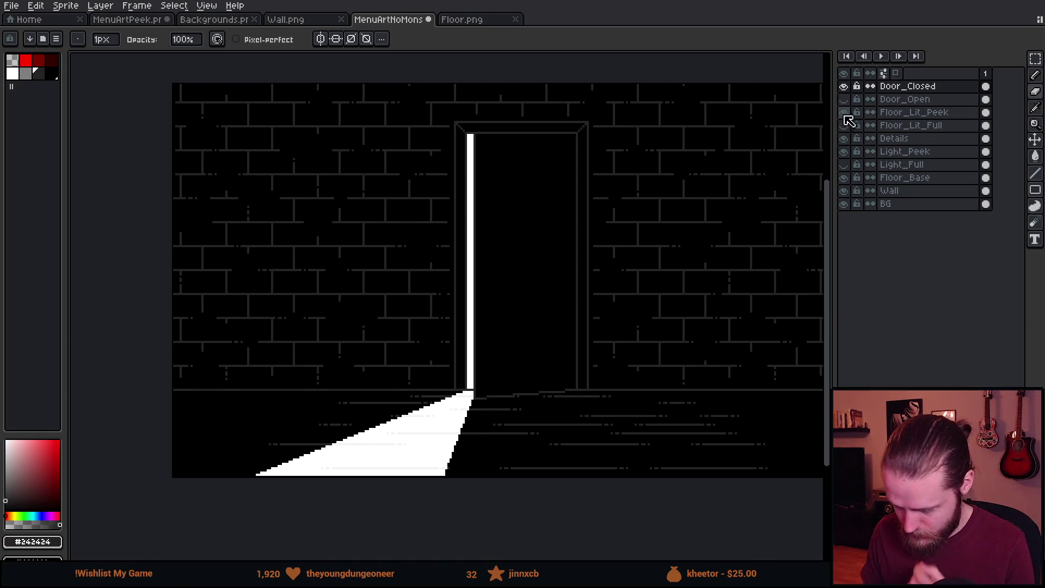
click(844, 87)
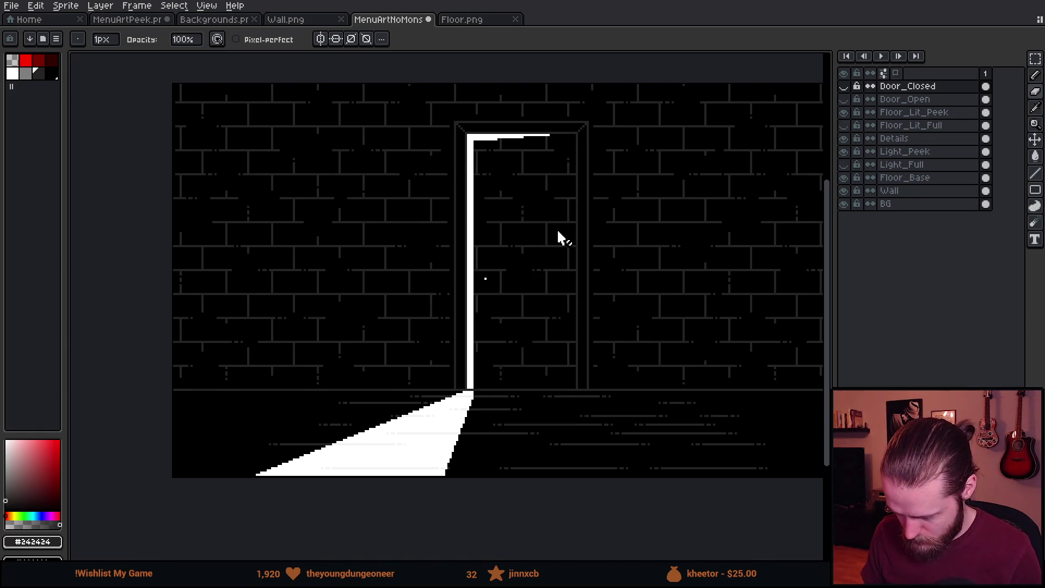
scroll(460, 280, up, 3)
alt+click(404, 323)
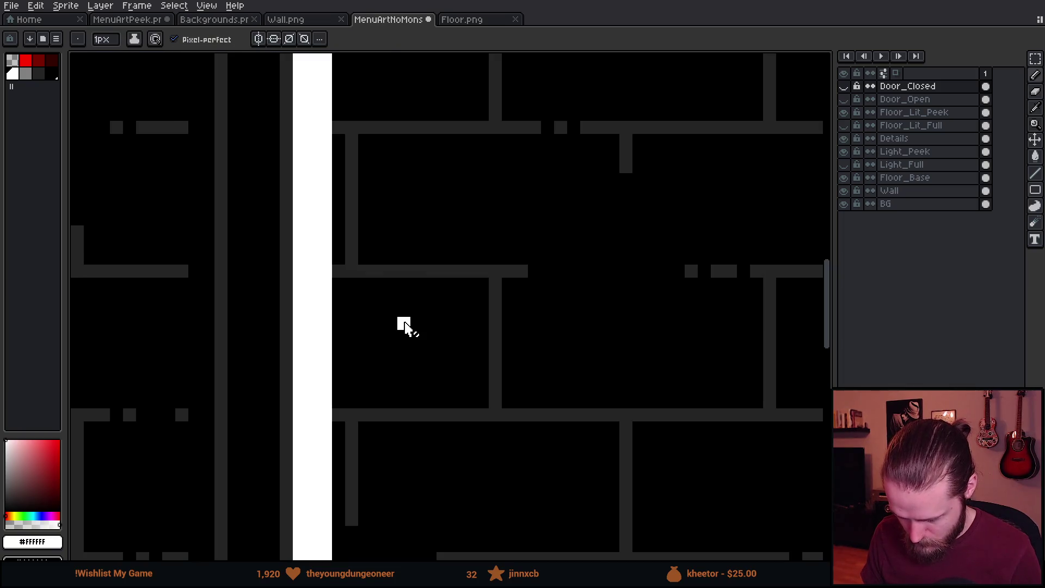
click(846, 87)
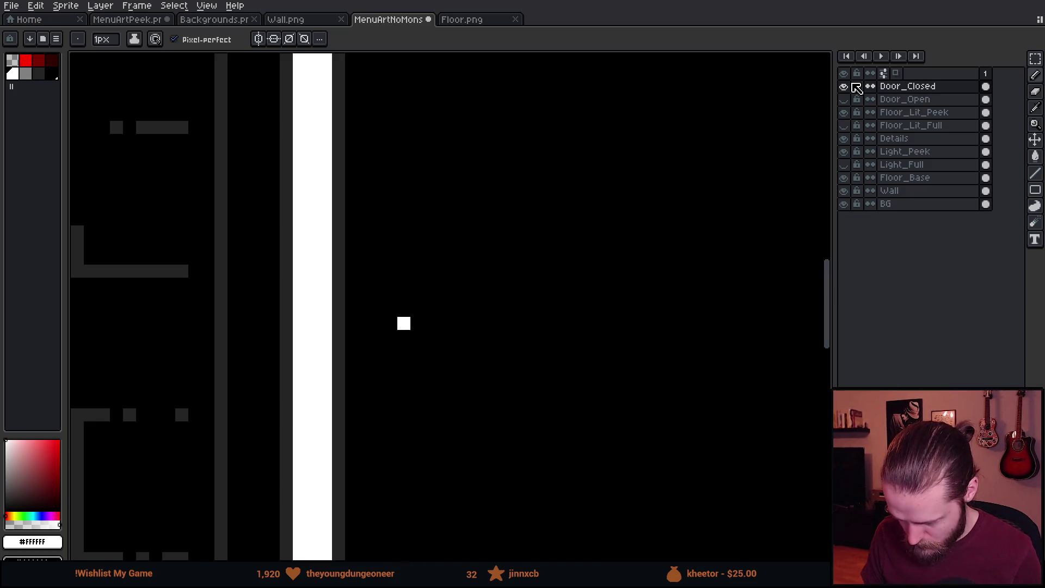
scroll(462, 283, down, 6)
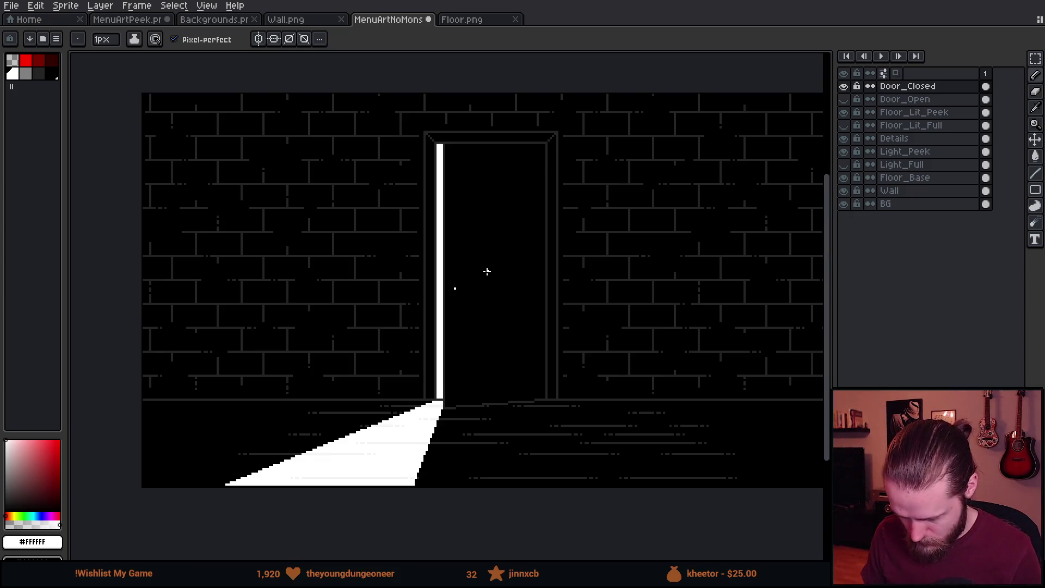
drag(487, 271, 562, 270)
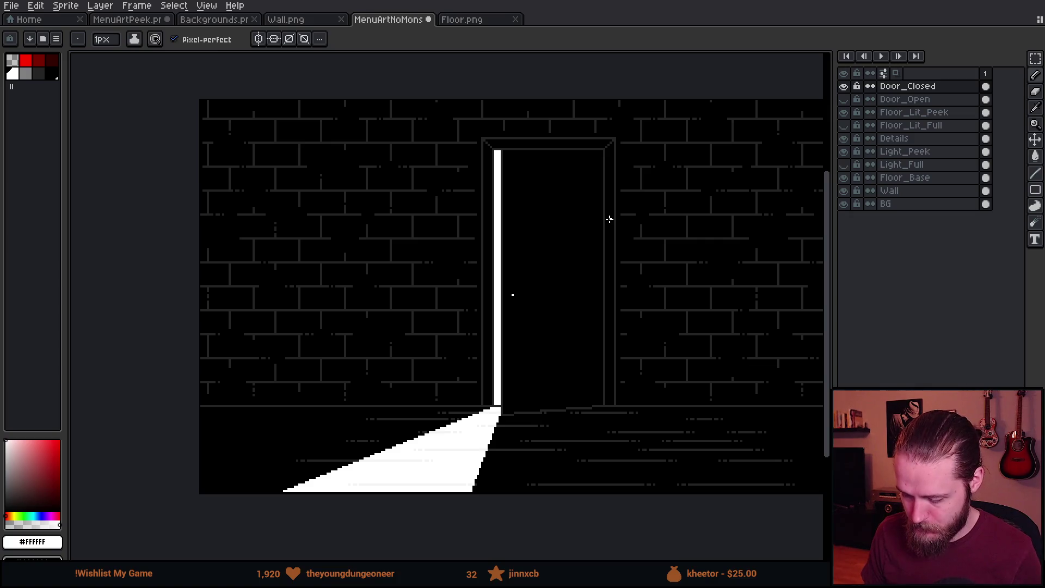
drag(596, 247, 466, 245)
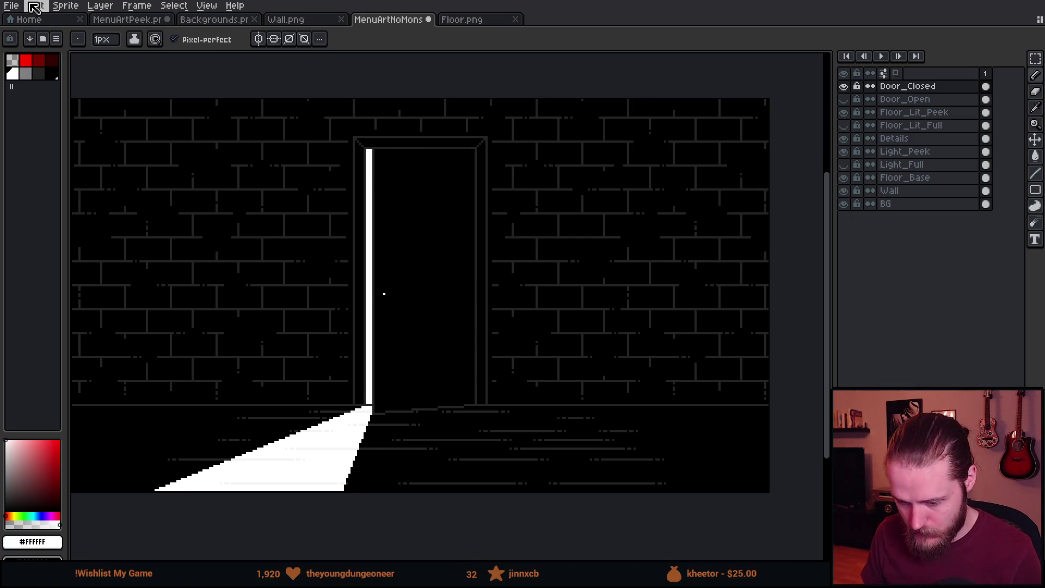
Save the sprite as MenuArtPeek, then start play mode in Unity.
click(12, 6)
mouse_move(64, 116)
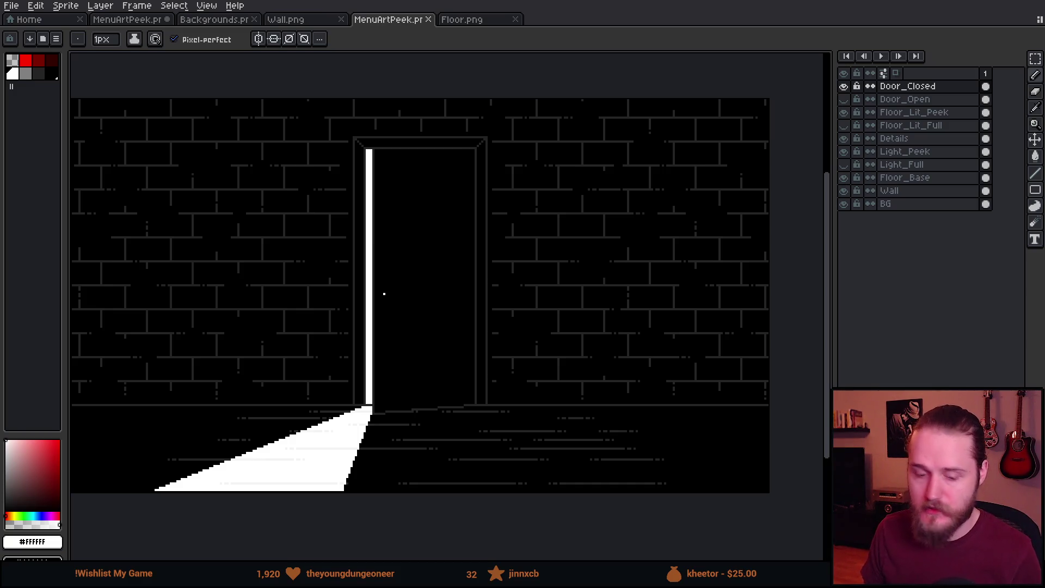
key(alt+Tab)
click(505, 31)
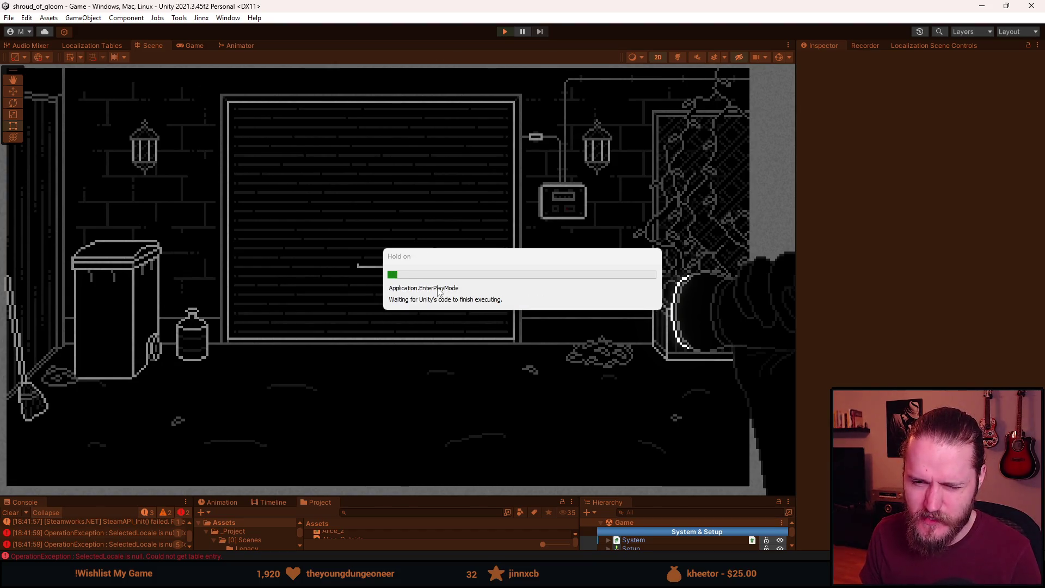
Quit to the main menu and reload save slot 1, twice, to view the new background.
key(Escape)
click(391, 356)
click(406, 321)
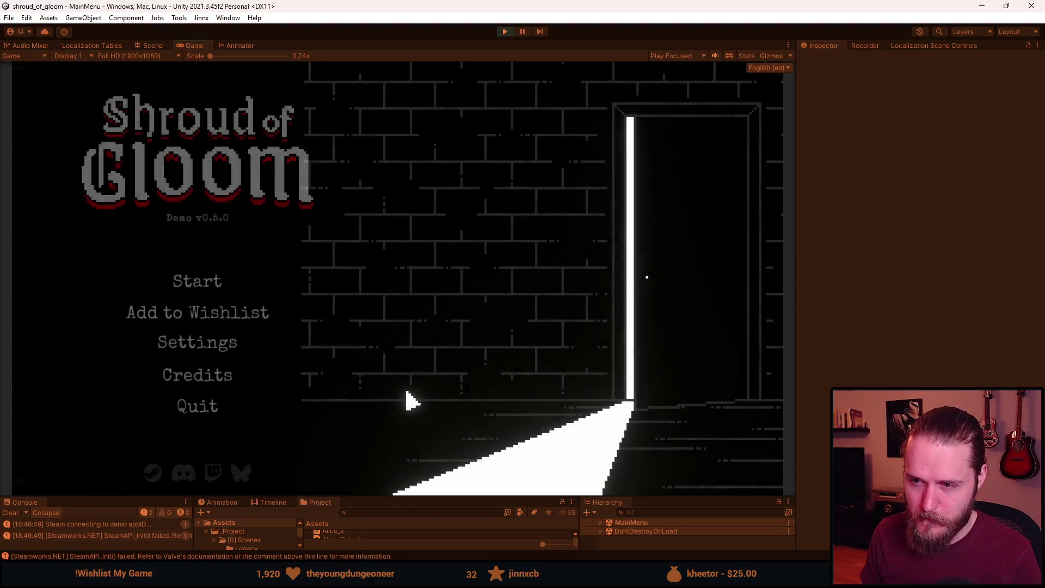
click(212, 289)
click(212, 289)
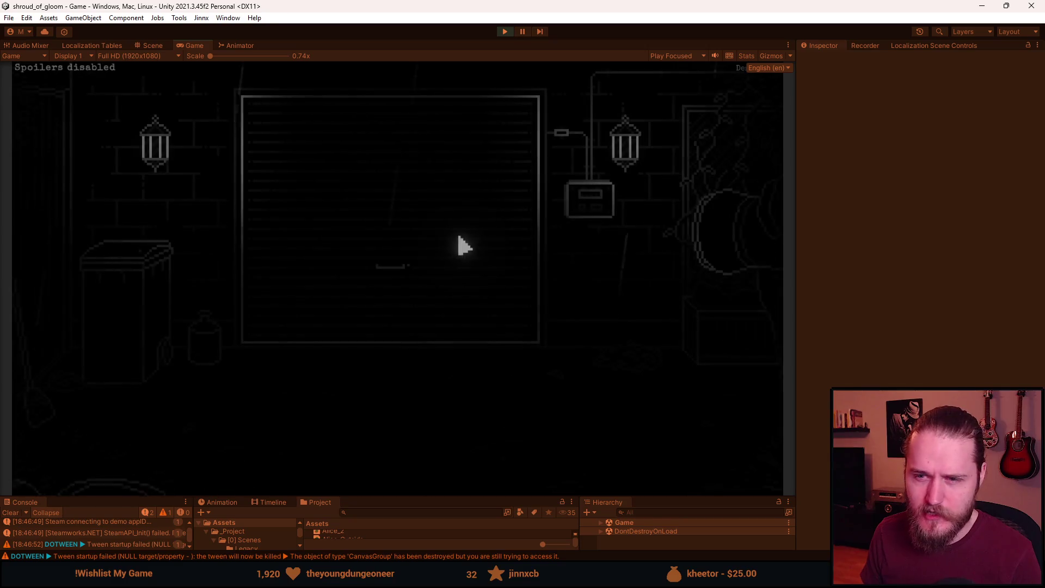
key(Escape)
click(418, 355)
click(404, 316)
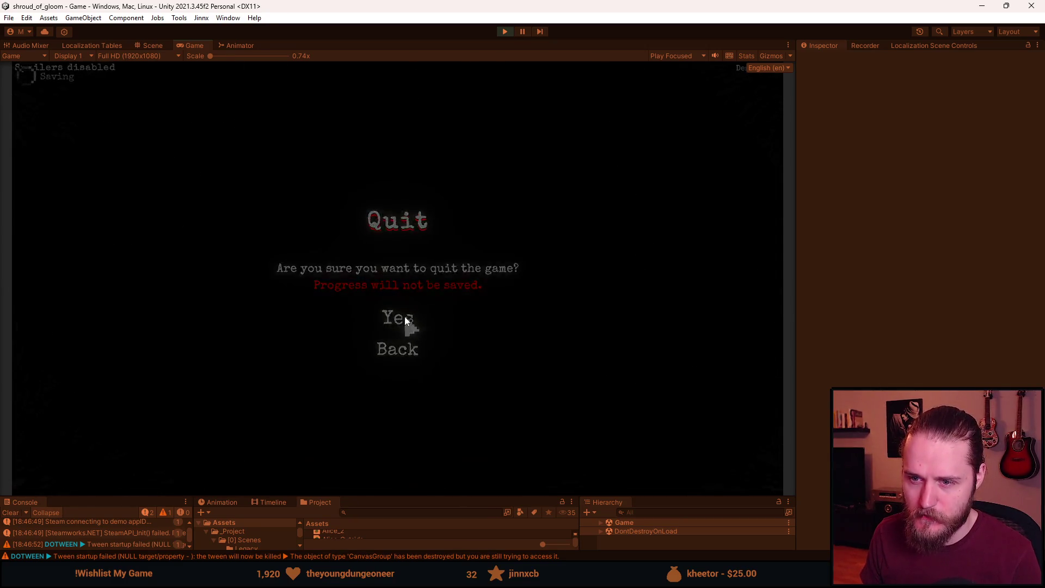
click(201, 282)
click(203, 276)
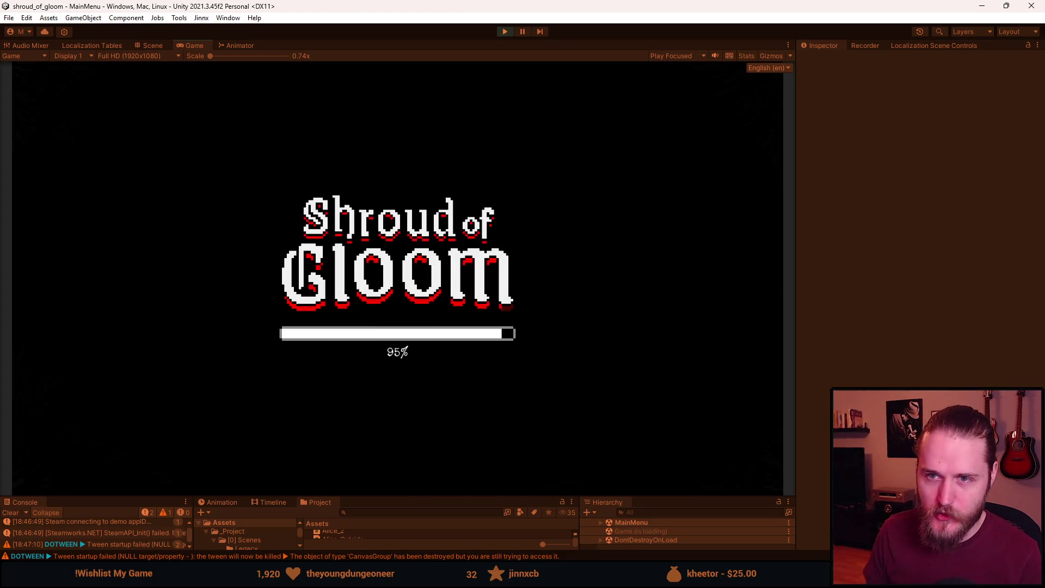
Repeat the quit-and-reload cycle, return to the main menu, and stop play mode.
key(Escape)
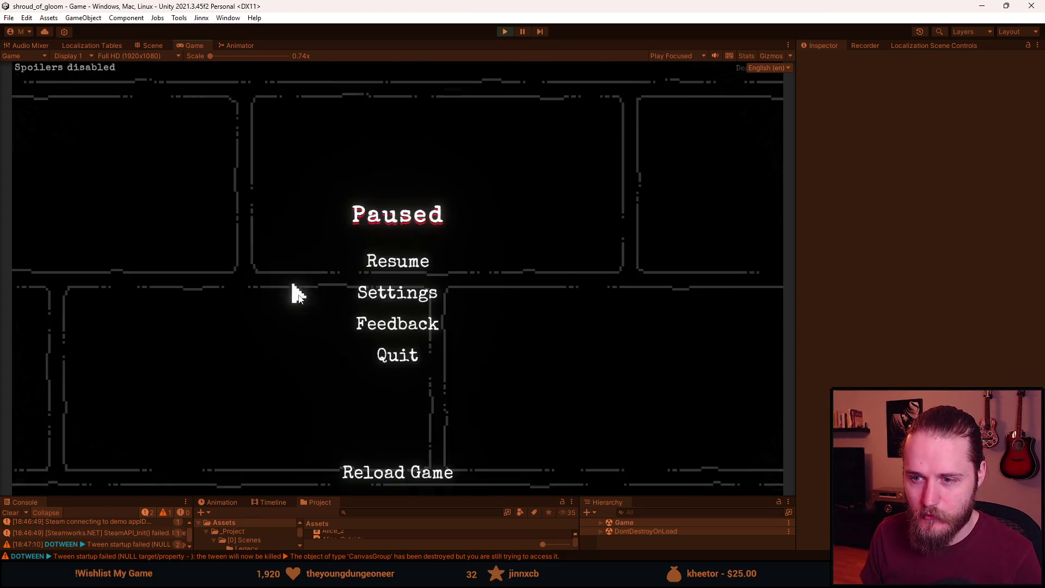
click(404, 353)
click(396, 323)
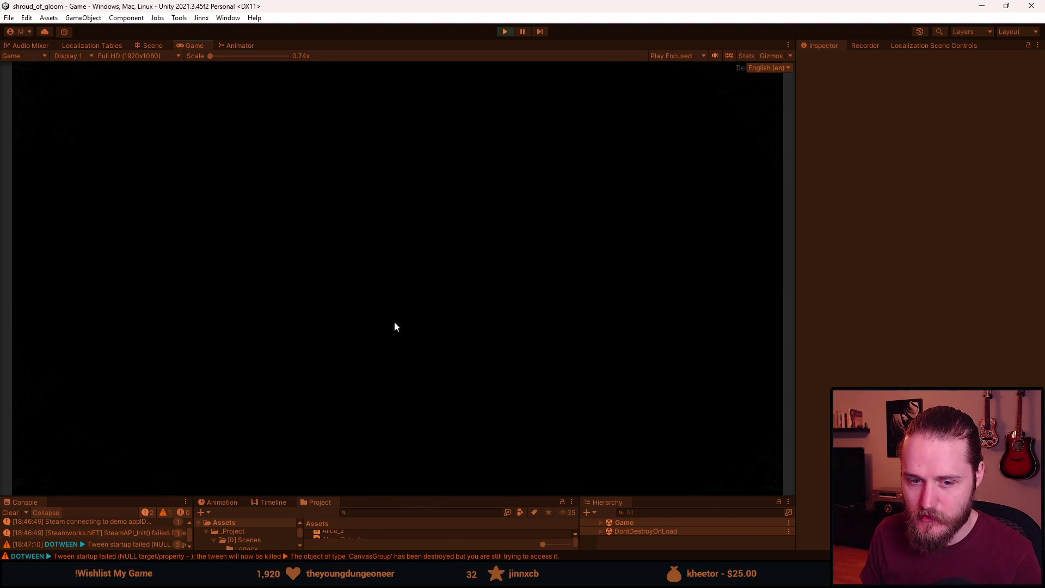
click(195, 289)
click(197, 289)
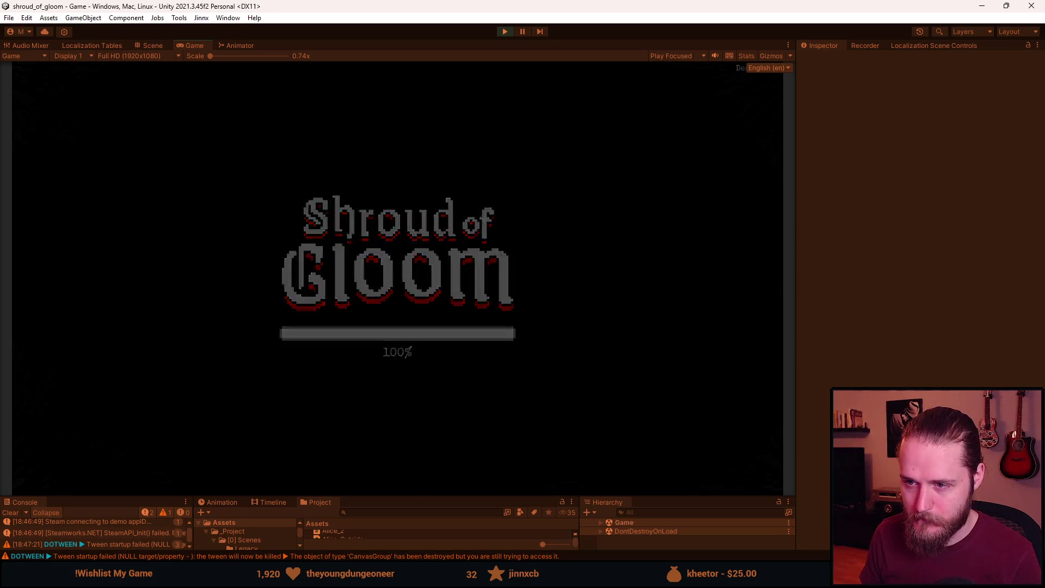
key(Escape)
click(405, 356)
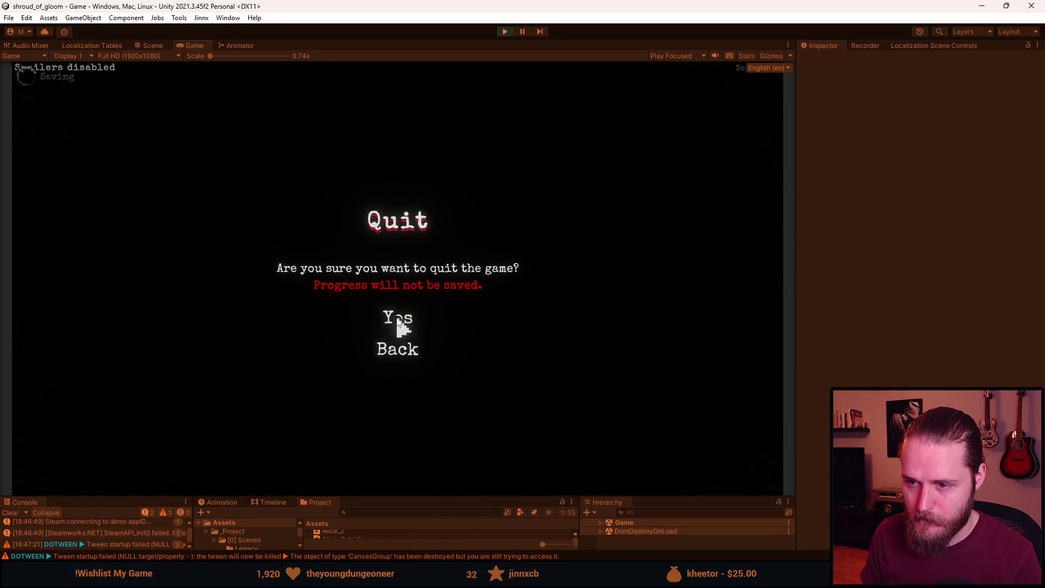
click(394, 324)
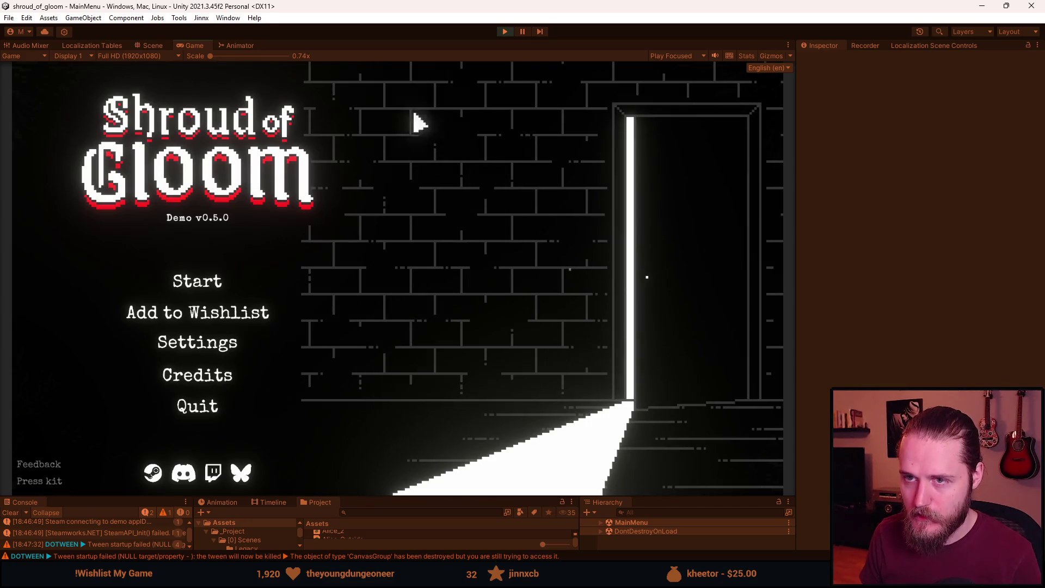
click(510, 34)
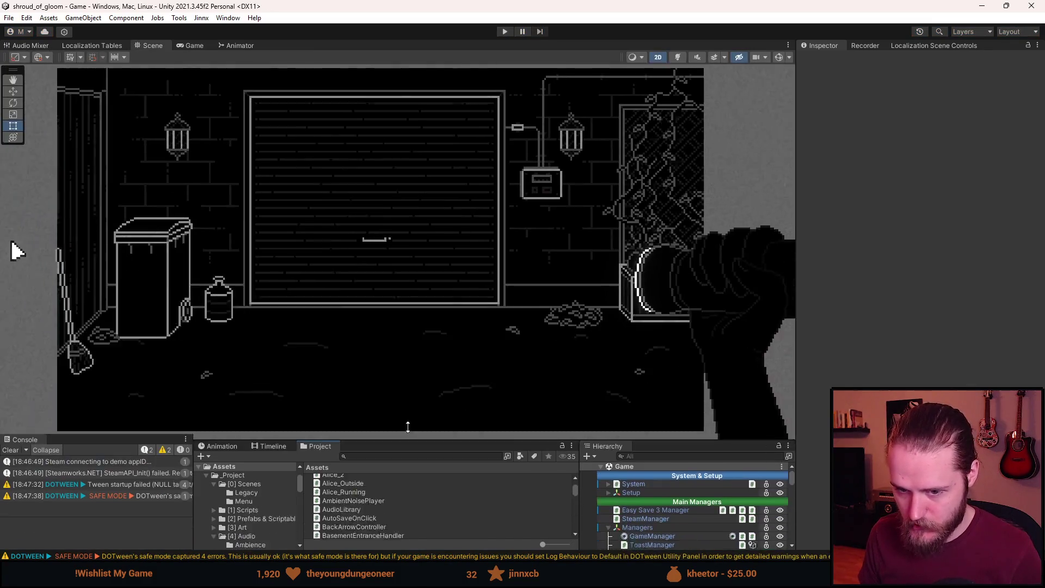
Clear the console and open the MainMenu scene from the Scenes folder.
click(29, 441)
click(233, 459)
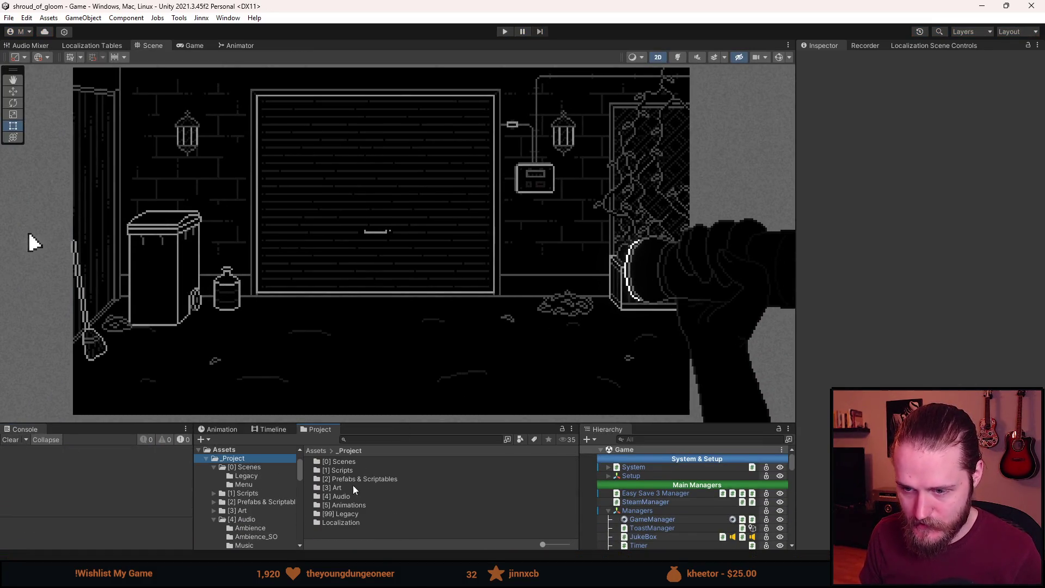
click(246, 467)
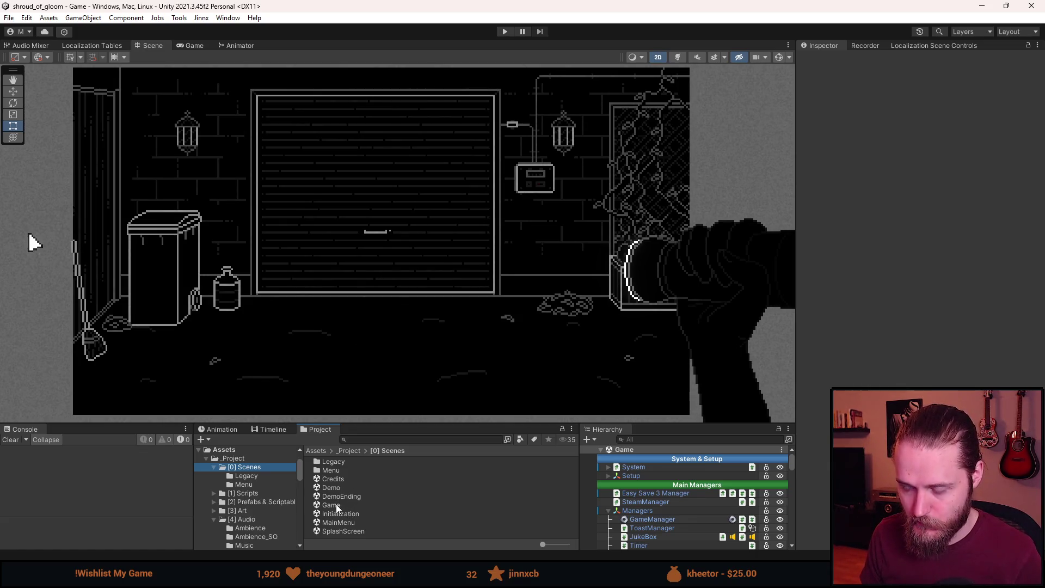
double_click(338, 523)
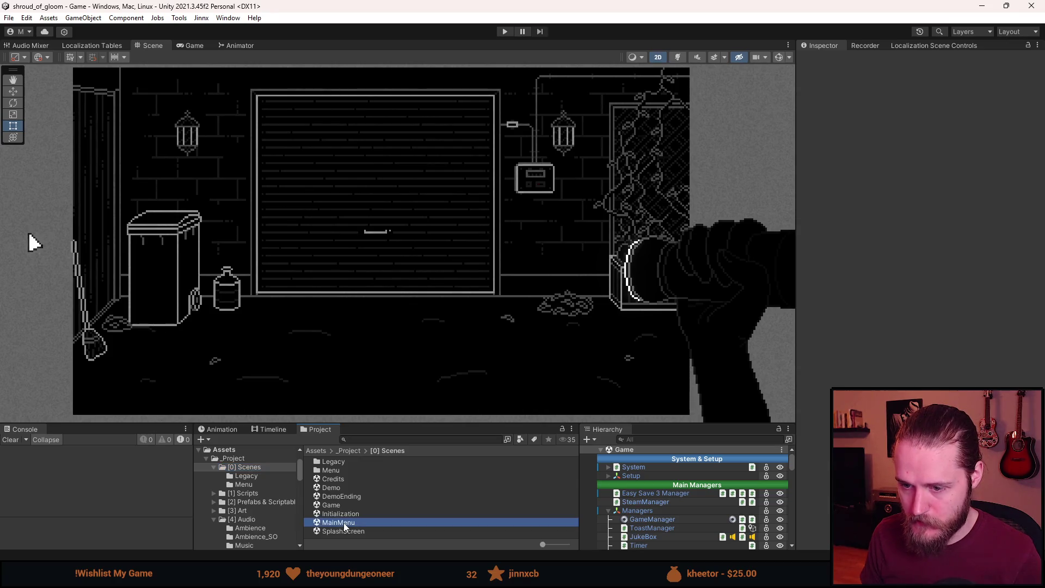
Expand MenuCanvas > Menu > MenuArt, select DoorPeek and enable it.
scroll(439, 319, down, 3)
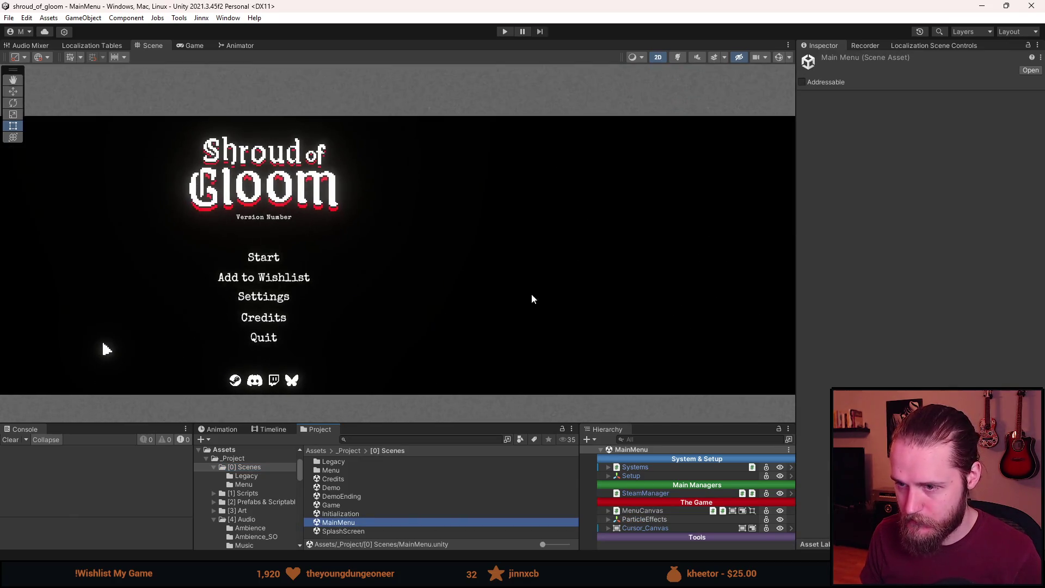
click(608, 511)
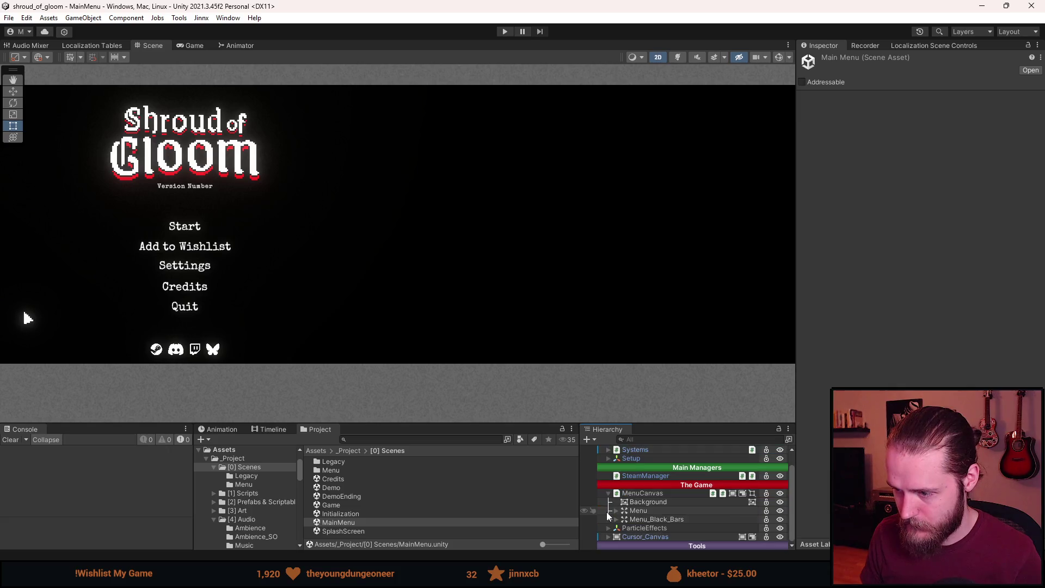
click(616, 511)
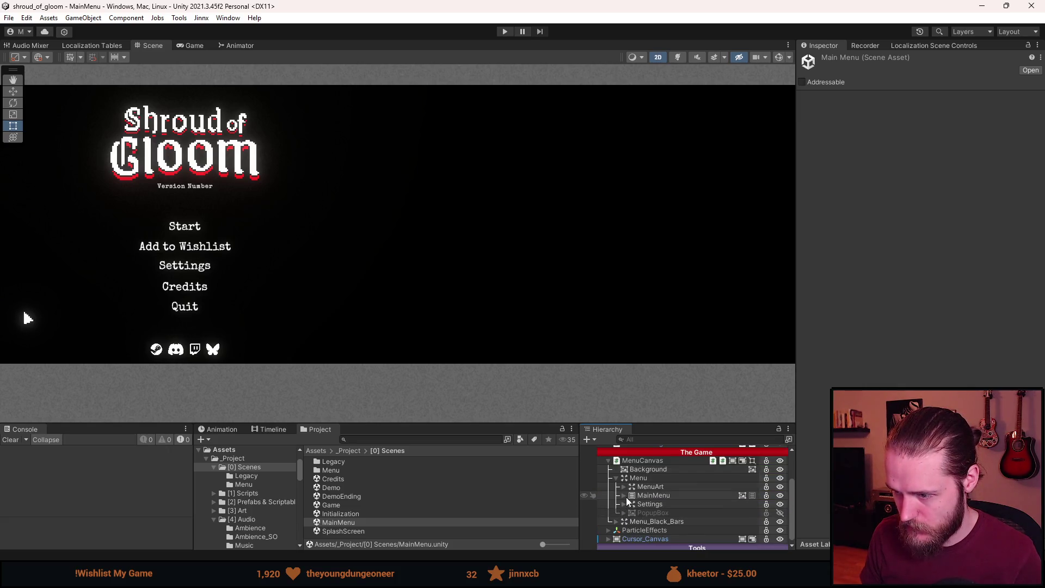
click(624, 487)
click(654, 495)
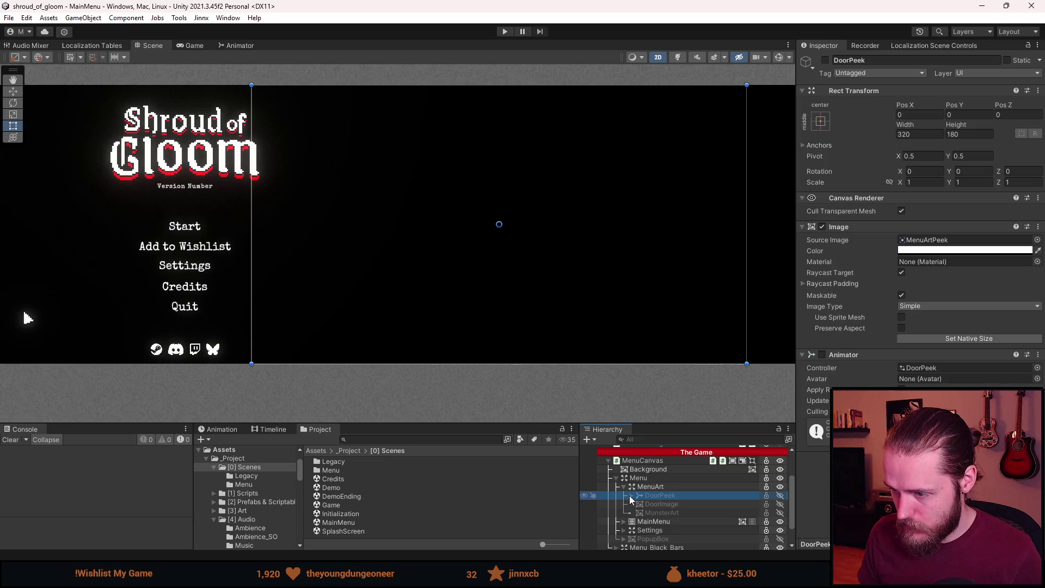
click(631, 495)
key(alt+shift+a)
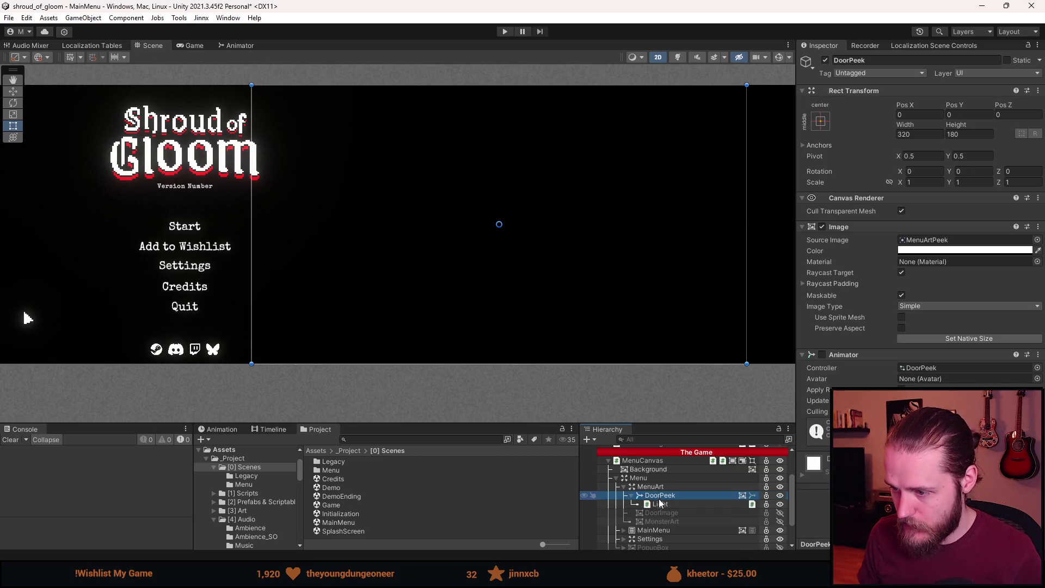
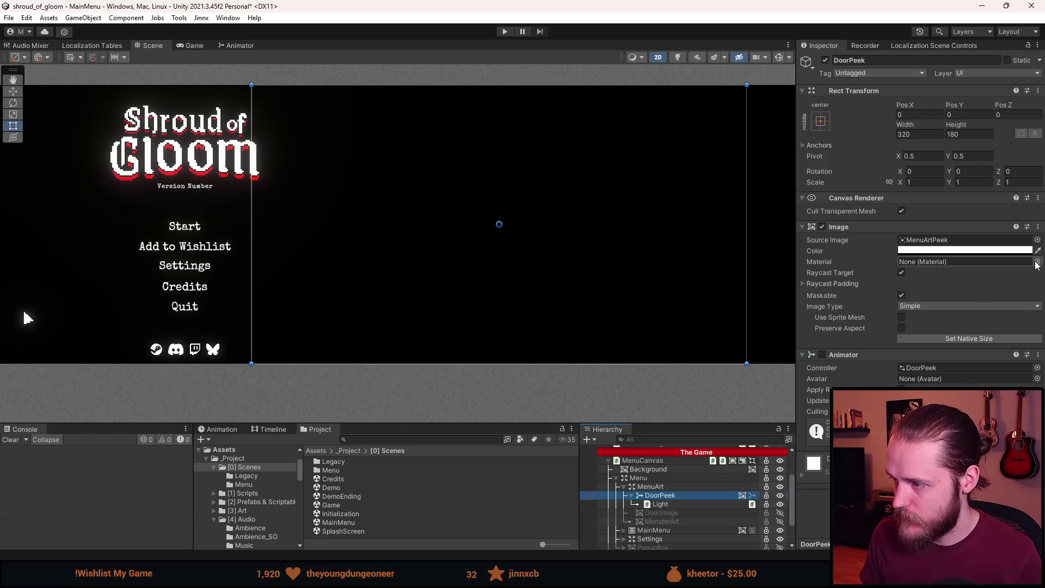
Give the DoorPeek image the Sprite-Lit-Default package material, leaving its tint unchanged.
click(938, 250)
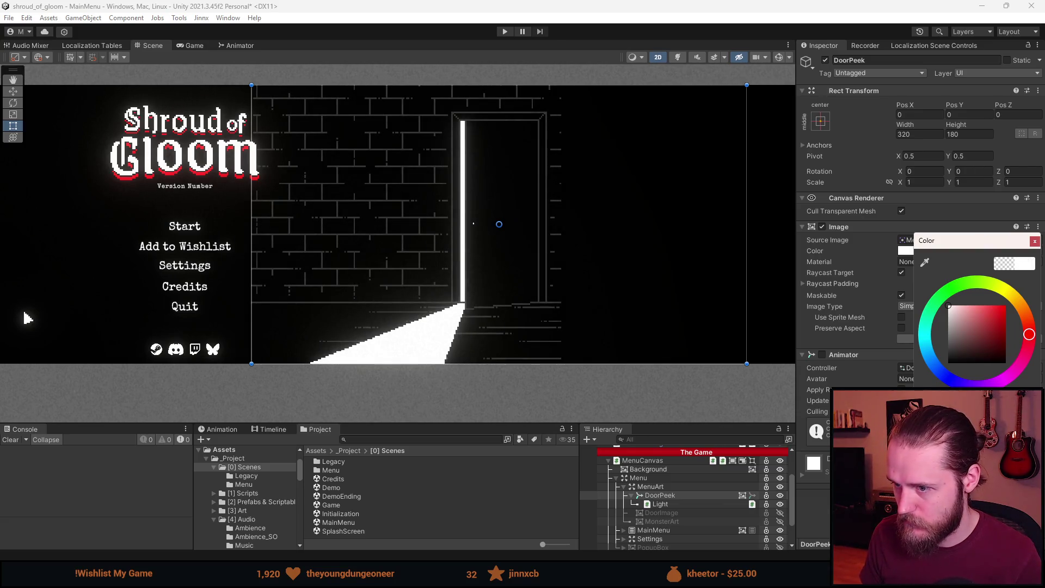
click(1034, 241)
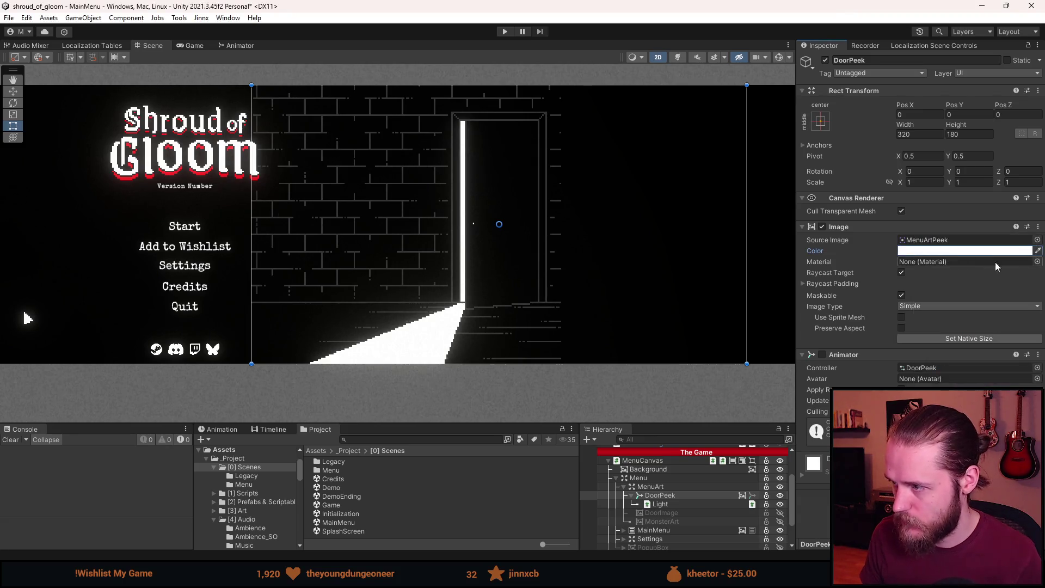
click(1037, 262)
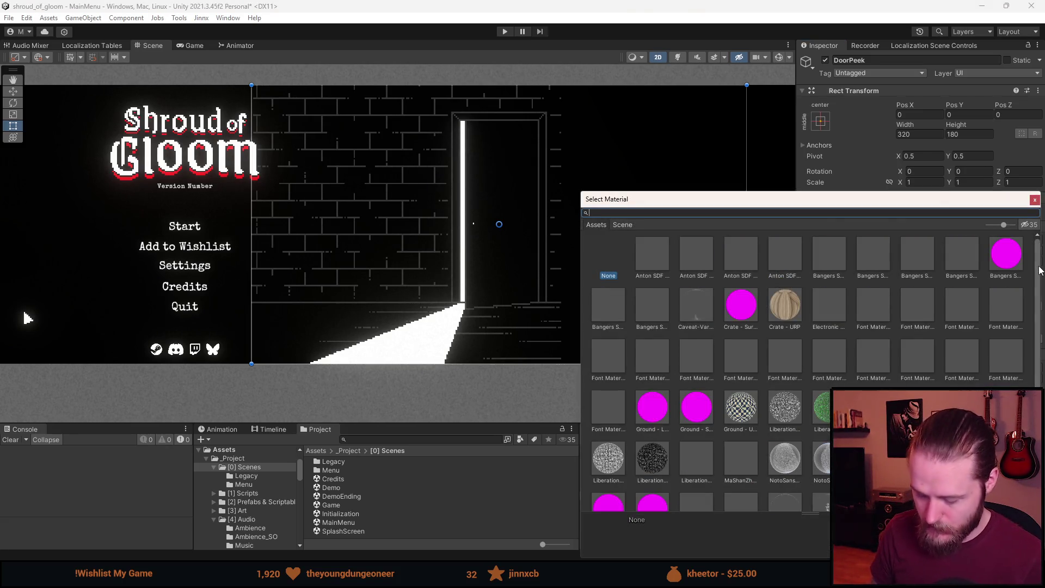
click(1030, 226)
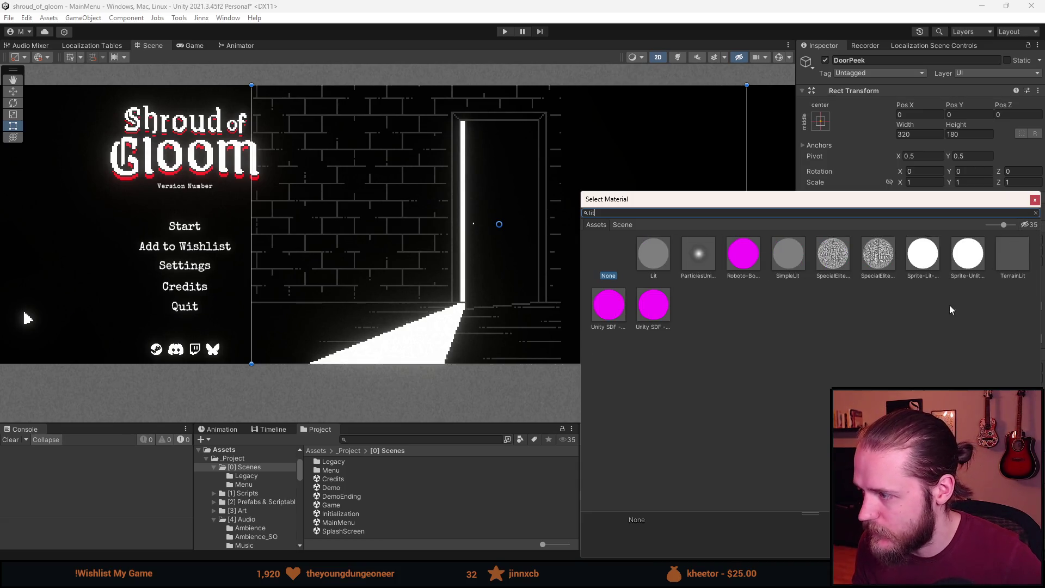
click(937, 261)
double_click(936, 261)
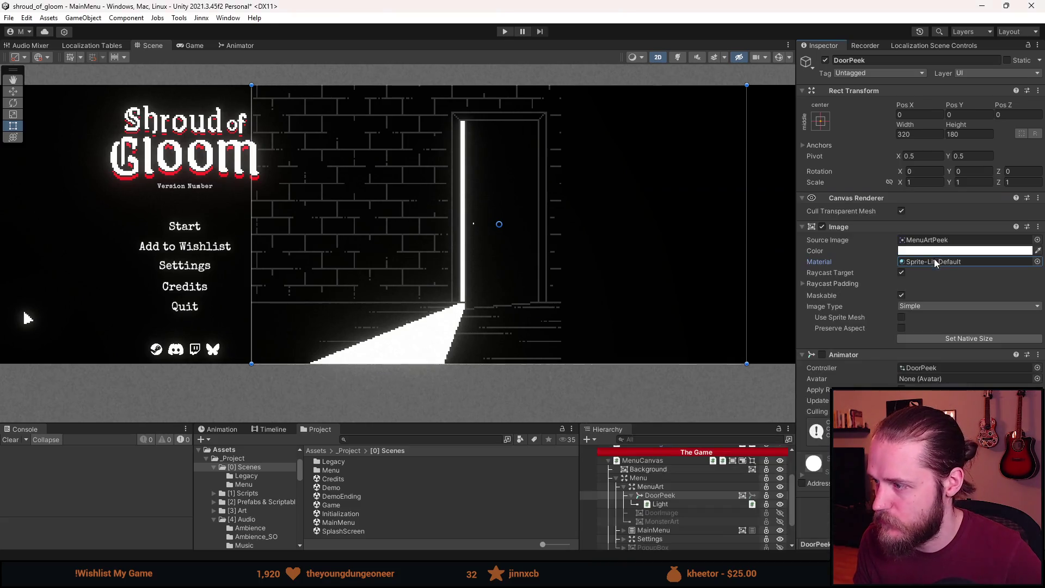
Enable Scene lighting and dim the door Light's intensity to 0.69.
click(678, 56)
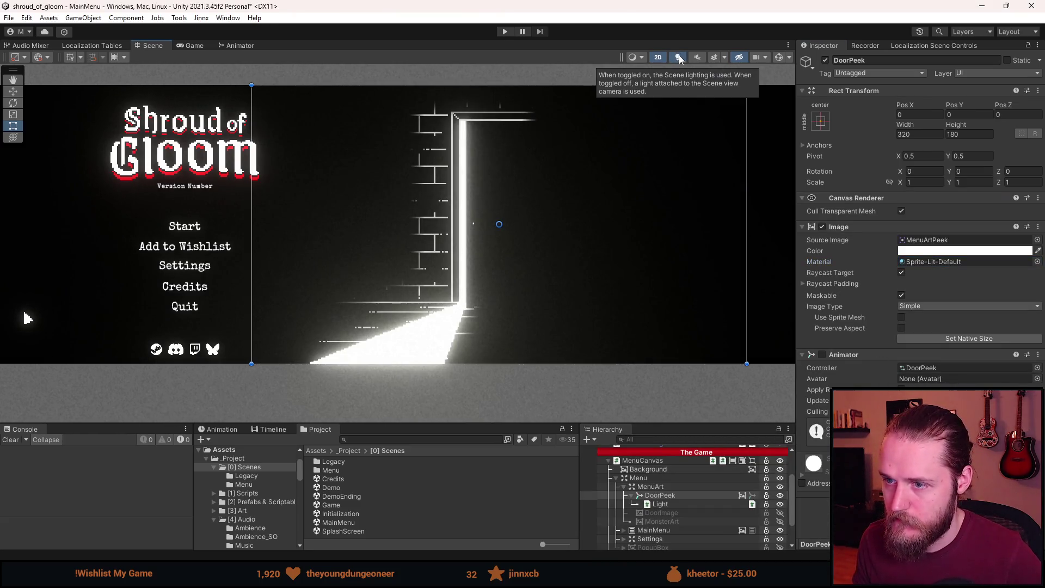
click(660, 505)
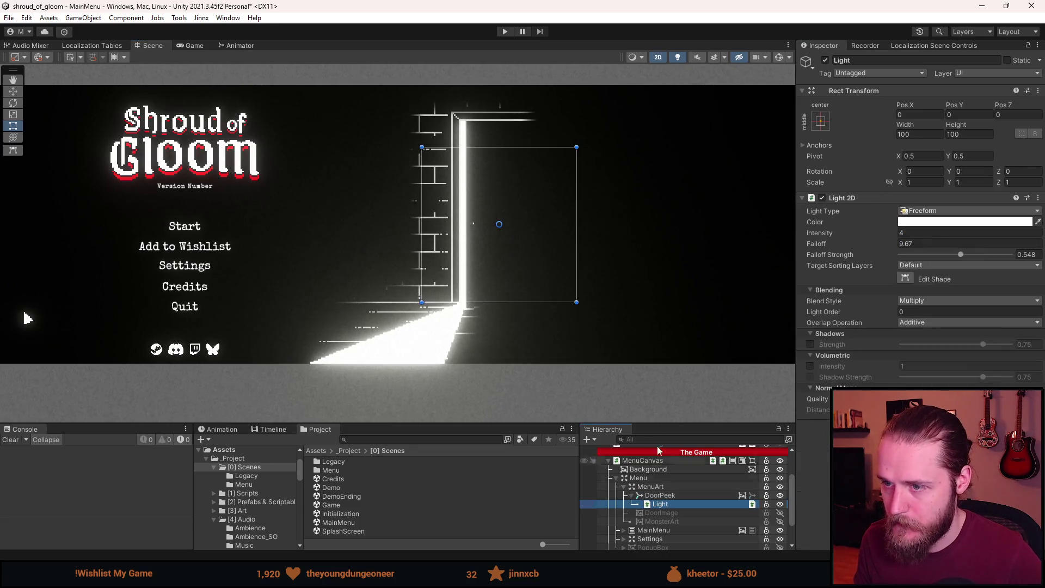
click(835, 235)
mouse_move(834, 235)
mouse_down()
mouse_move(763, 247)
mouse_move(780, 251)
mouse_up()
Turn on Edit Shape for the door's freeform Light 2D.
scroll(414, 355, up, 5)
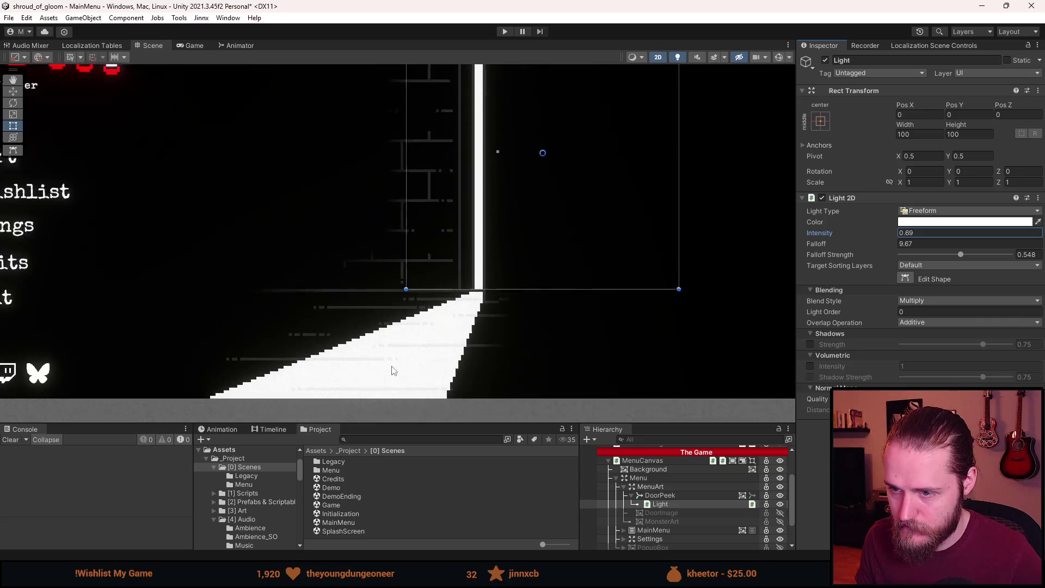
scroll(490, 325, down, 4)
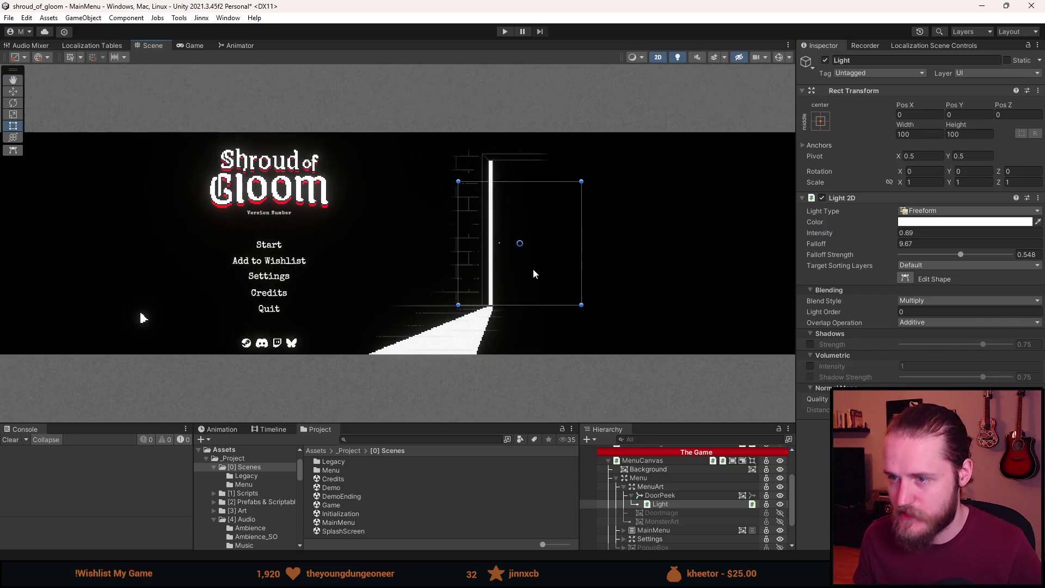
scroll(533, 268, up, 1)
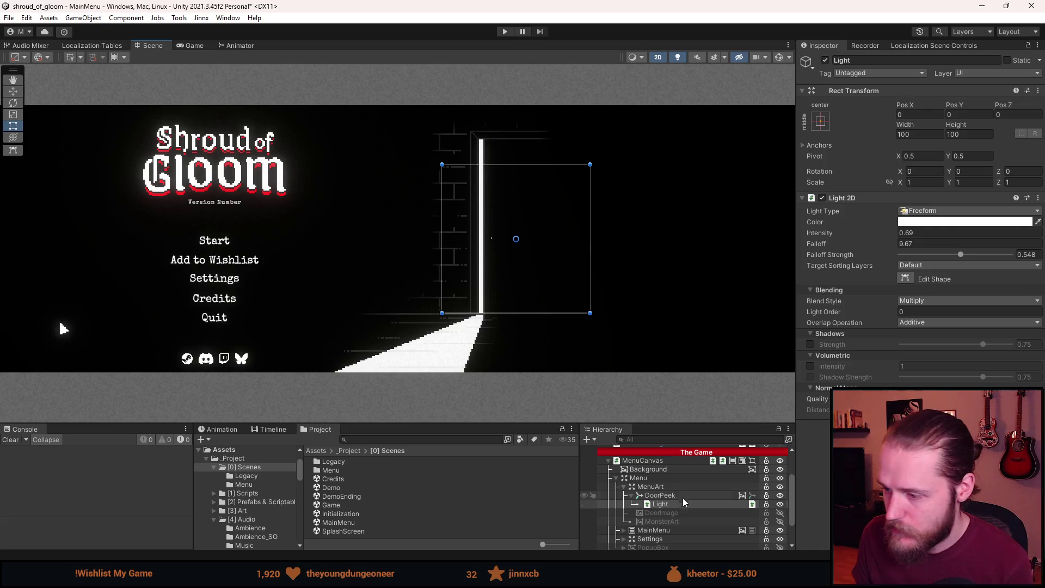
click(906, 278)
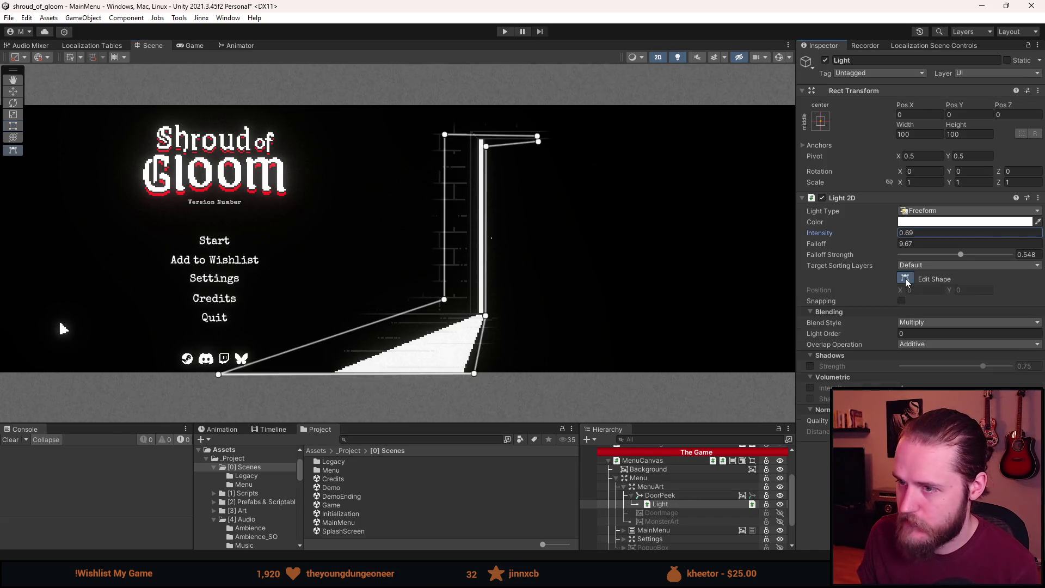
Drag the light's top vertices up and outward over the door frame and brick wall.
scroll(517, 129, up, 8)
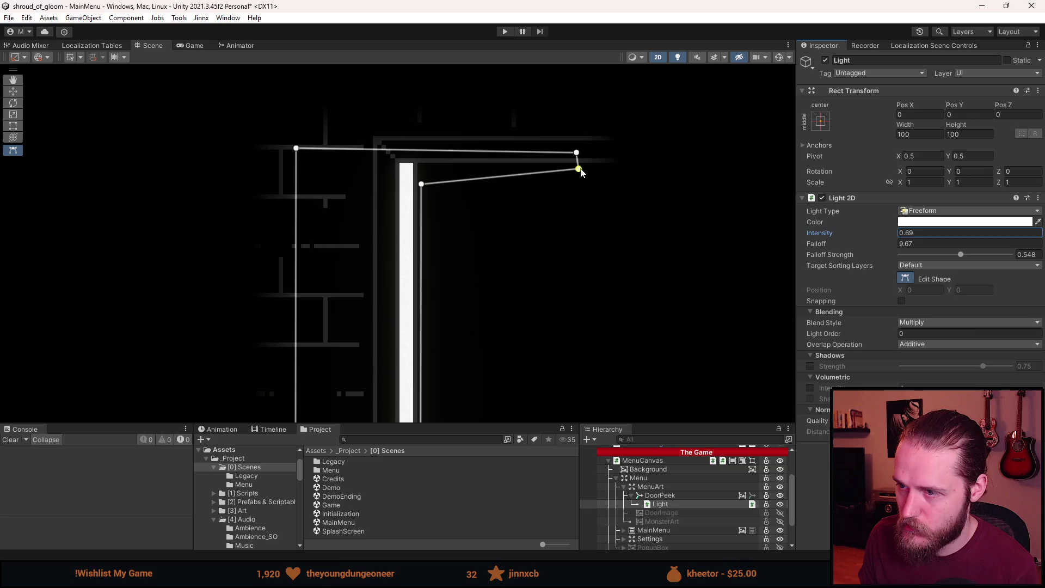
mouse_move(577, 154)
mouse_down()
mouse_move(467, 152)
mouse_move(464, 113)
mouse_move(463, 130)
mouse_move(434, 131)
mouse_move(472, 114)
mouse_move(577, 128)
mouse_move(673, 123)
mouse_move(630, 103)
mouse_move(640, 105)
mouse_move(636, 119)
mouse_up()
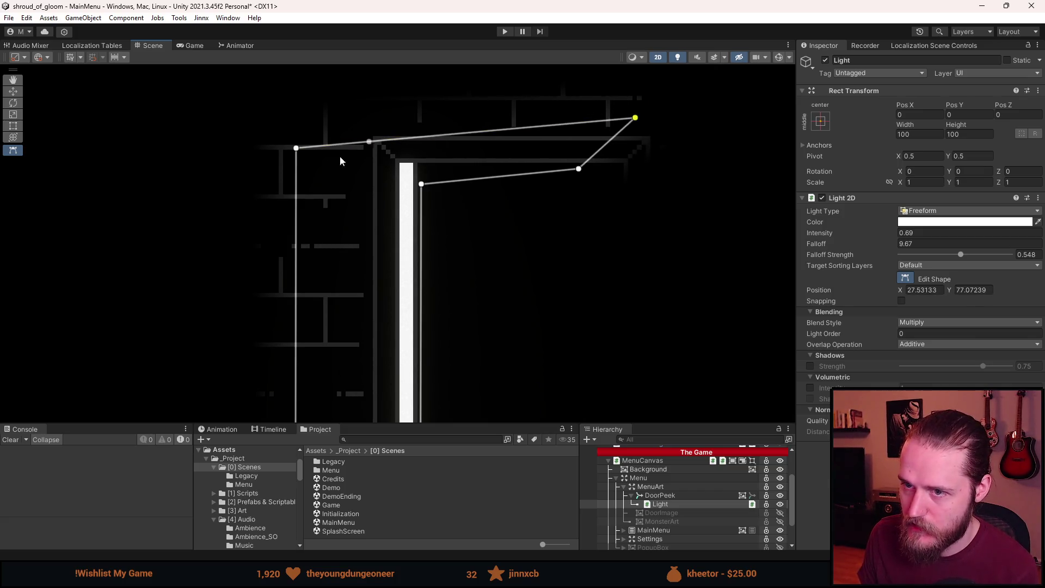
mouse_move(296, 148)
mouse_down()
mouse_move(283, 118)
mouse_move(279, 126)
mouse_up()
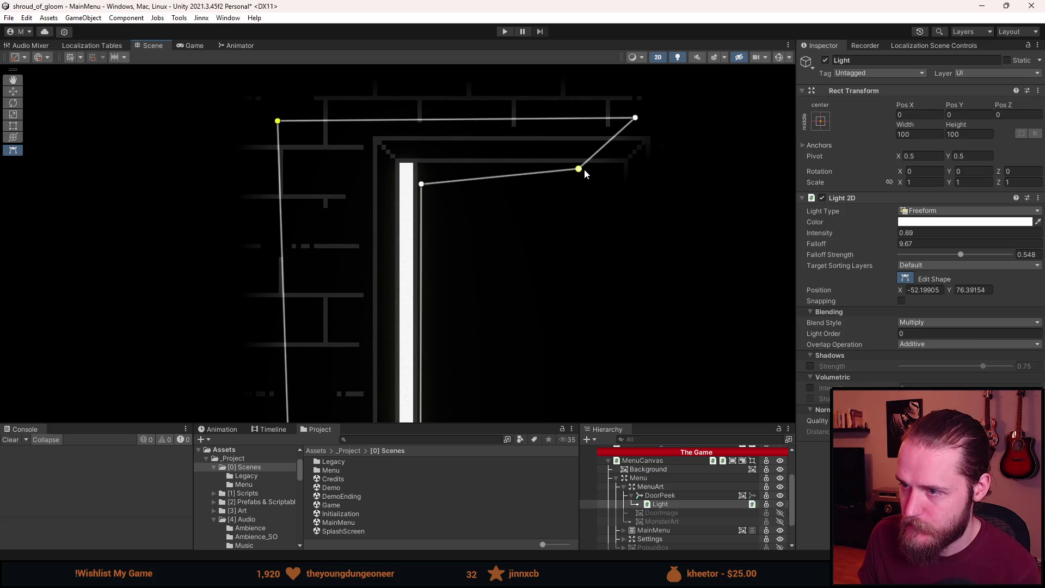
drag(582, 170, 582, 156)
mouse_move(423, 186)
mouse_down()
mouse_move(408, 145)
mouse_move(425, 147)
mouse_up()
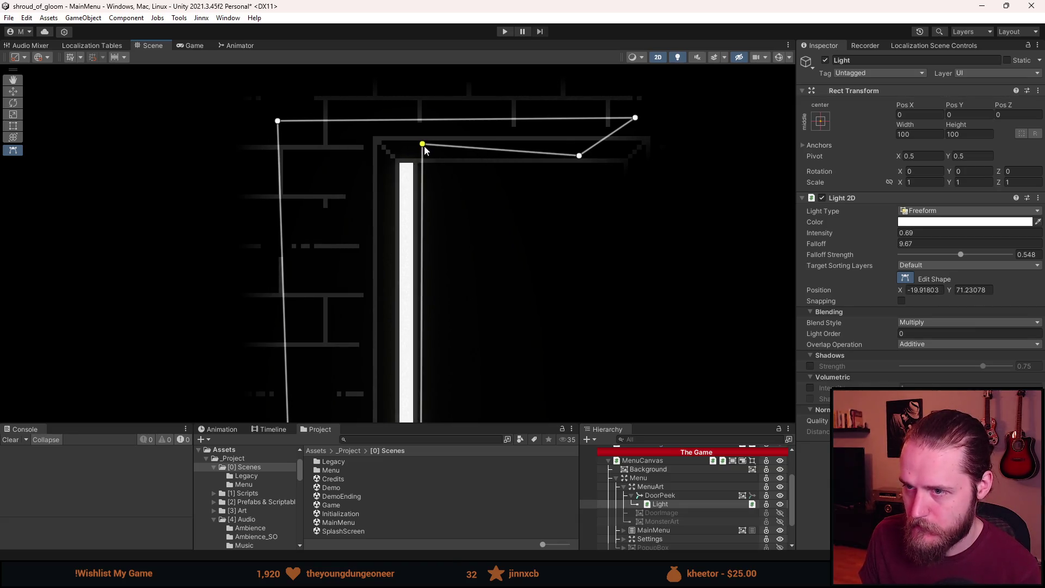
mouse_move(585, 157)
mouse_down()
mouse_move(582, 143)
mouse_move(601, 144)
mouse_up()
Refine the top vertices, raising inner points to the door corners and pushing the top-left further out.
scroll(563, 195, down, 2)
scroll(564, 196, down, 1)
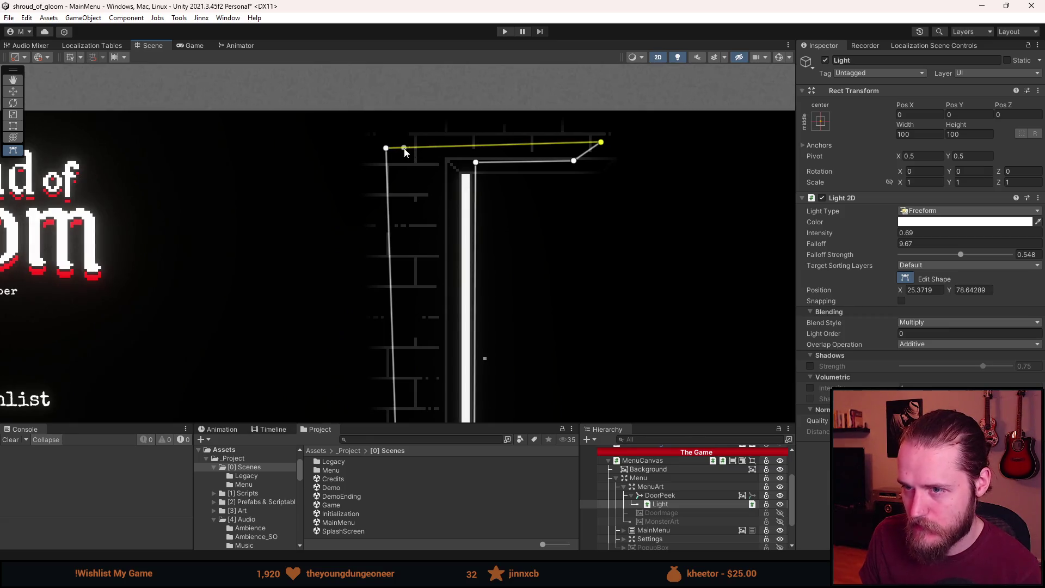
drag(386, 148, 386, 144)
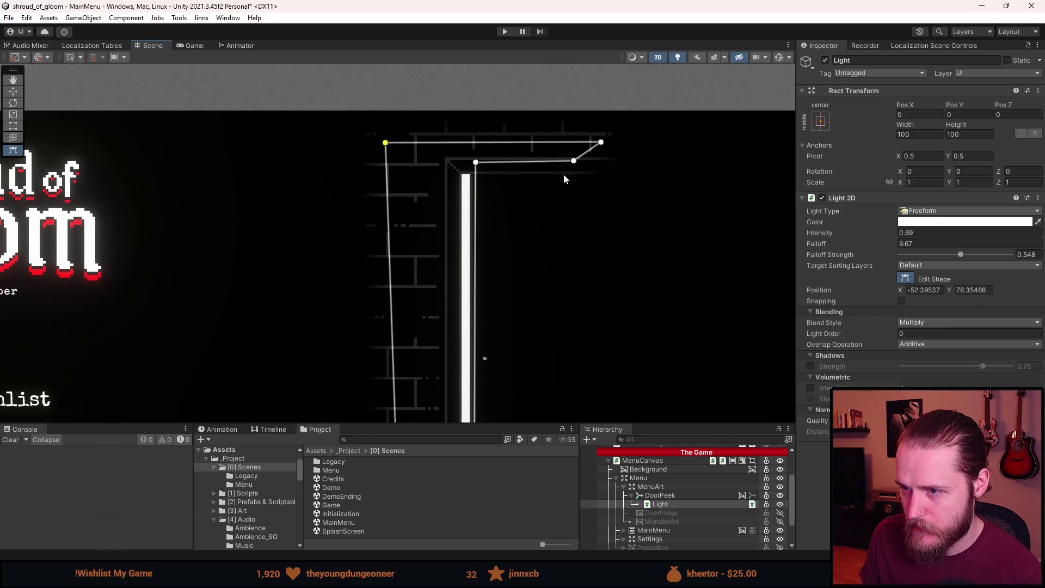
scroll(580, 205, down, 1)
scroll(574, 174, up, 3)
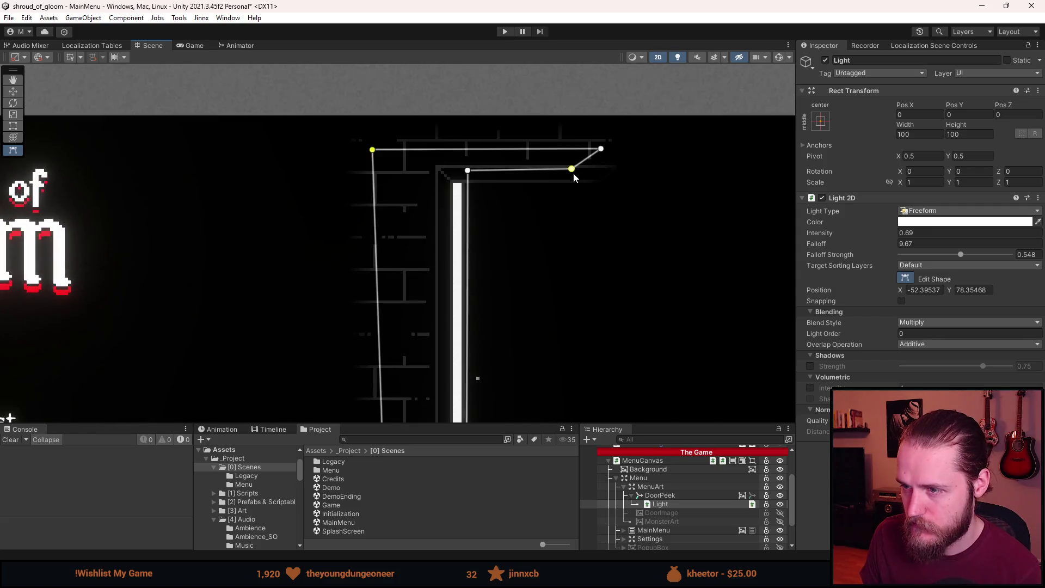
drag(572, 170, 572, 162)
drag(421, 173, 418, 156)
drag(572, 163, 619, 121)
mouse_move(287, 143)
mouse_down()
mouse_move(253, 125)
mouse_move(220, 126)
mouse_move(230, 122)
mouse_up()
Stretch the light's lower-left vertices outward, extending the floor spill far to the left.
scroll(241, 147, down, 3)
scroll(270, 193, down, 3)
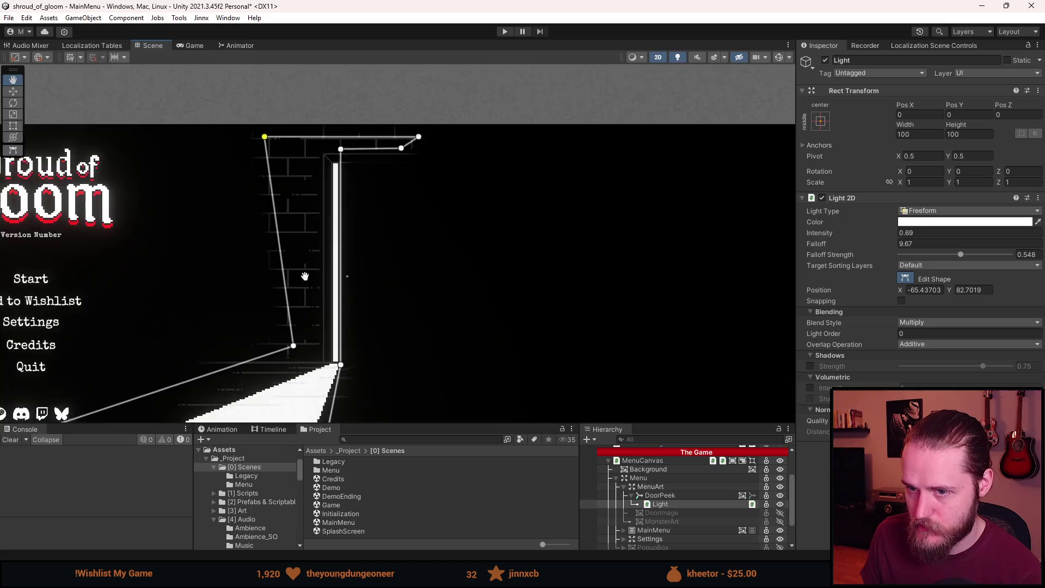
scroll(348, 294, up, 5)
mouse_move(345, 296)
mouse_down()
mouse_move(296, 299)
mouse_move(308, 296)
mouse_move(304, 318)
mouse_move(390, 315)
mouse_up()
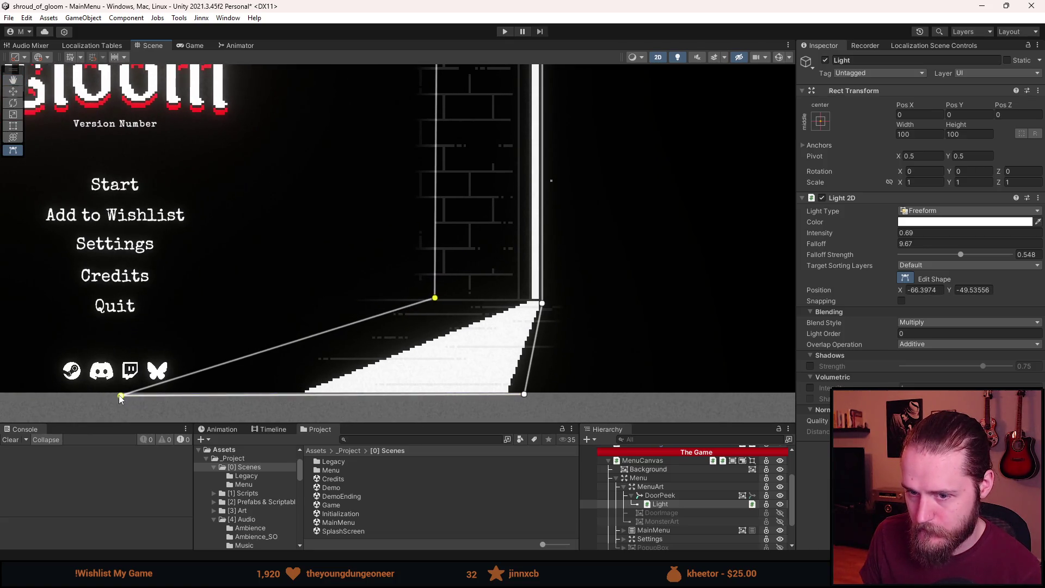
drag(121, 396, 32, 398)
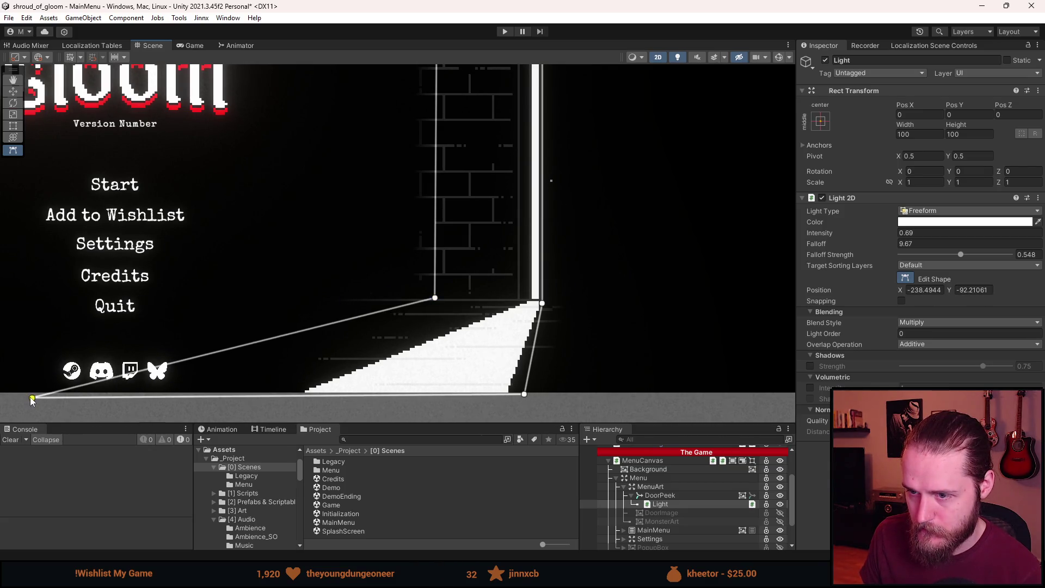
scroll(319, 339, down, 2)
scroll(436, 335, up, 1)
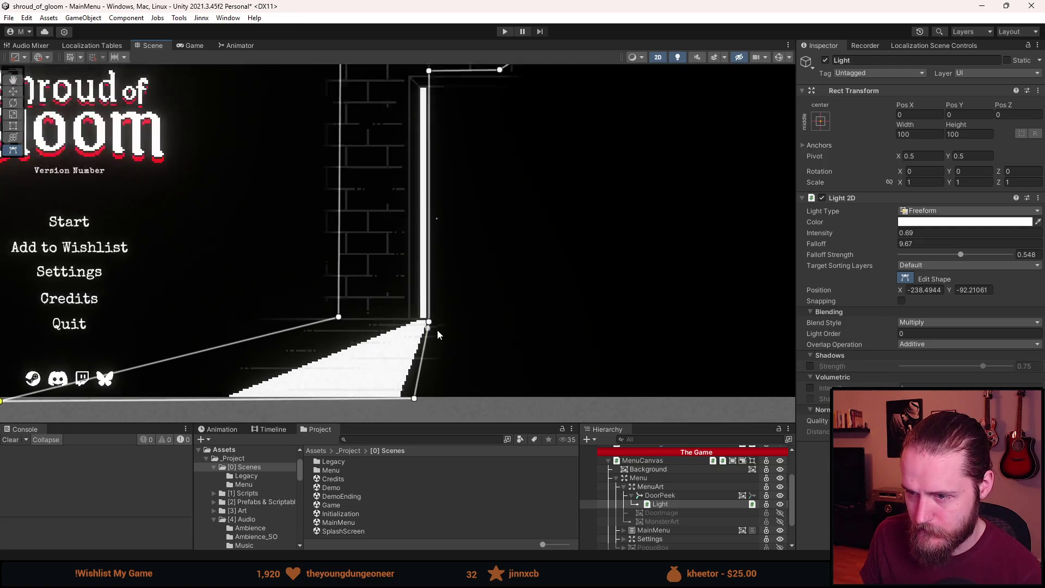
scroll(438, 333, up, 6)
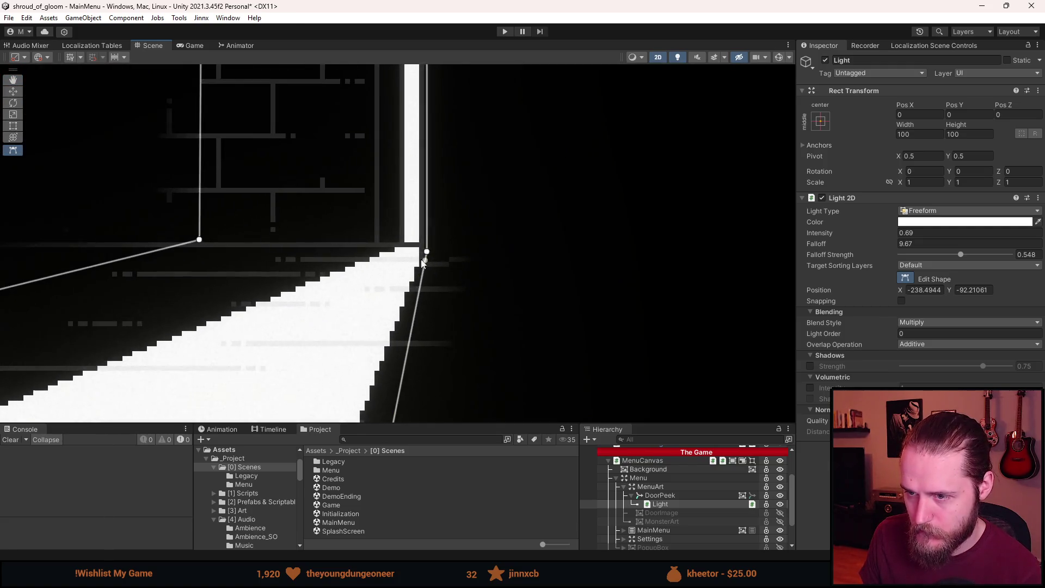
scroll(423, 263, up, 2)
Align the door-corner and inner vertices with the door edge and set the bottom corner on the floor edge.
mouse_move(429, 247)
mouse_down()
mouse_move(412, 277)
mouse_move(374, 290)
mouse_move(395, 288)
mouse_up()
scroll(396, 286, down, 2)
scroll(396, 287, up, 1)
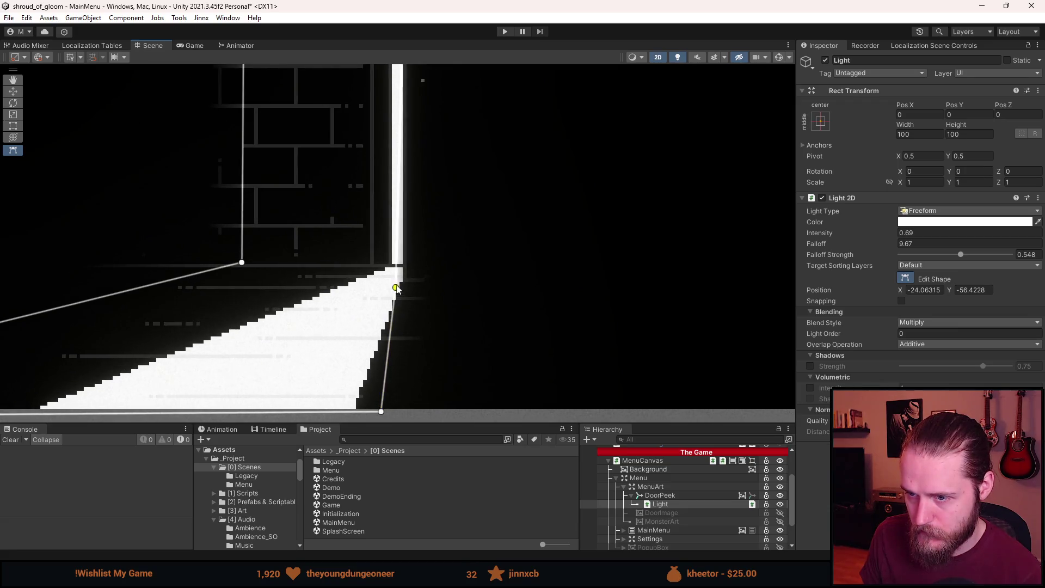
scroll(430, 229, down, 2)
scroll(401, 185, up, 3)
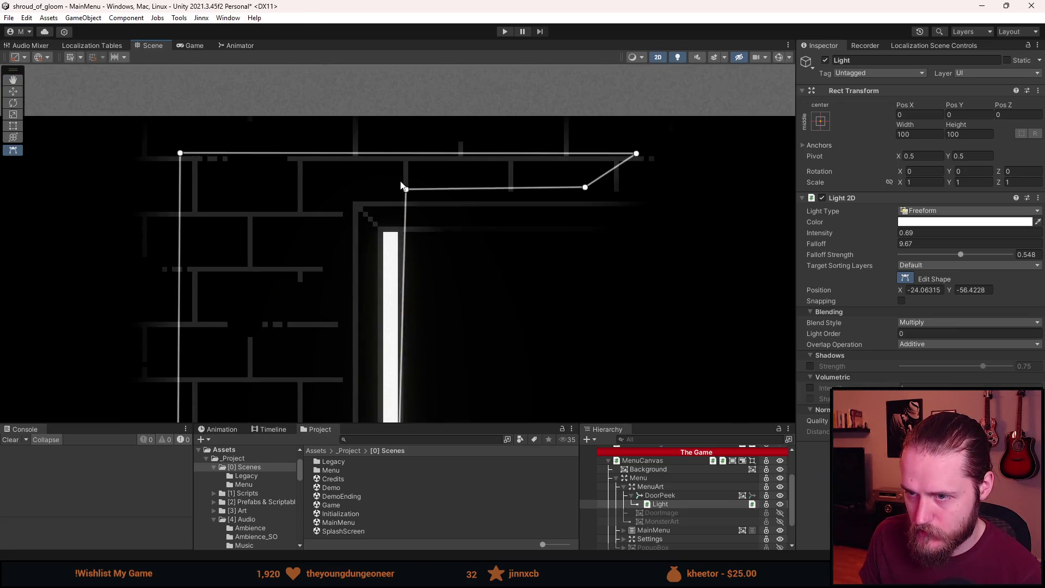
drag(405, 189, 384, 190)
scroll(385, 192, down, 3)
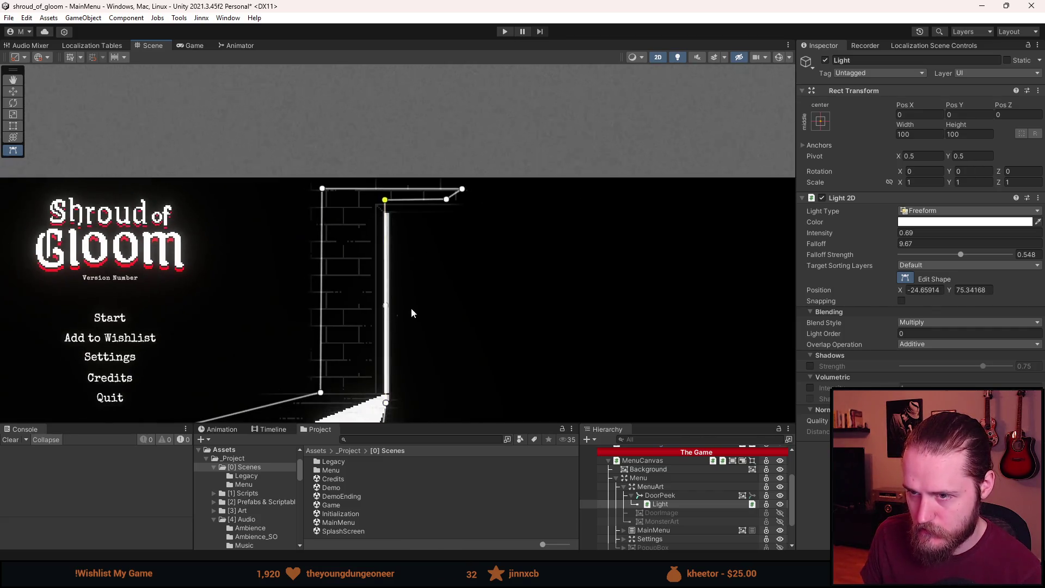
scroll(409, 326, up, 5)
mouse_move(397, 397)
mouse_down()
mouse_move(453, 403)
mouse_move(400, 409)
mouse_up()
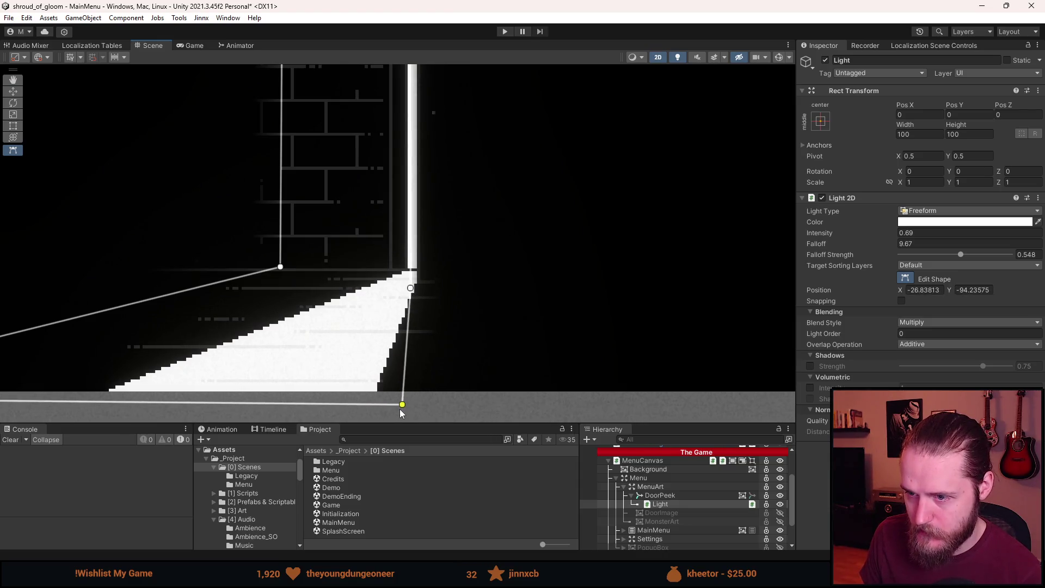
scroll(399, 409, down, 2)
scroll(403, 387, down, 4)
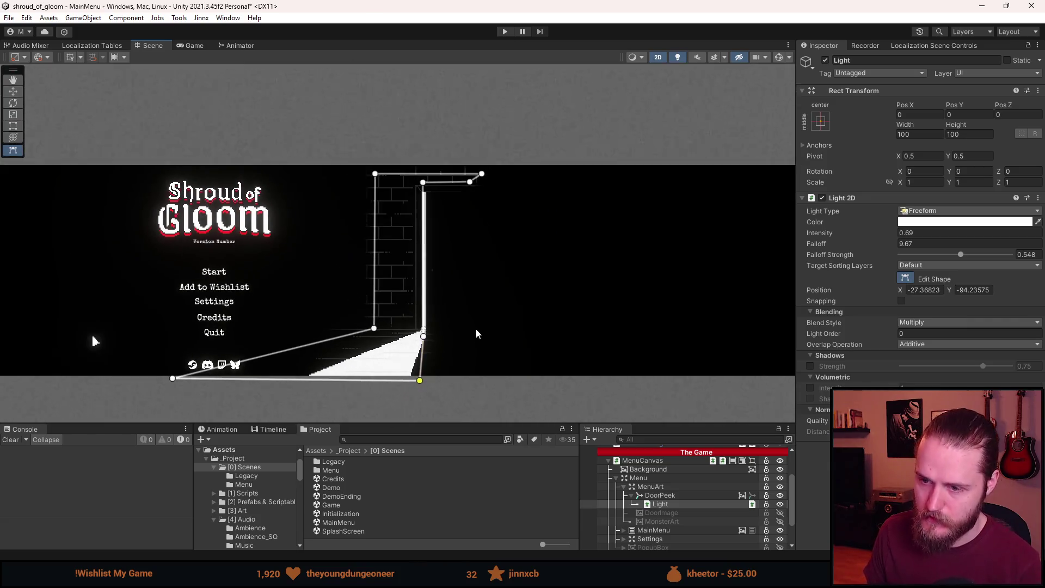
Pull the light's top-right corner inward and move the top-left points down and left.
click(195, 45)
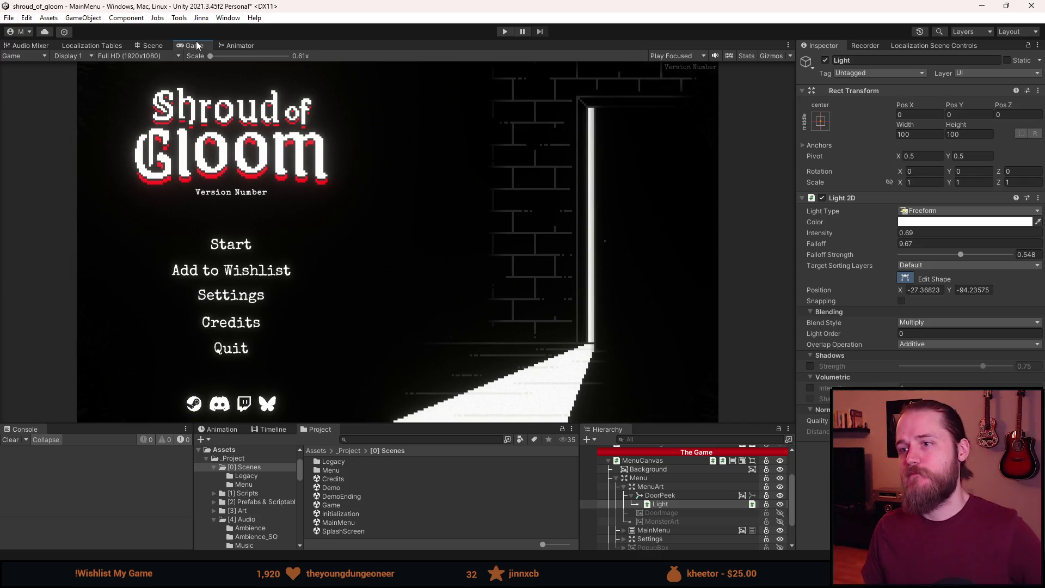
click(154, 47)
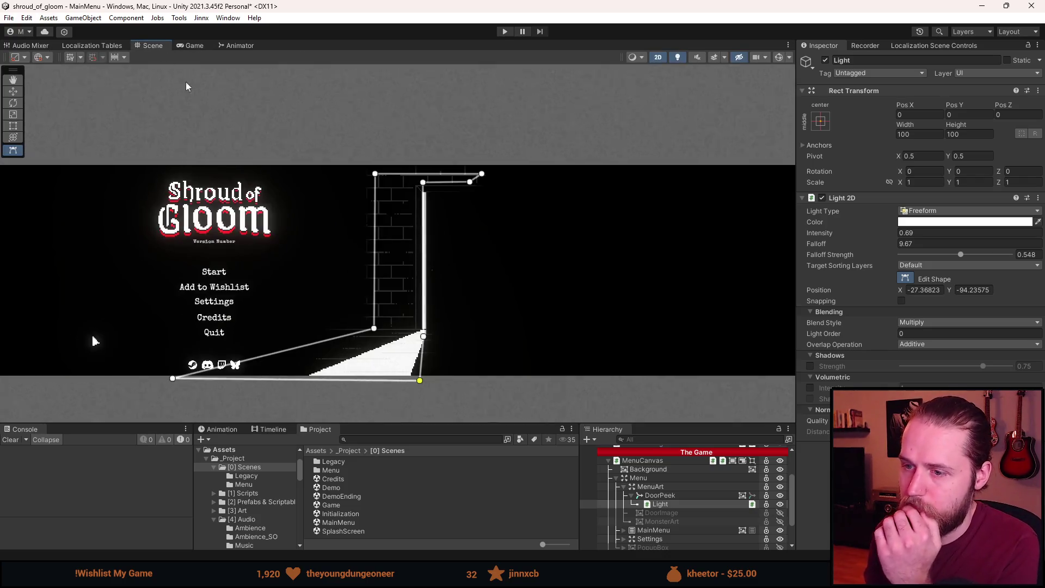
scroll(465, 195, up, 5)
drag(562, 167, 378, 176)
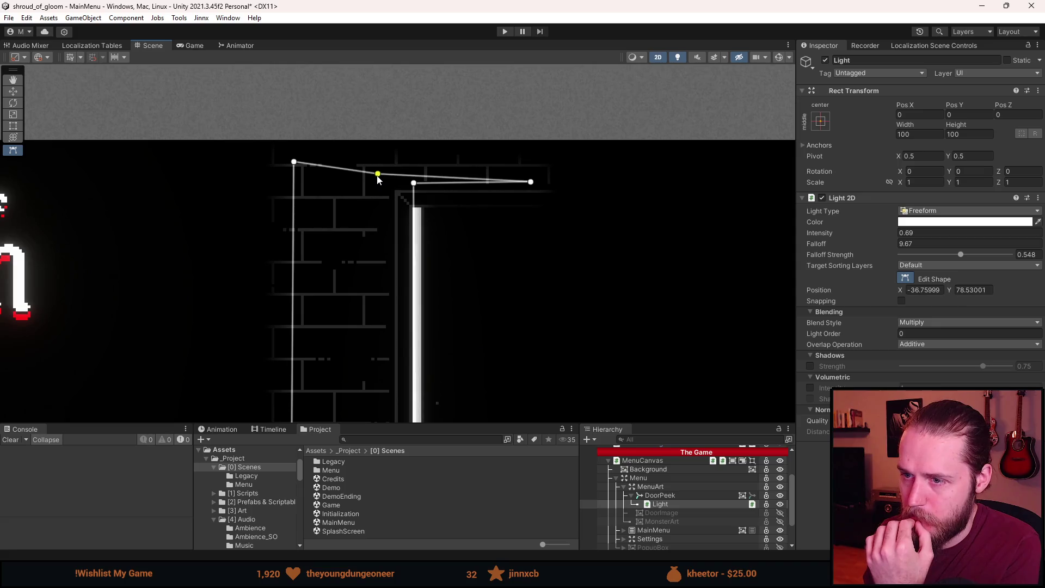
mouse_move(288, 162)
mouse_down()
mouse_move(301, 179)
mouse_move(289, 197)
mouse_up()
drag(378, 174, 329, 175)
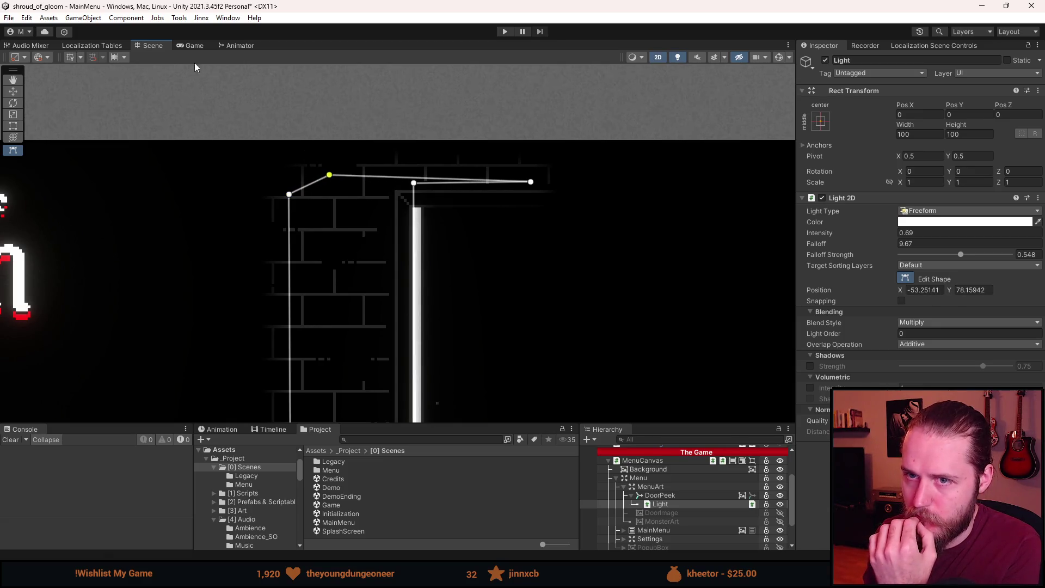
Nudge the right corner inward and lower the points above the door frame, checking the Game view.
click(193, 46)
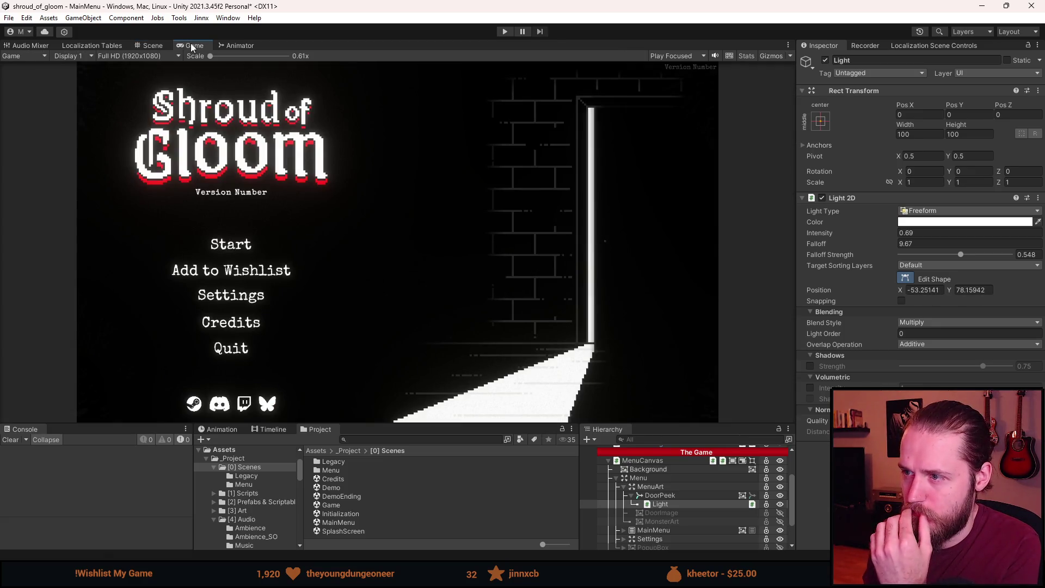
click(153, 46)
drag(528, 184, 508, 184)
click(414, 183)
drag(413, 183, 411, 198)
drag(333, 176, 294, 204)
scroll(315, 204, down, 2)
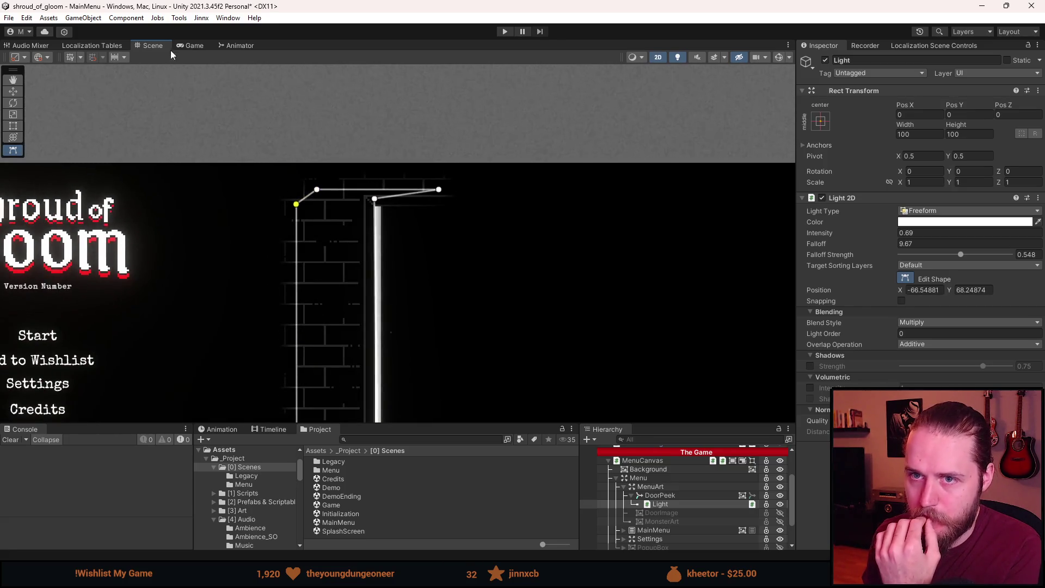
click(186, 47)
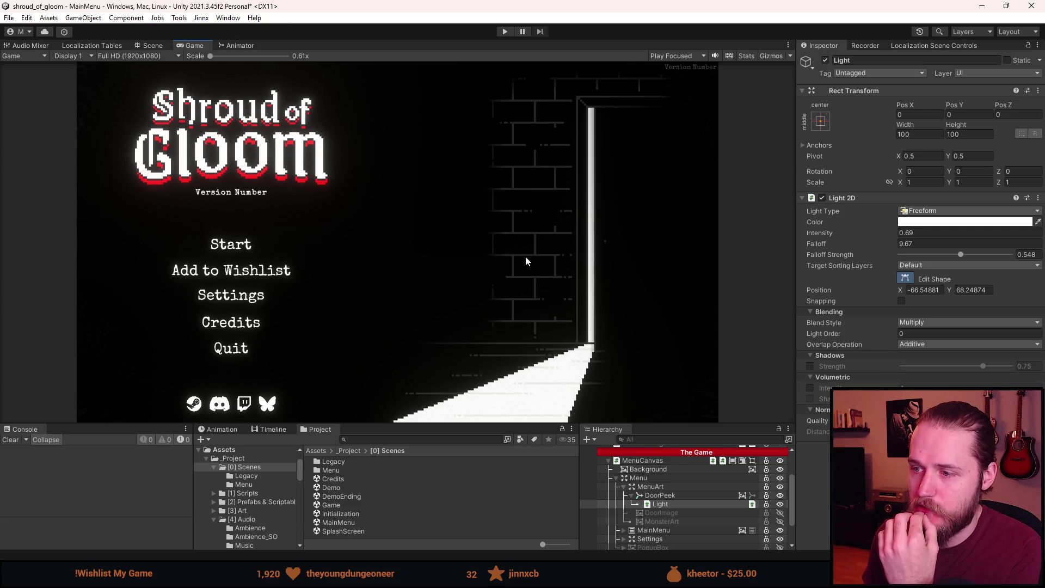
click(147, 46)
scroll(390, 343, up, 6)
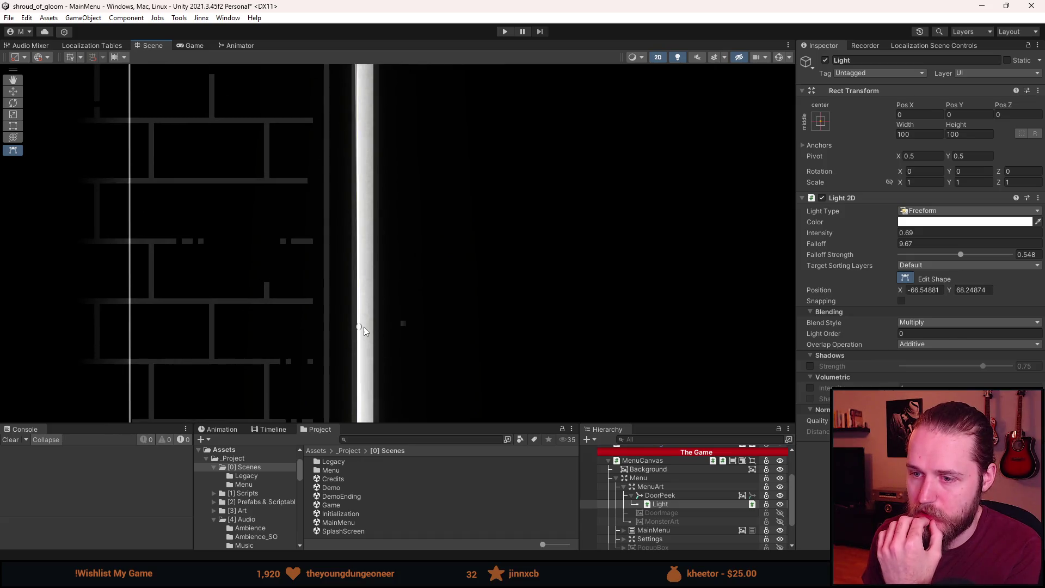
Add a point on the light's right door edge and drag the edge points into place.
click(362, 322)
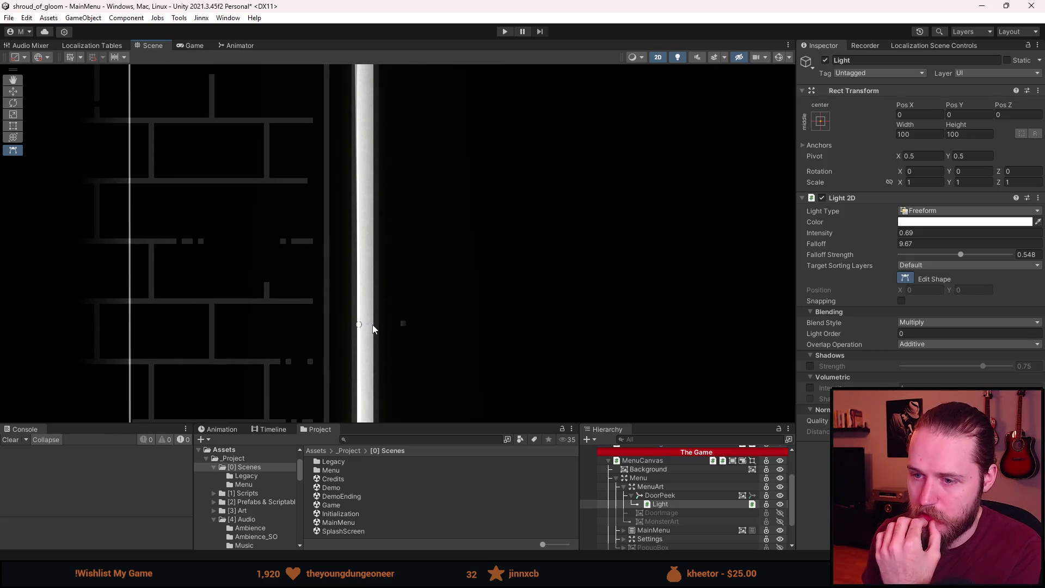
mouse_move(358, 324)
mouse_down()
mouse_move(402, 320)
mouse_move(356, 309)
mouse_up()
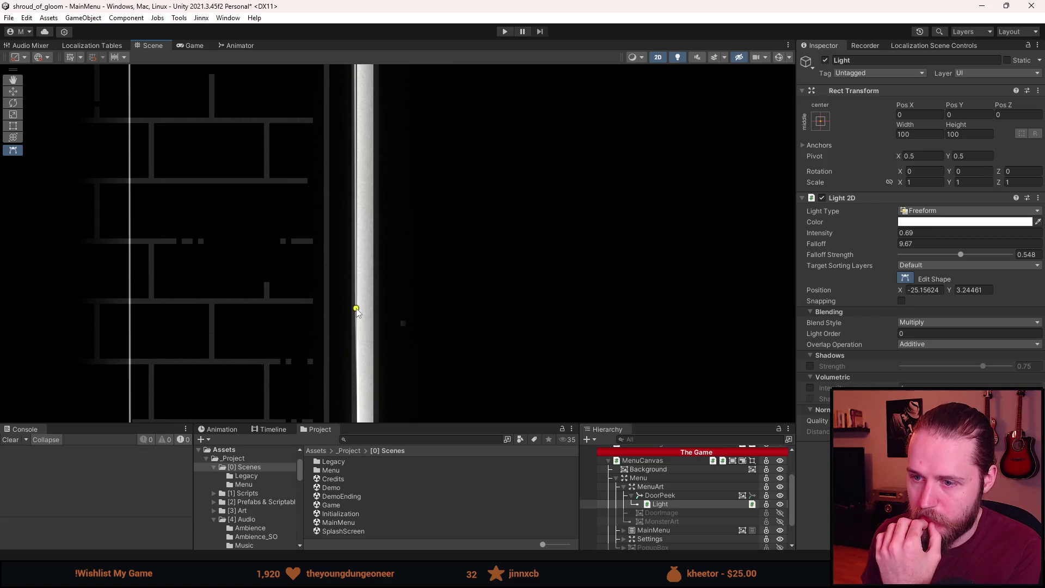
scroll(356, 308, down, 3)
scroll(368, 284, up, 3)
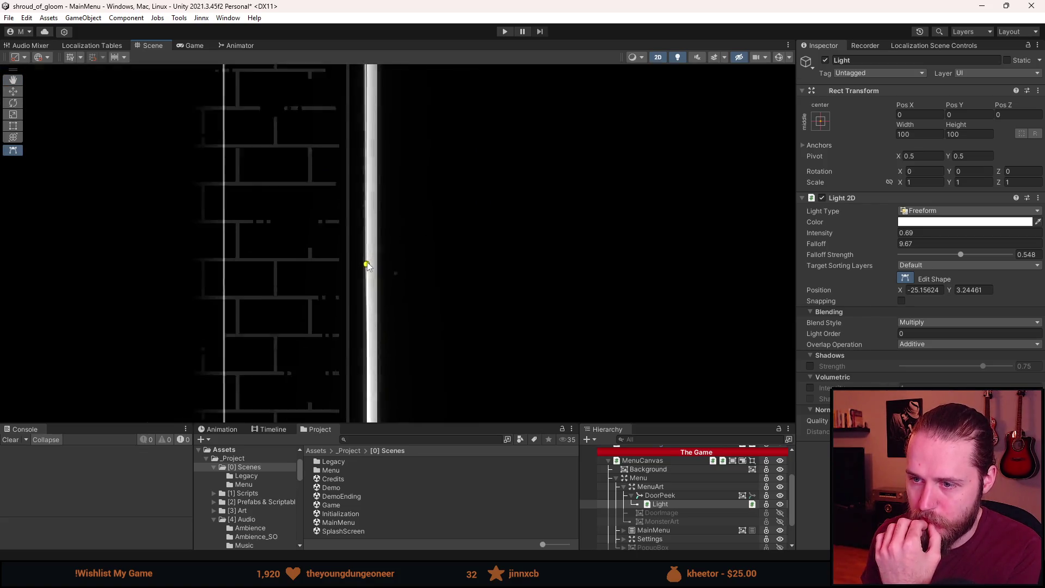
click(368, 292)
mouse_move(368, 292)
mouse_down()
mouse_move(366, 301)
mouse_move(410, 284)
mouse_up()
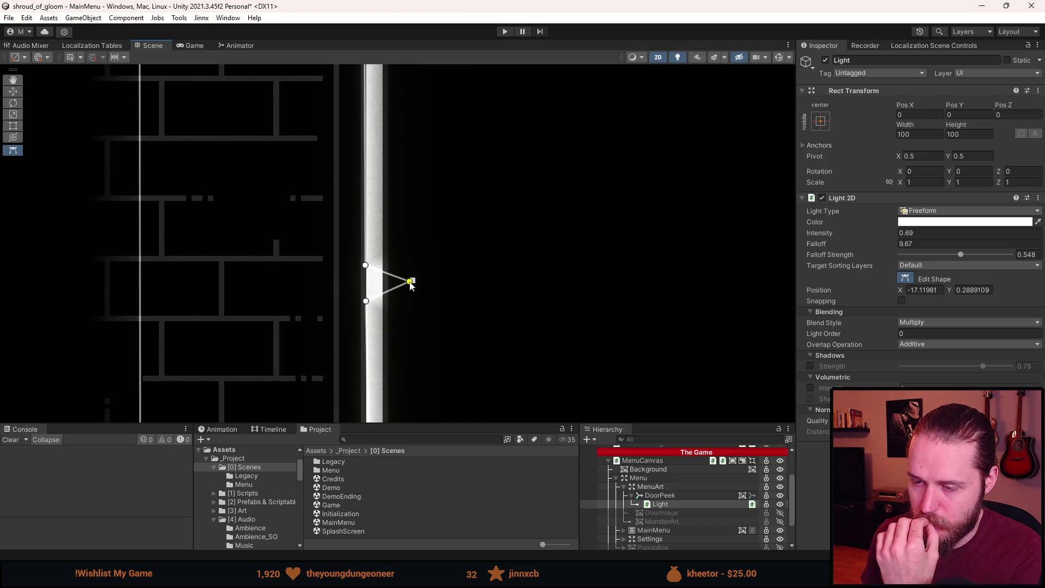
mouse_move(366, 302)
mouse_down()
mouse_move(364, 272)
mouse_move(416, 276)
mouse_move(417, 291)
mouse_up()
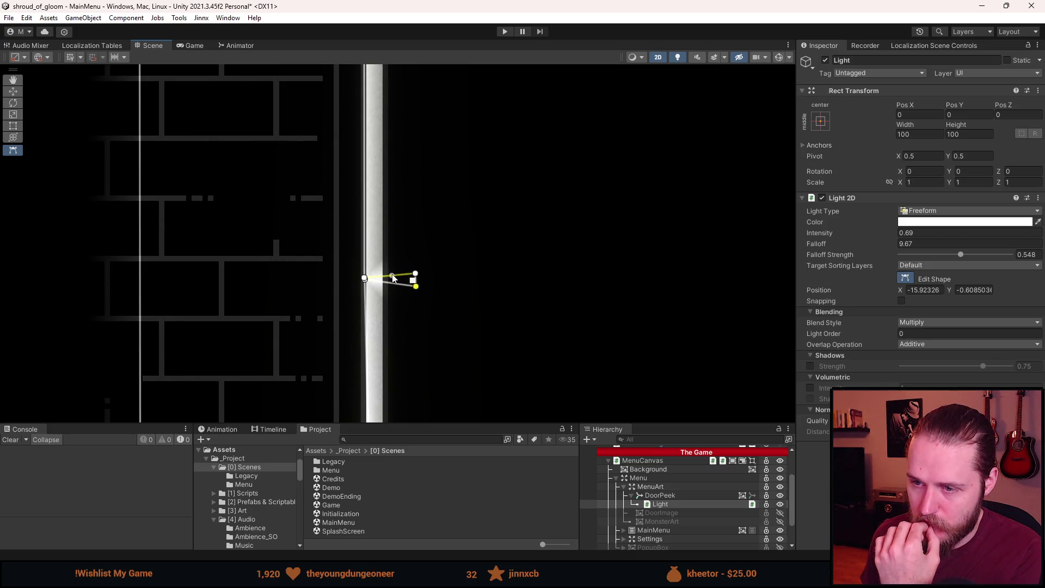
Bow the right edge outward with a mid-edge point at X -16.18, Y 0.04, verifying in Game view.
click(194, 46)
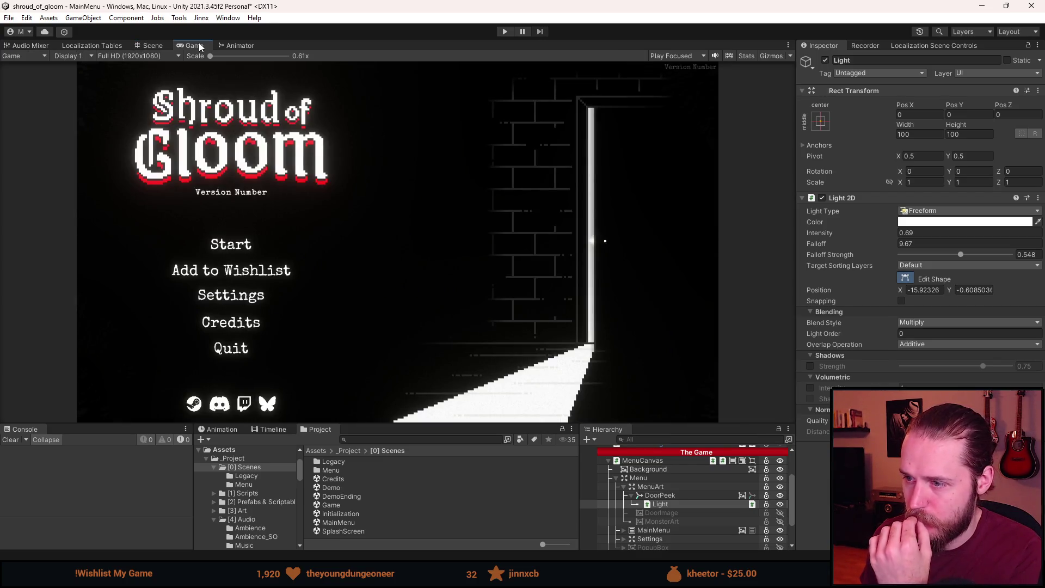
scroll(622, 256, up, 2)
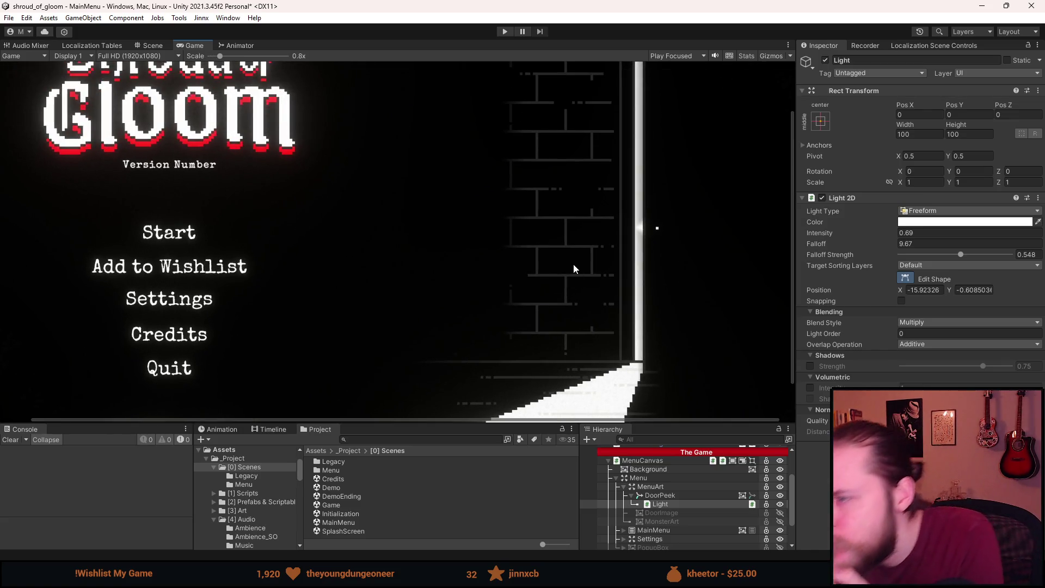
scroll(615, 270, down, 2)
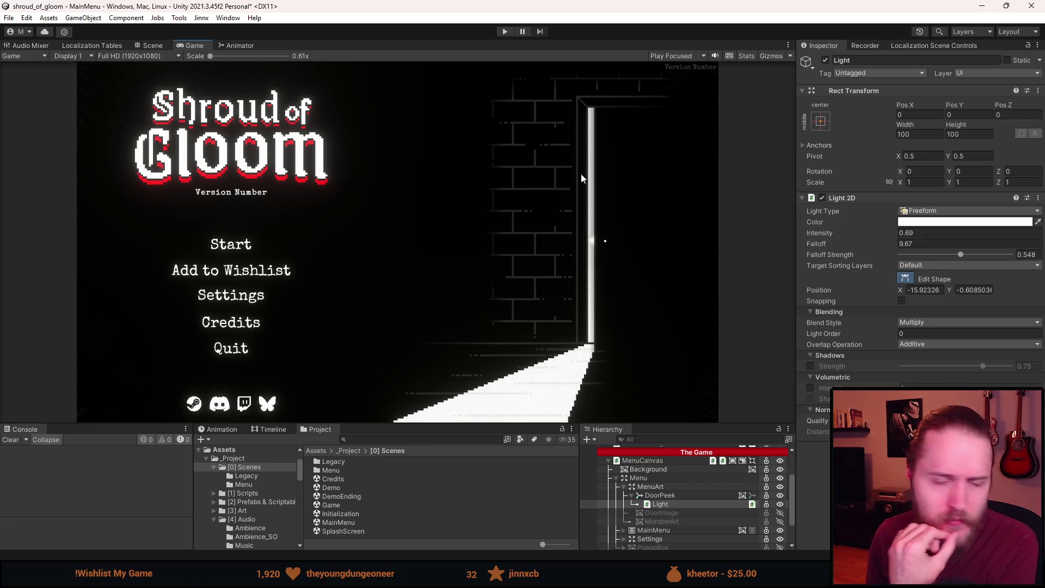
click(159, 46)
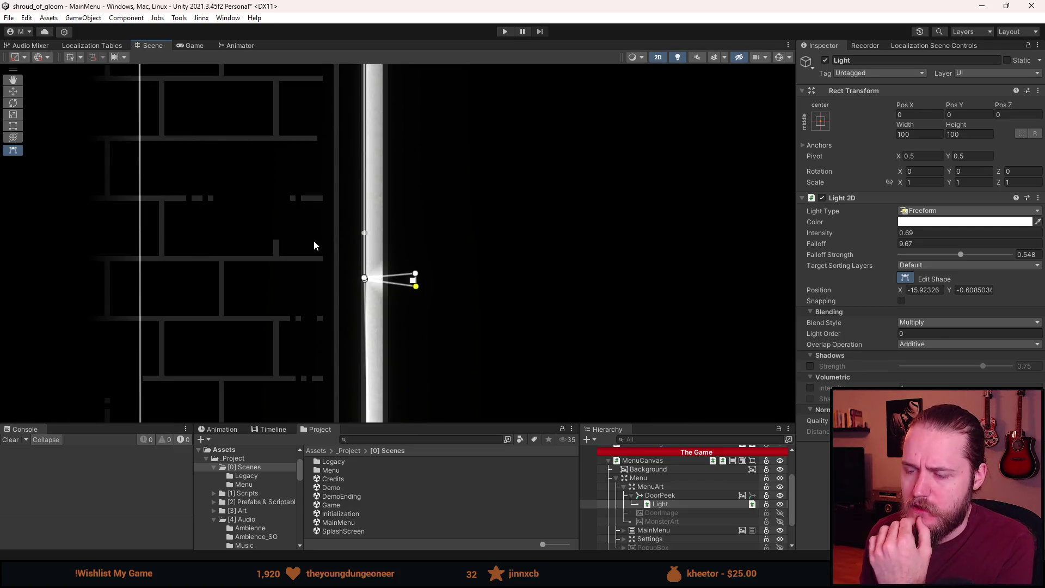
drag(472, 280, 443, 276)
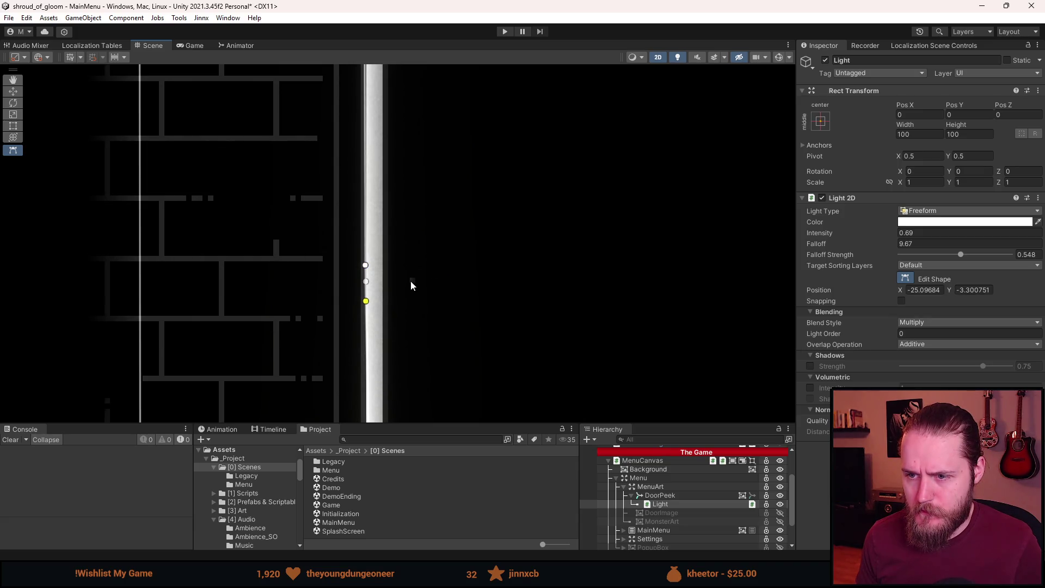
scroll(411, 280, down, 3)
click(407, 287)
scroll(407, 285, down, 2)
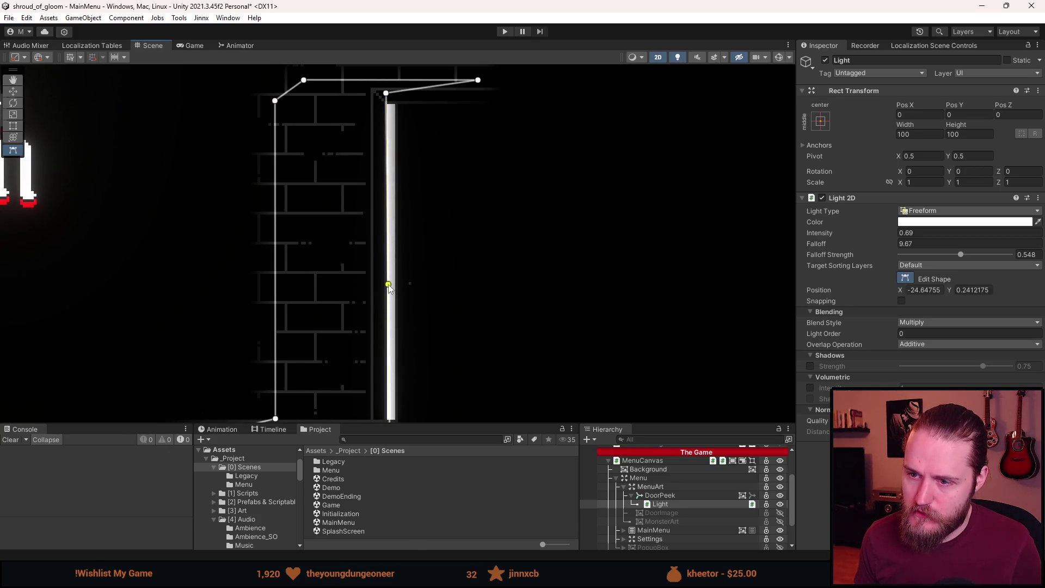
drag(387, 284, 411, 284)
scroll(355, 289, down, 3)
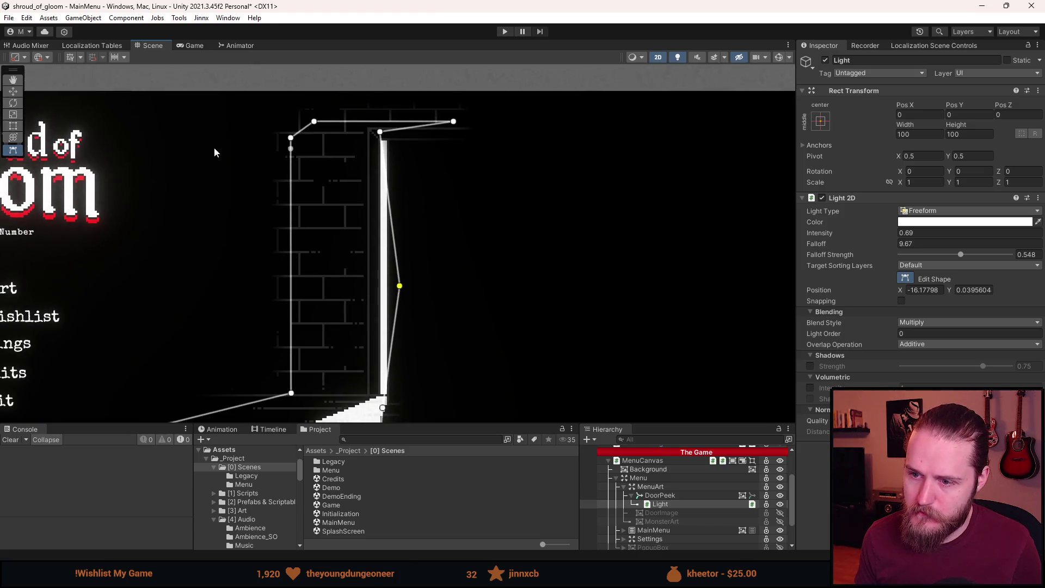
click(181, 47)
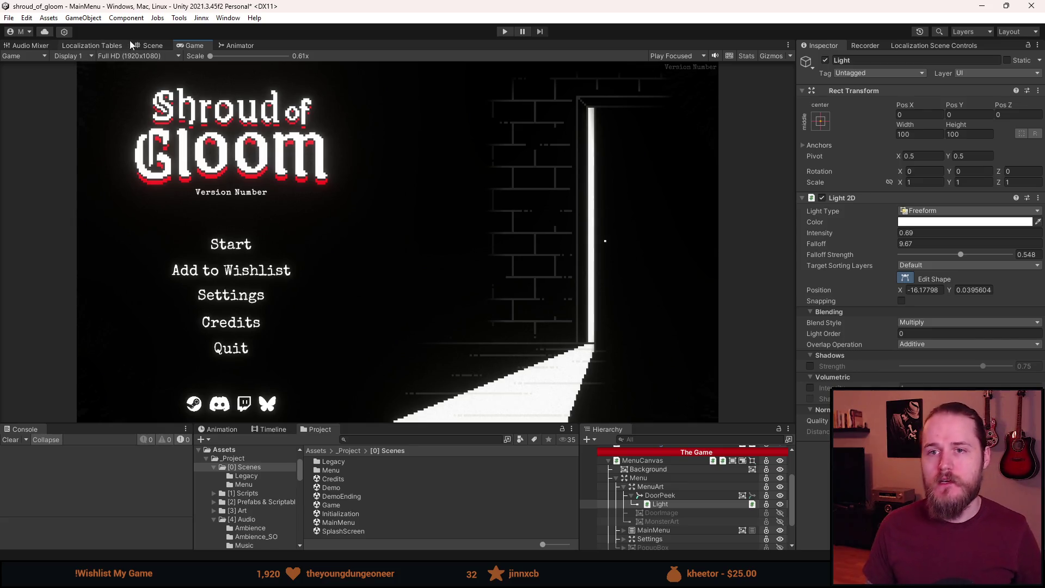
click(158, 44)
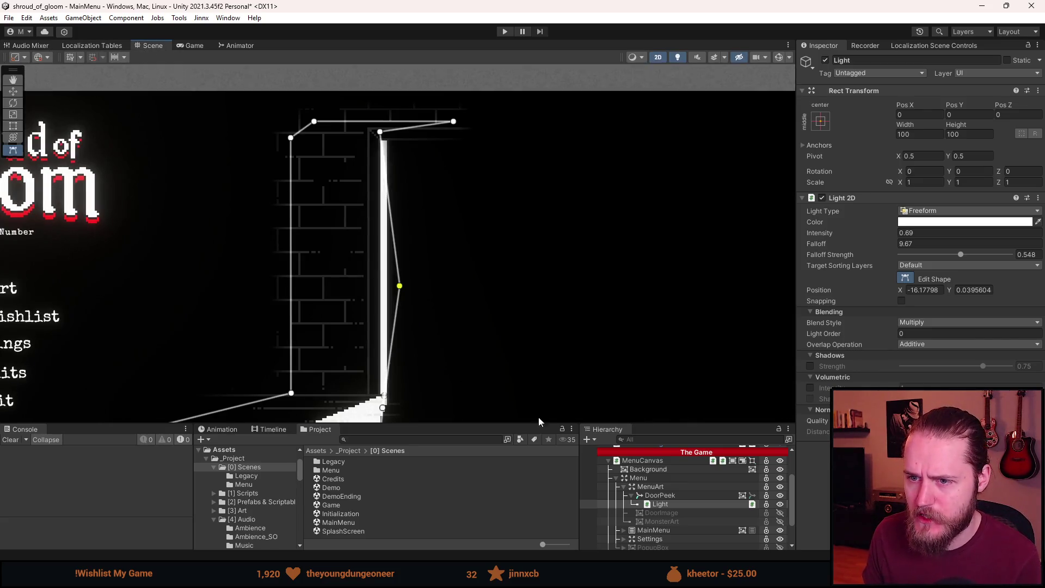
scroll(681, 521, down, 2)
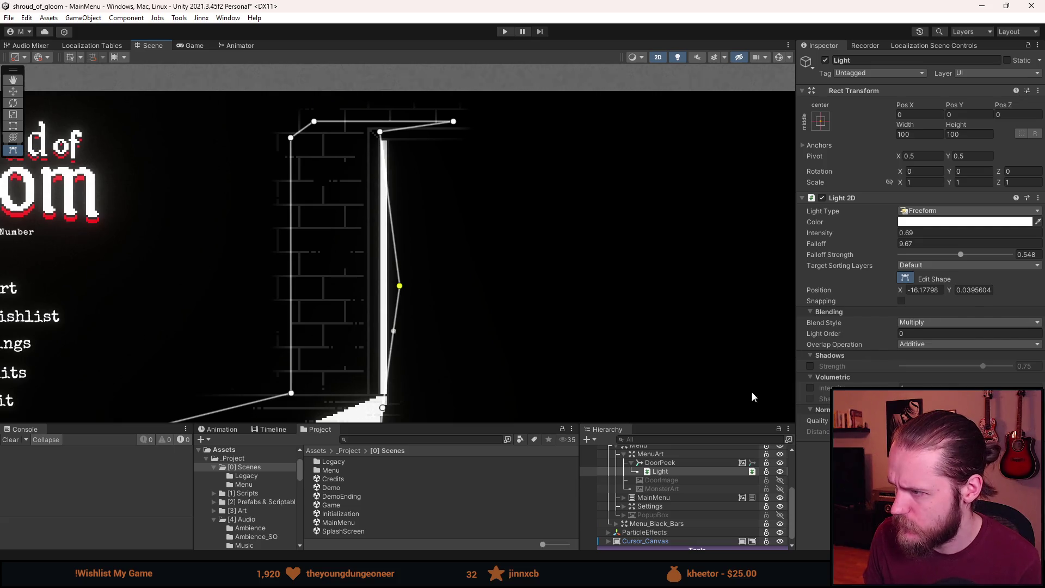
Soften the door light by tuning Falloff to about 28.2 and Falloff Strength near 0.82.
scroll(701, 526, up, 3)
mouse_move(825, 244)
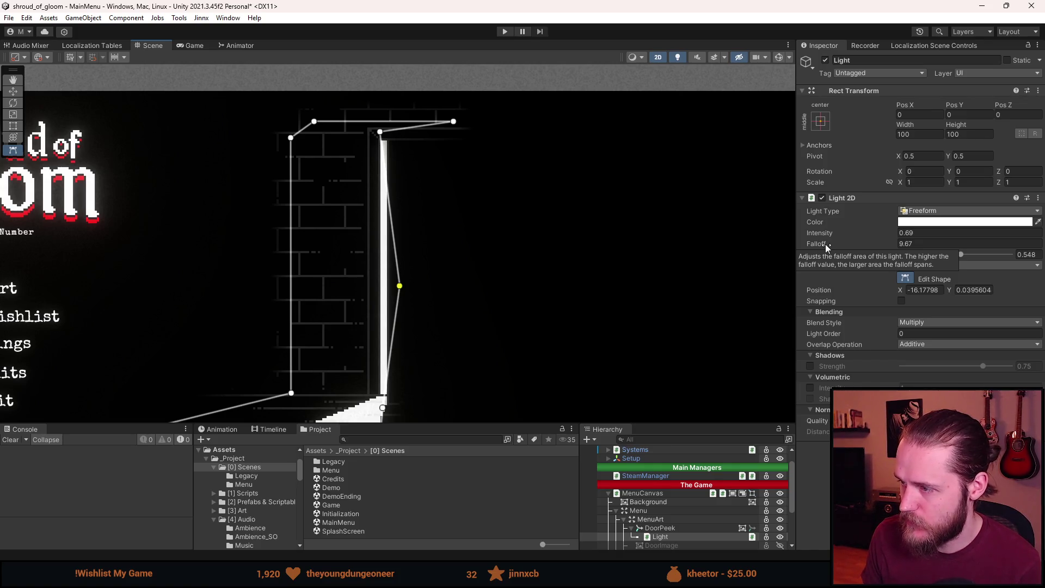
mouse_move(825, 246)
mouse_down()
mouse_move(905, 256)
mouse_move(249, 258)
mouse_move(749, 260)
mouse_up()
mouse_move(677, 256)
mouse_down()
mouse_move(426, 262)
mouse_move(199, 285)
mouse_move(1027, 301)
mouse_move(38, 302)
mouse_move(968, 309)
mouse_move(923, 316)
mouse_up()
scroll(377, 330, down, 2)
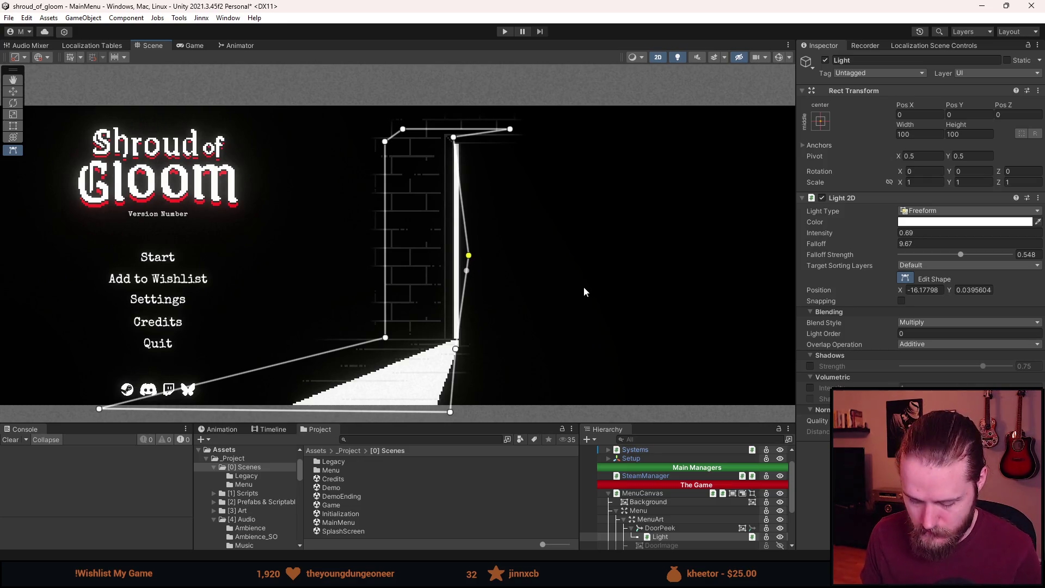
click(963, 251)
text(0)
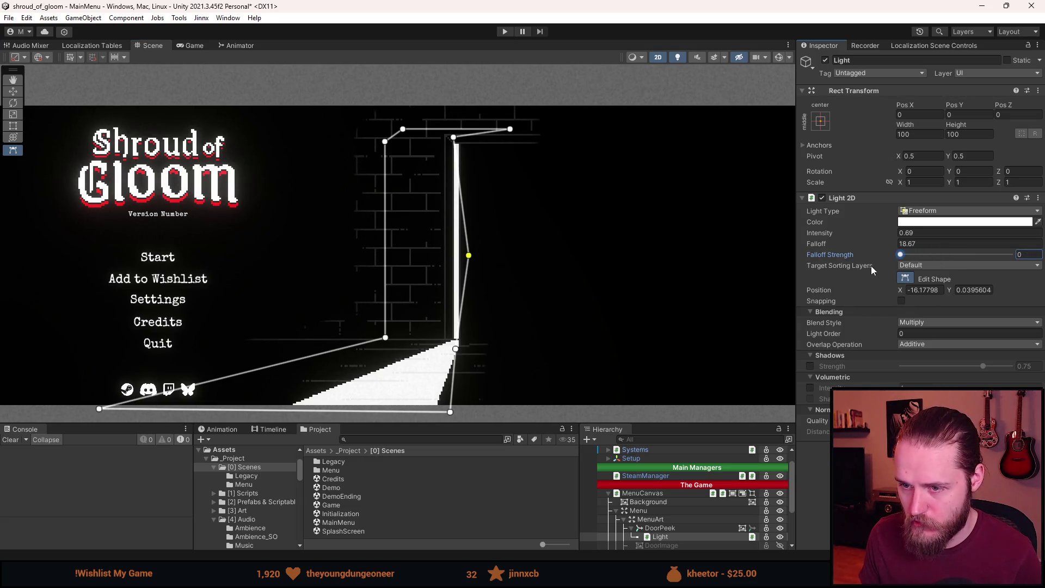
text(.211)
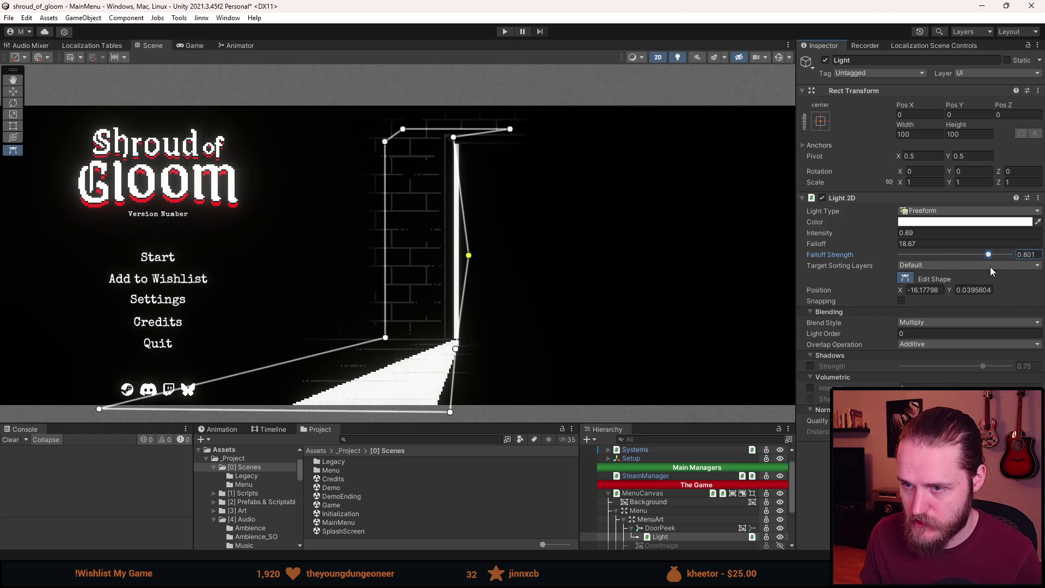
mouse_move(923, 273)
mouse_down()
mouse_move(891, 276)
mouse_move(955, 272)
mouse_up()
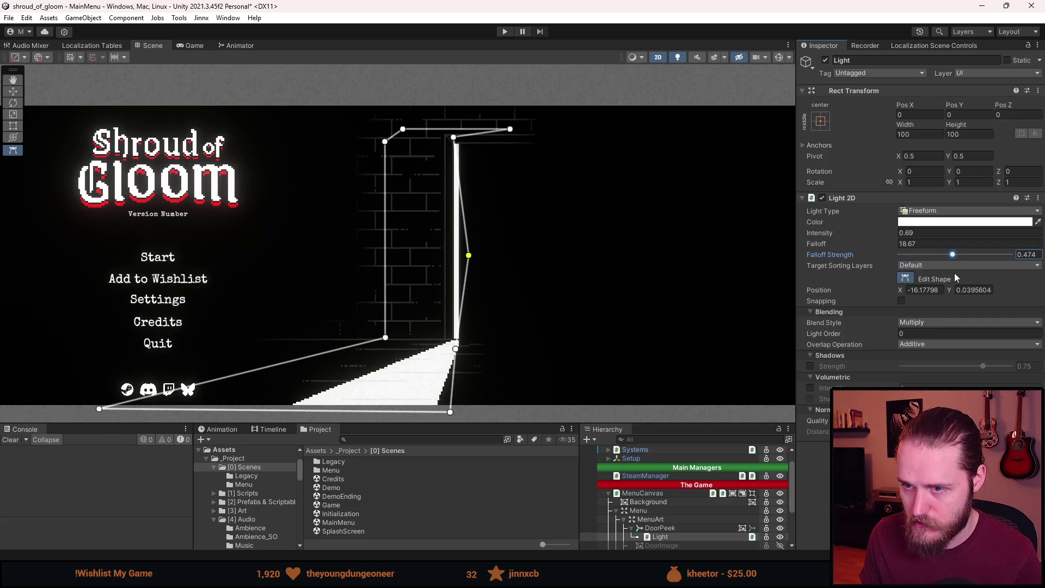
mouse_move(817, 244)
mouse_down()
mouse_move(730, 257)
mouse_move(750, 263)
mouse_up()
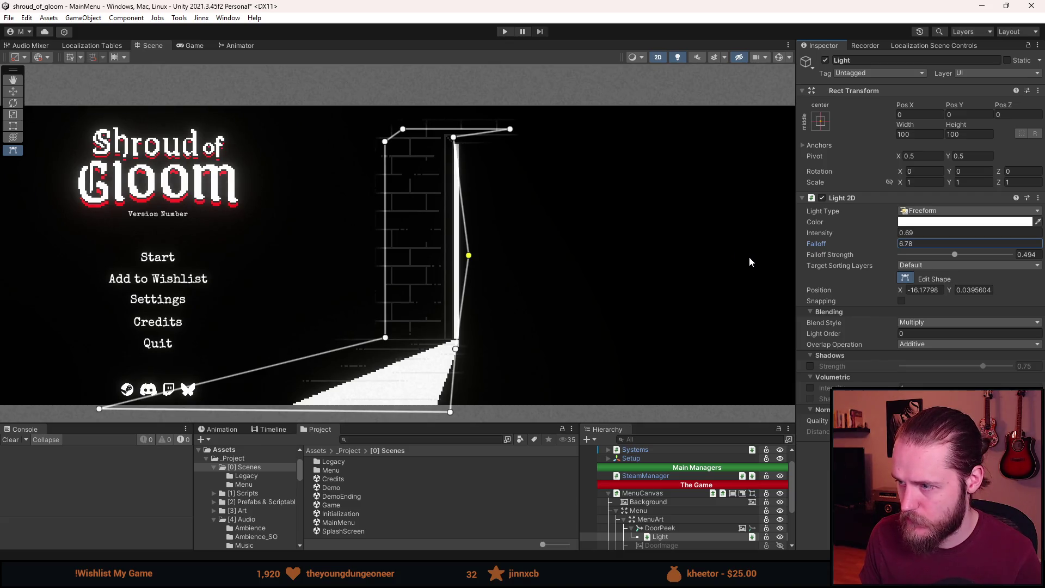
mouse_move(955, 256)
mouse_down()
mouse_move(851, 269)
mouse_move(975, 265)
mouse_up()
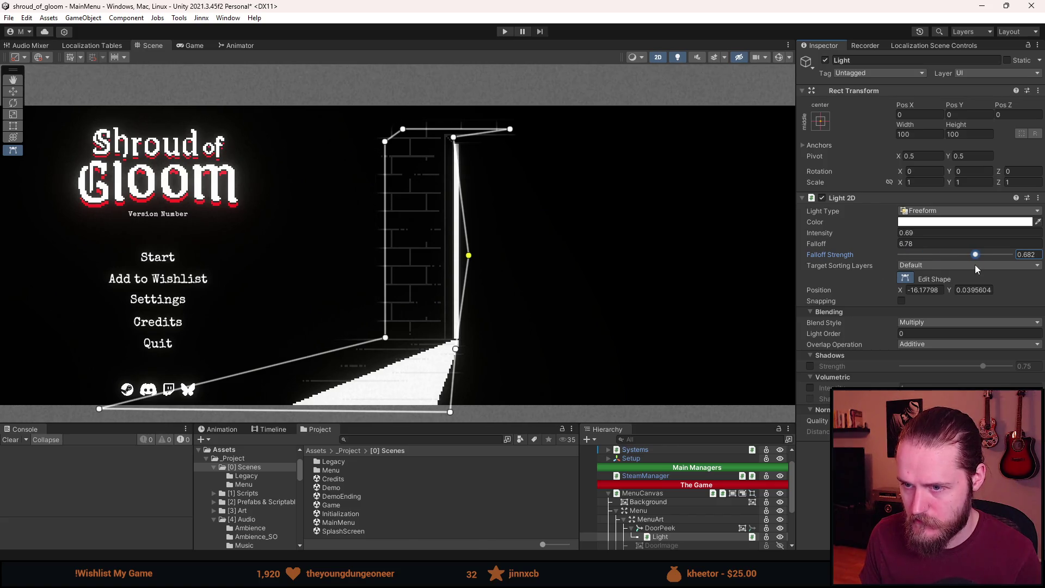
mouse_move(847, 245)
mouse_down()
mouse_move(955, 247)
mouse_move(972, 255)
mouse_move(893, 257)
mouse_move(1005, 269)
mouse_up()
click(195, 45)
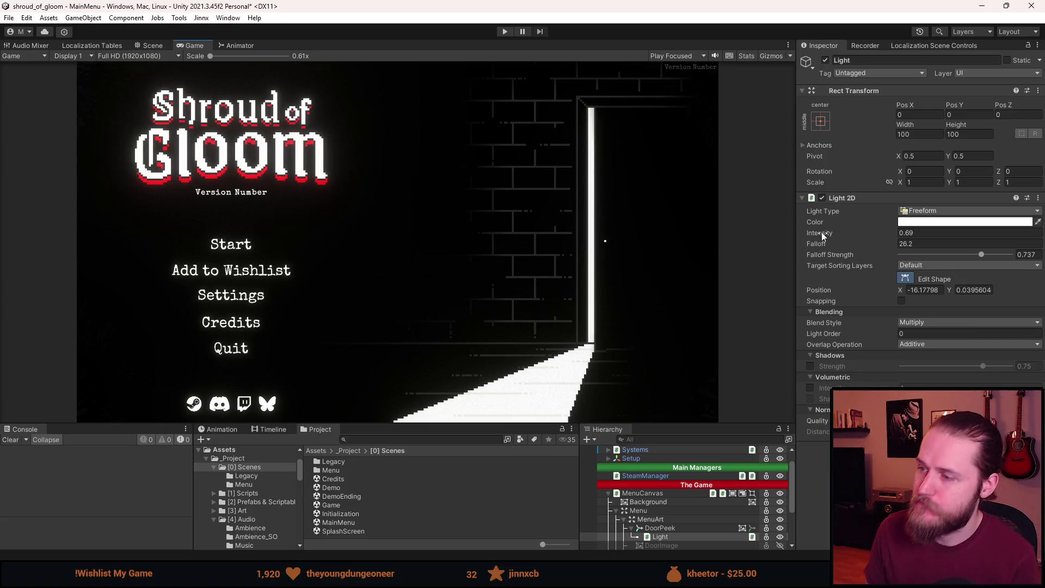
Set the door light's Intensity to 1.
drag(819, 233, 834, 236)
click(905, 233)
text(1)
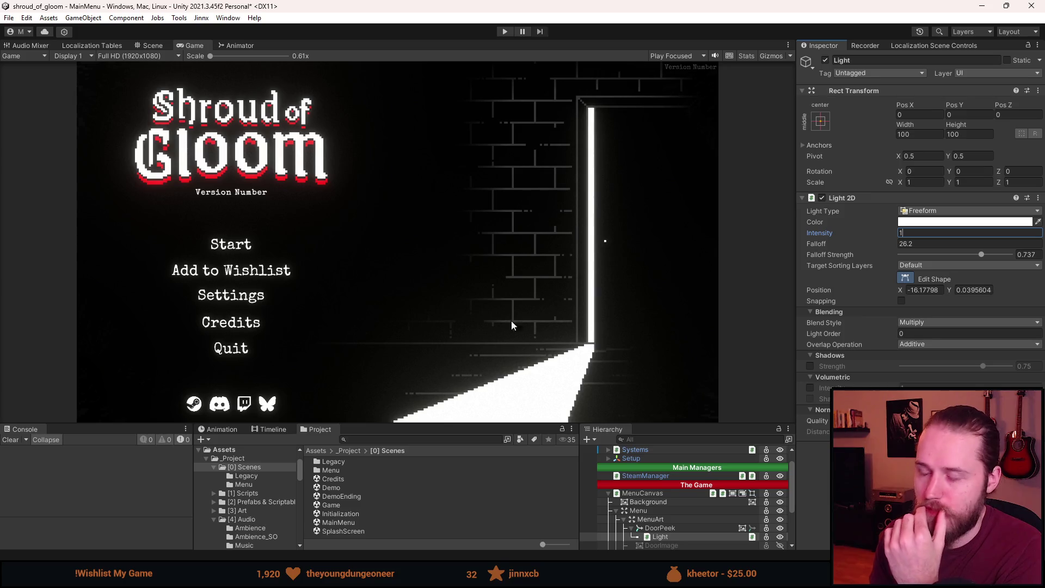
Settle Falloff at 43.4 and Falloff Strength at 1, save the scene, and enter Play mode.
mouse_move(825, 246)
mouse_down()
mouse_move(855, 248)
mouse_move(20, 256)
mouse_move(925, 278)
mouse_move(458, 297)
mouse_move(647, 303)
mouse_up()
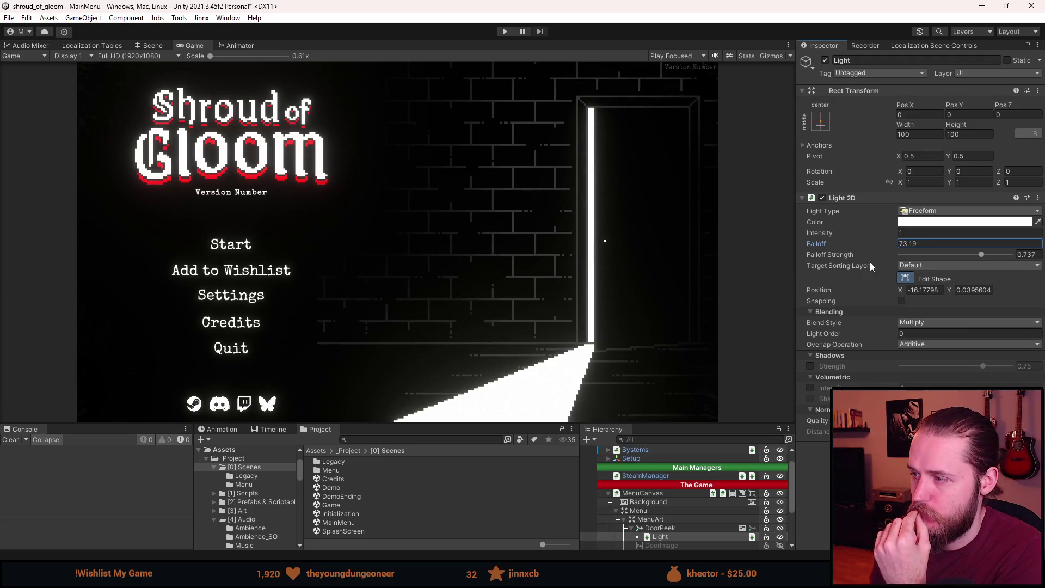
mouse_move(981, 254)
mouse_down()
mouse_move(906, 255)
mouse_move(911, 277)
mouse_move(1030, 277)
mouse_up()
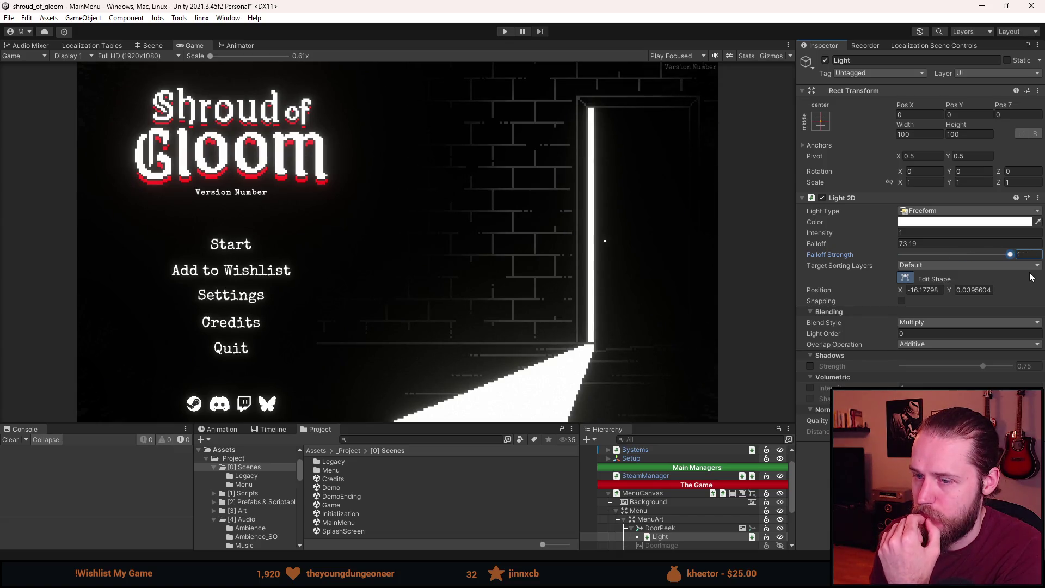
drag(840, 246, 798, 244)
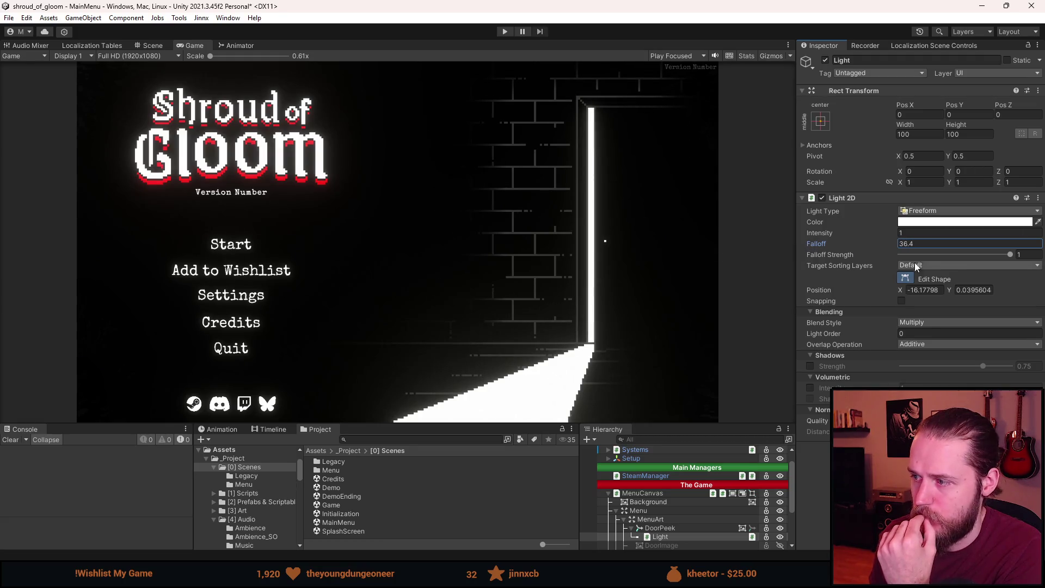
drag(1008, 257, 992, 254)
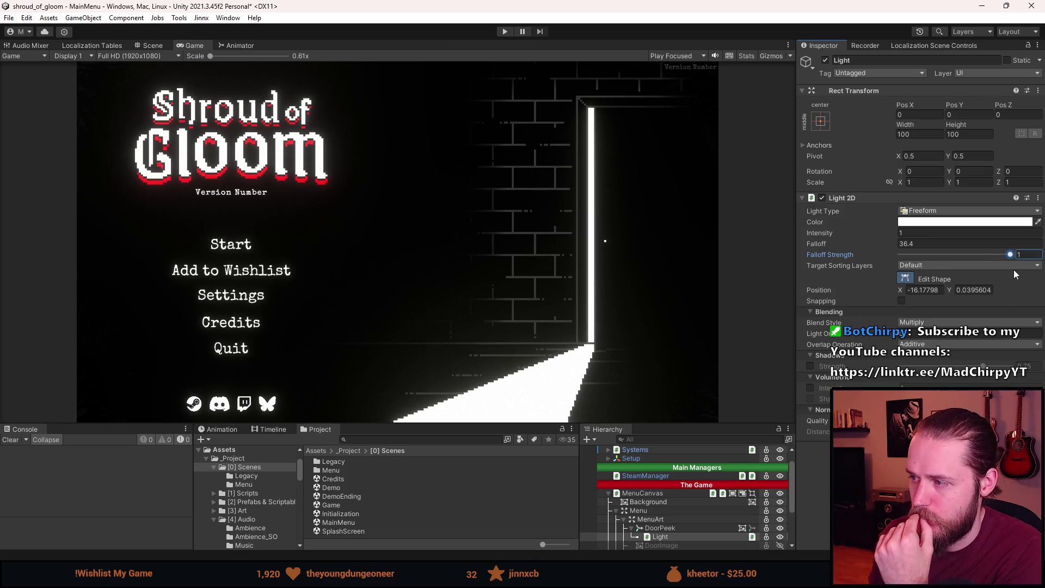
mouse_move(886, 244)
mouse_down()
mouse_move(728, 273)
mouse_move(929, 290)
mouse_move(815, 306)
mouse_up()
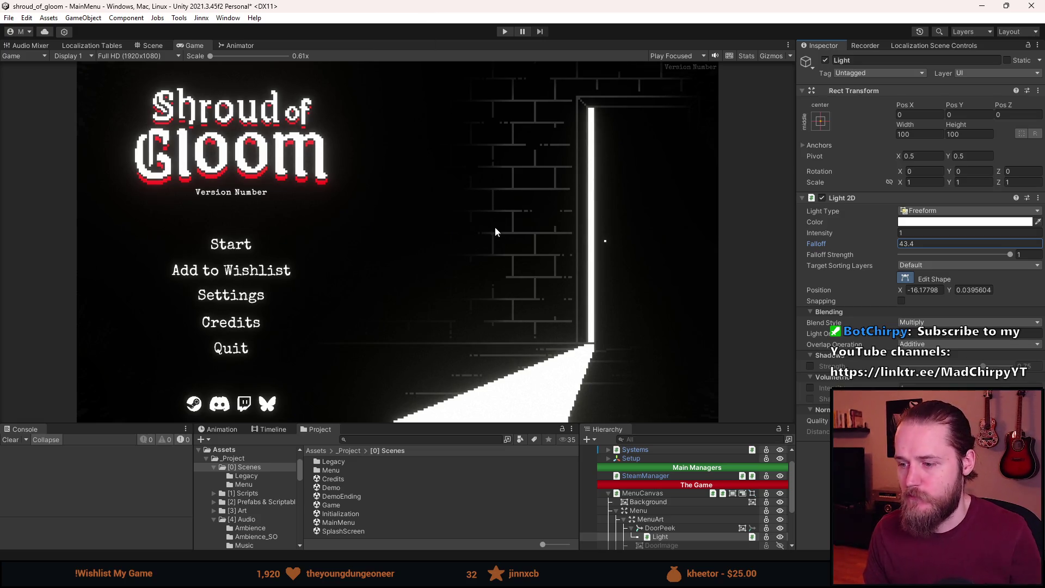
key(ctrl+s)
click(504, 31)
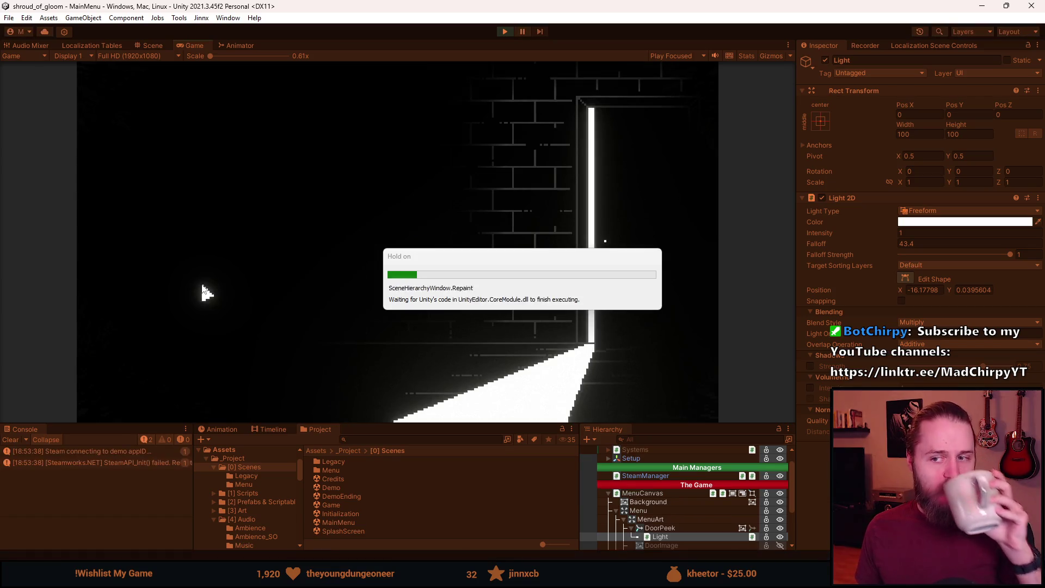
Enlarge the Game view and play-test Settings, Back, Start and loading Slot 1.
drag(455, 423, 456, 496)
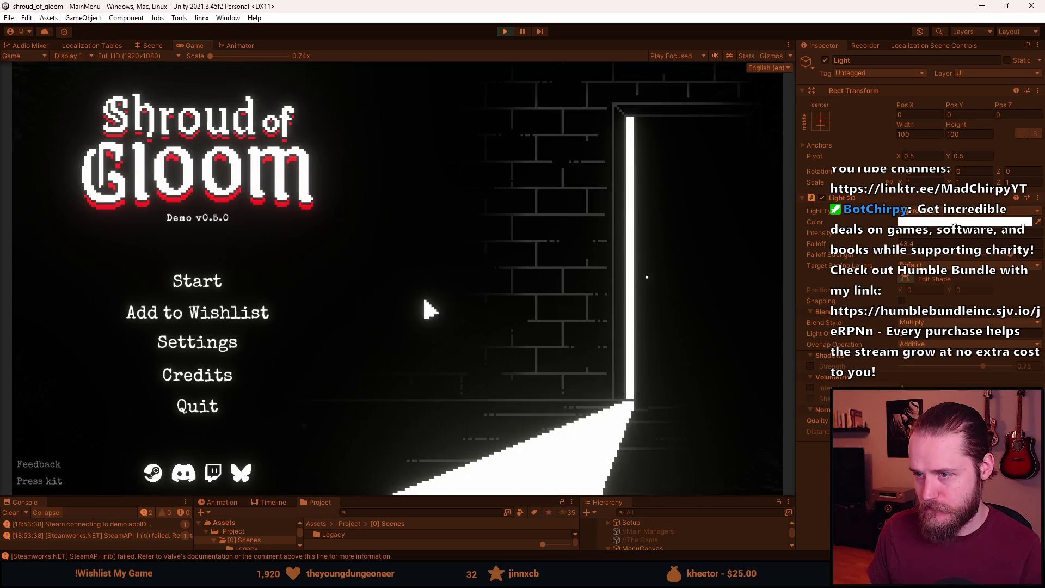
click(200, 349)
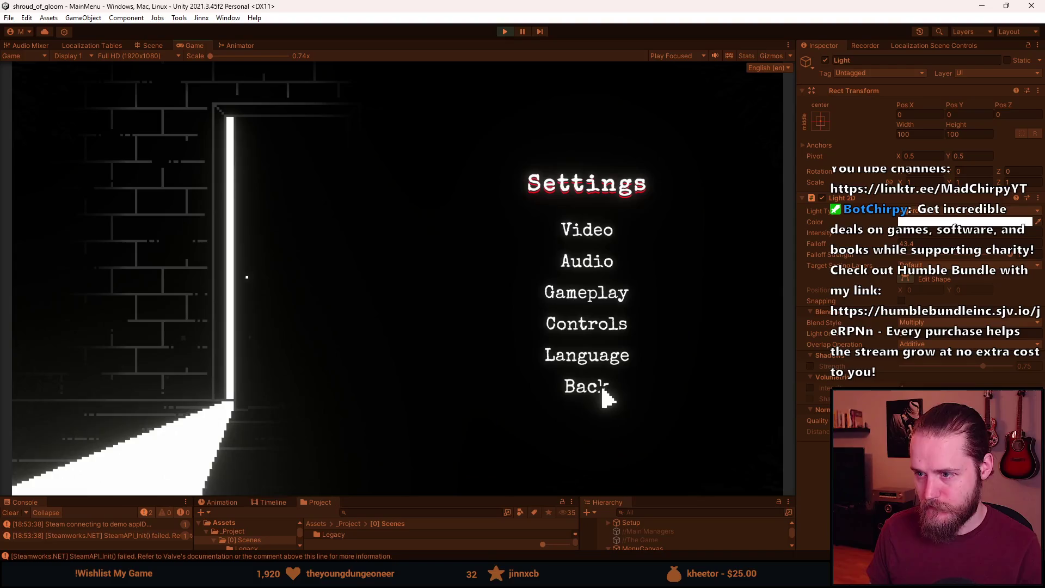
click(604, 392)
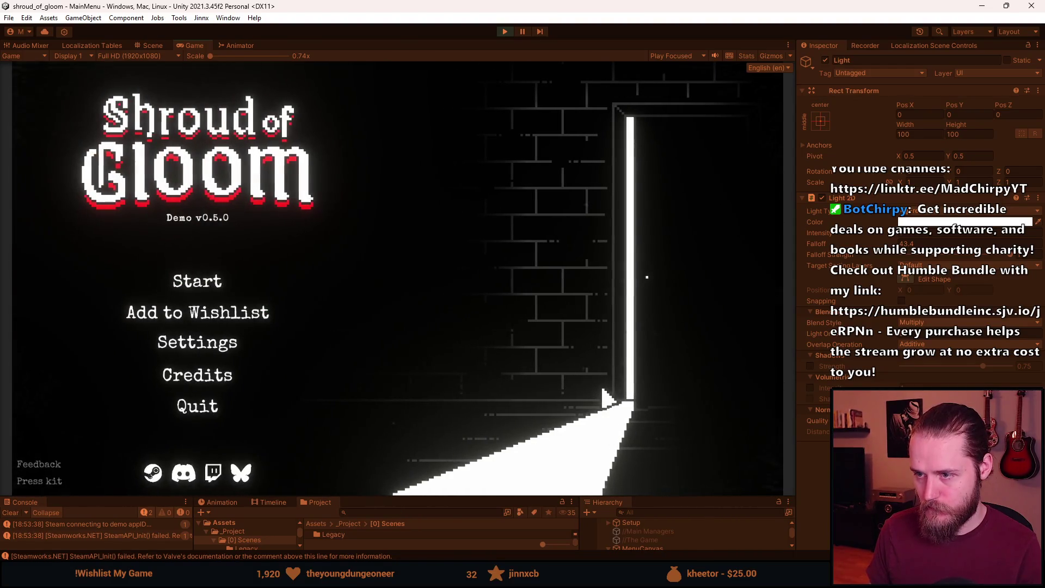
click(206, 286)
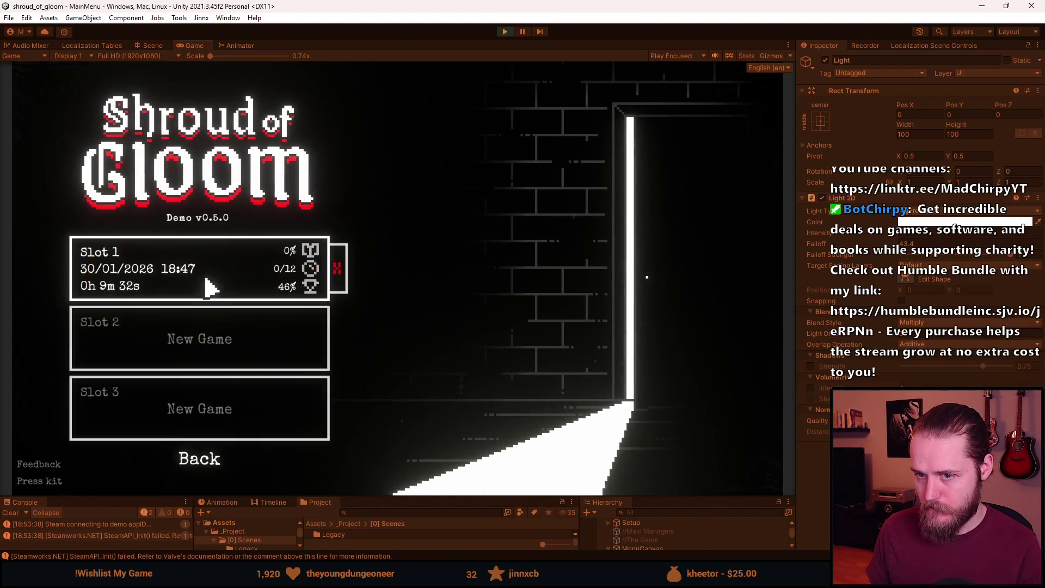
click(257, 290)
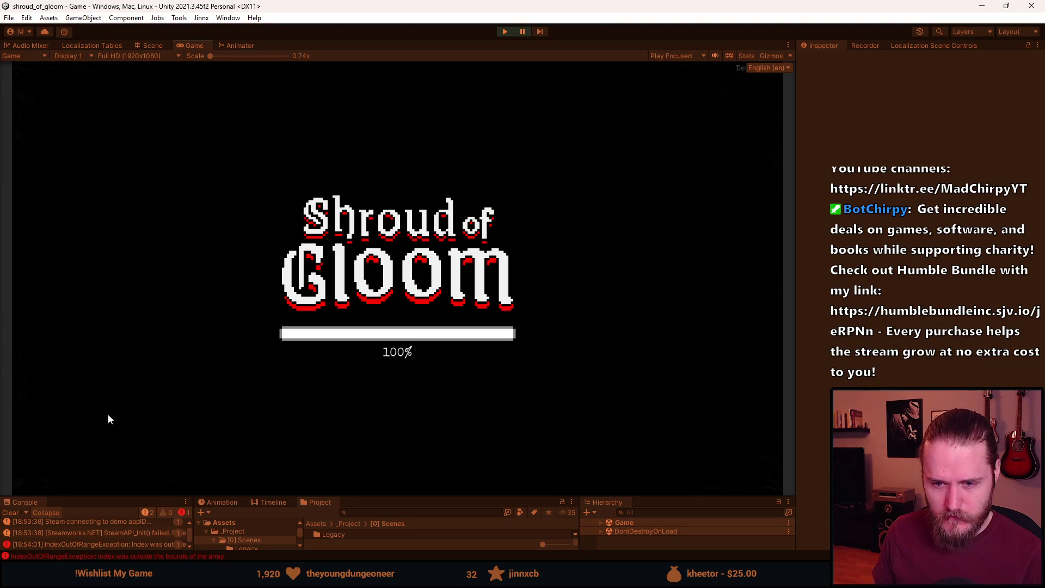
Inspect the IndexOutOfRangeException in the Console and stop Play mode.
drag(357, 500, 348, 412)
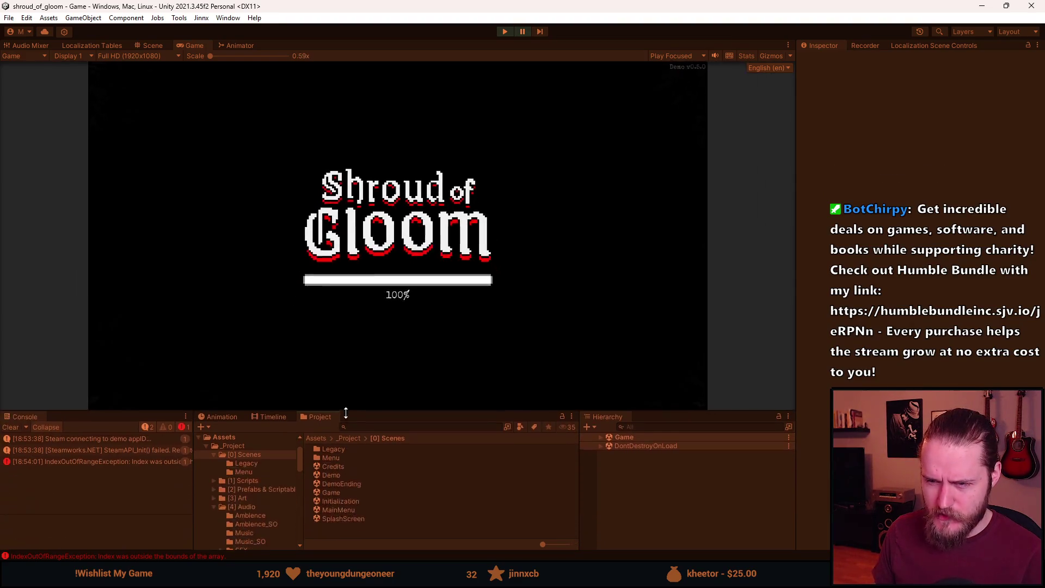
click(112, 463)
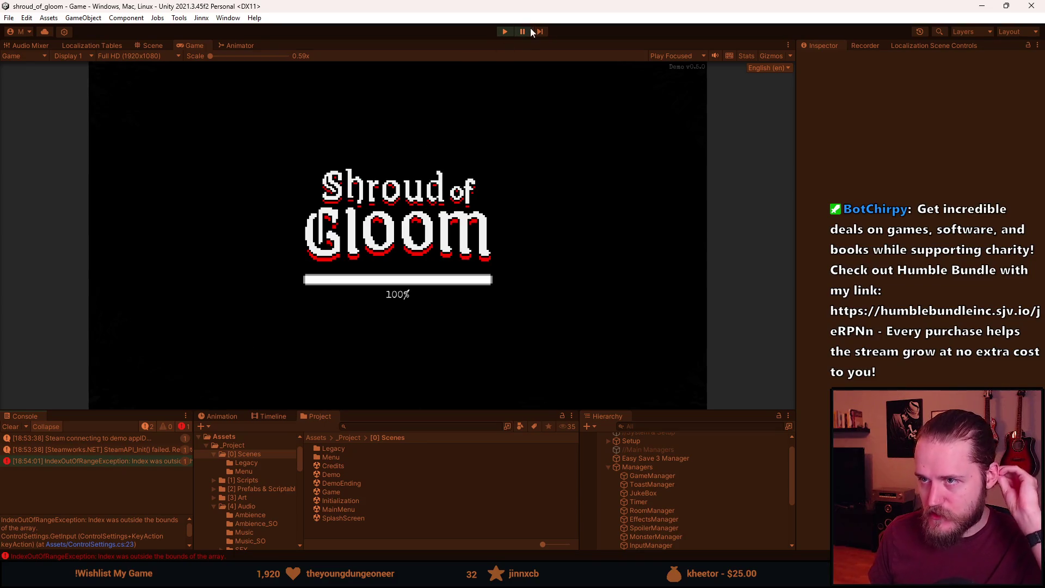
click(506, 33)
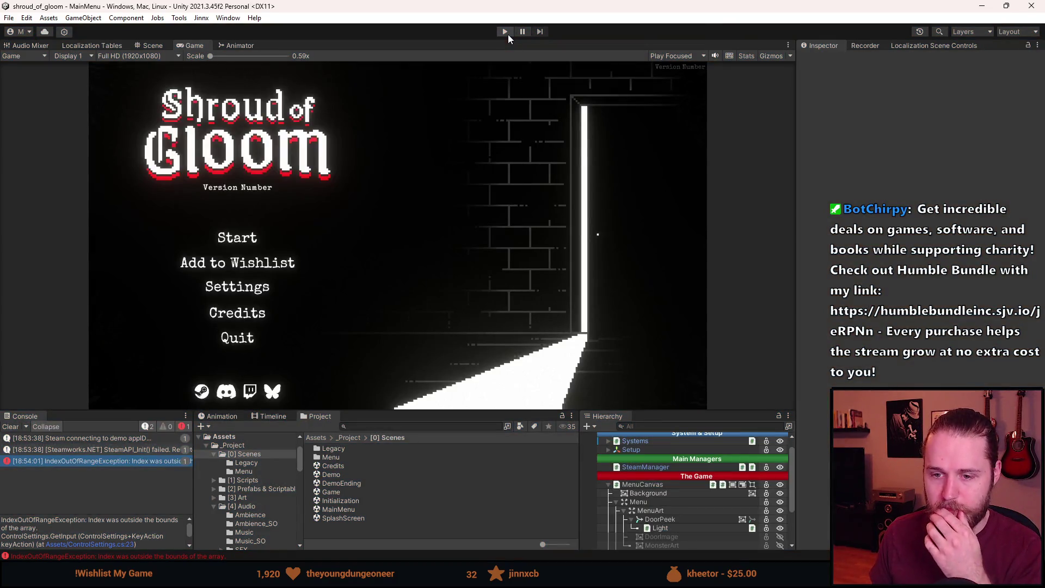
Clear the Console and open the Game scene.
click(10, 428)
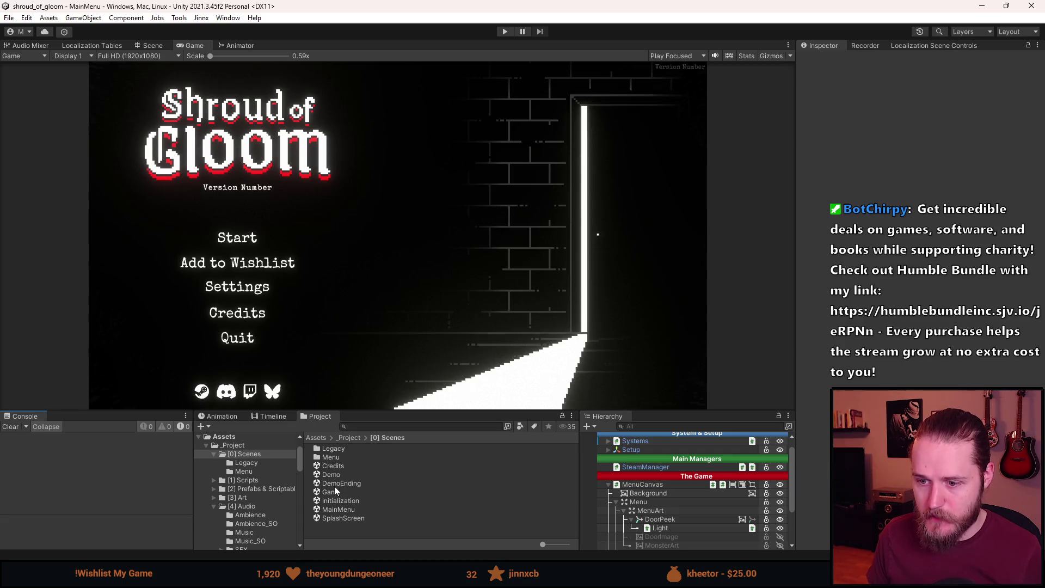
click(337, 492)
double_click(344, 492)
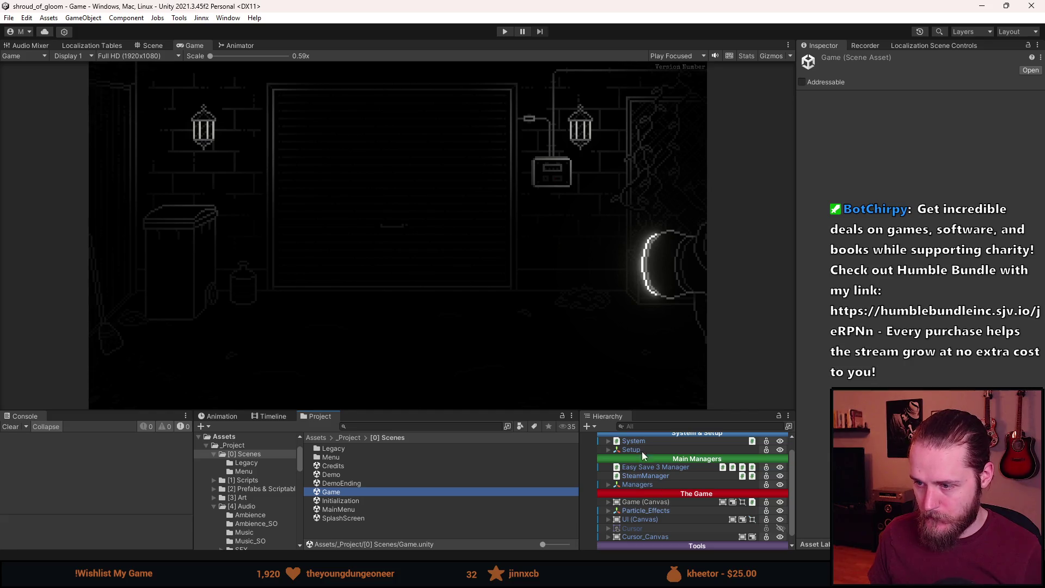
Check the Setup and SteamManager prefab overrides, then save the Game scene.
click(634, 441)
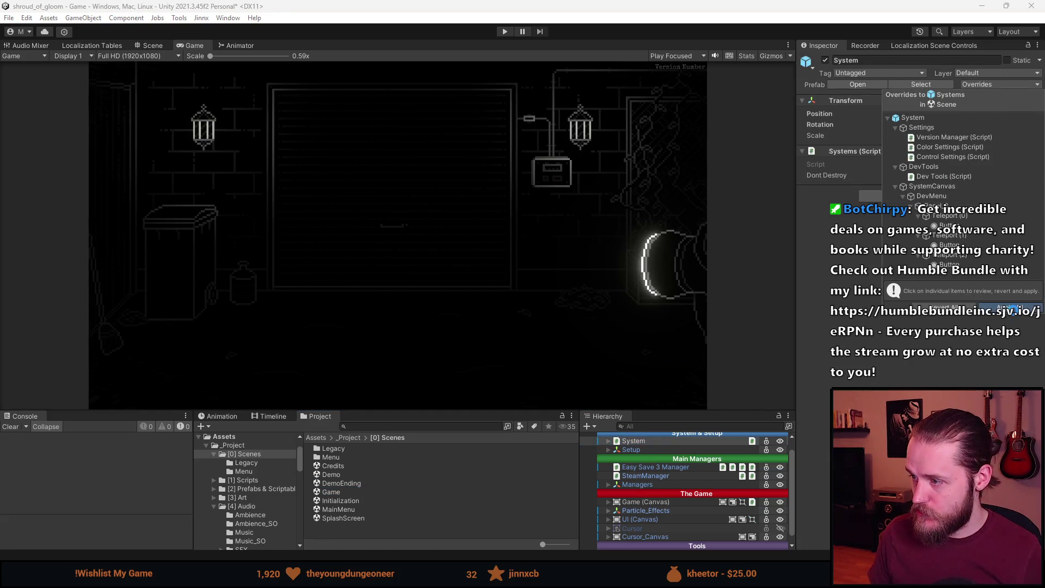
click(663, 448)
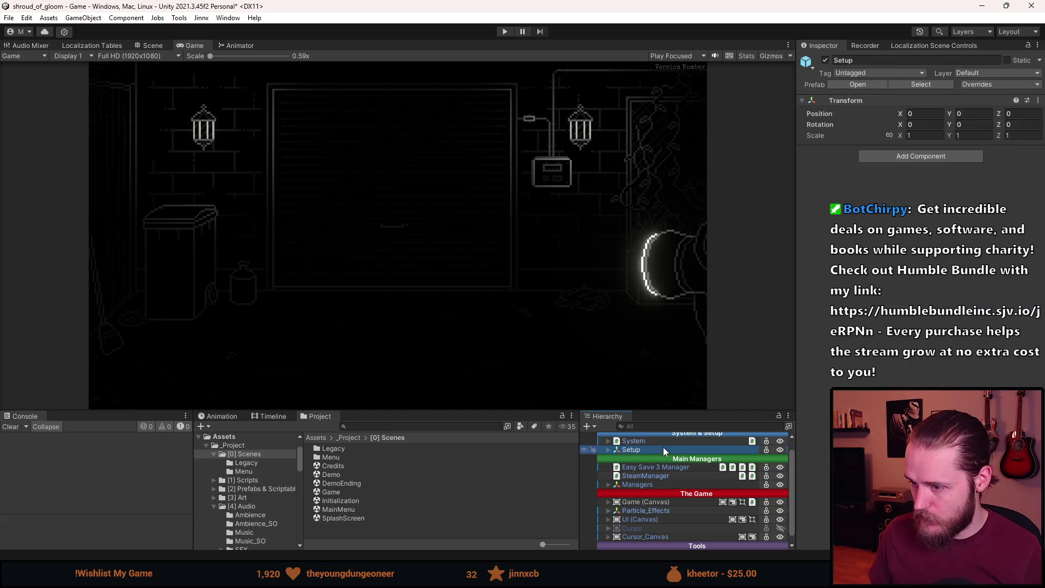
click(988, 83)
click(993, 143)
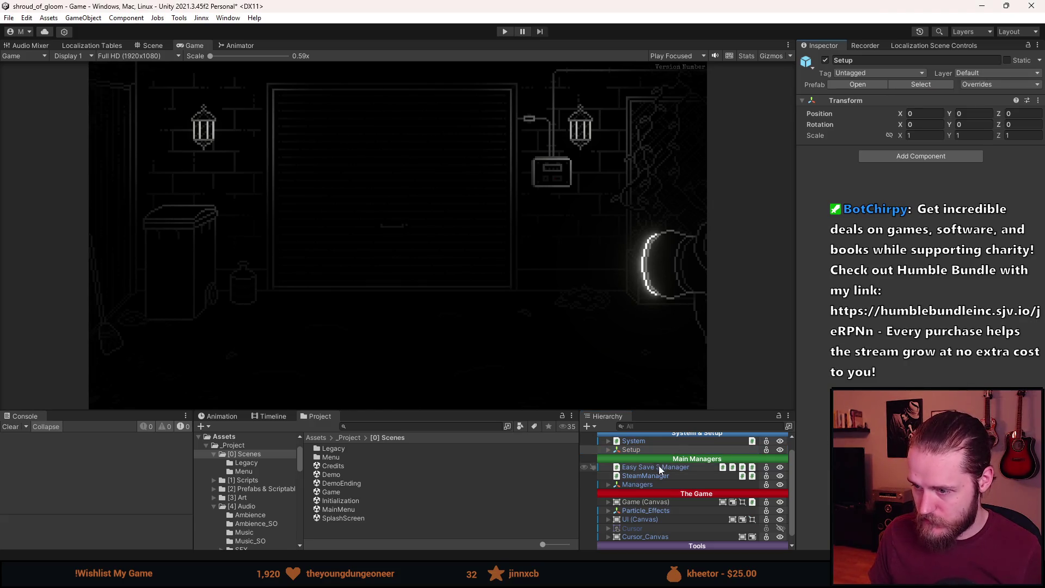
scroll(654, 476, down, 1)
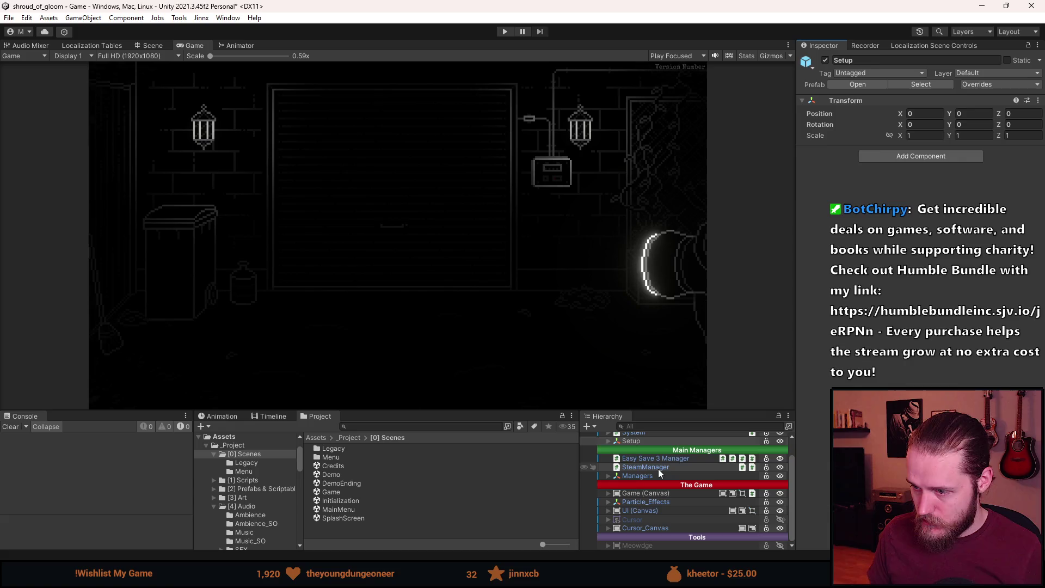
click(659, 469)
click(987, 85)
key(Escape)
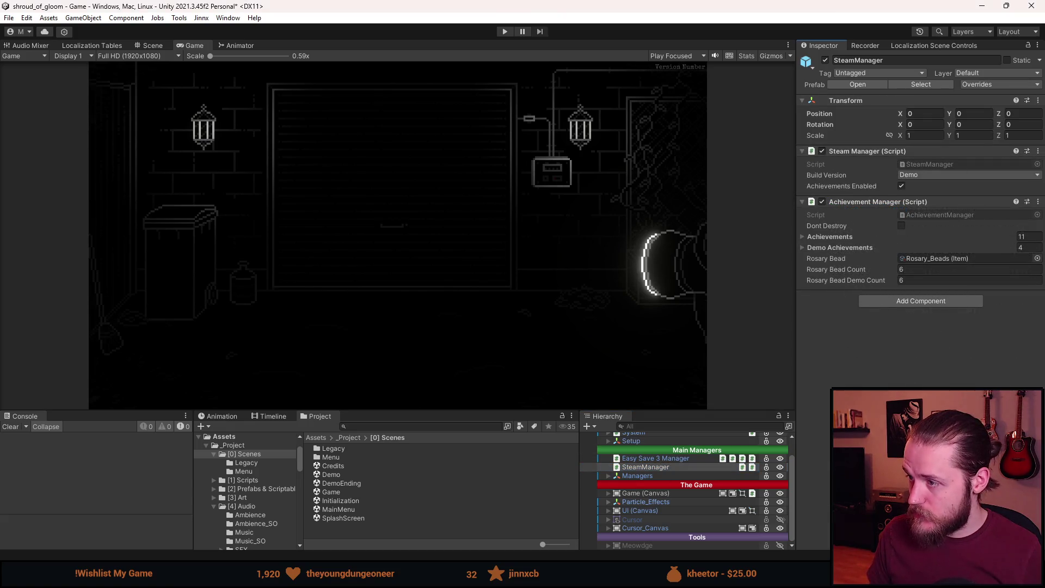
key(ctrl+s)
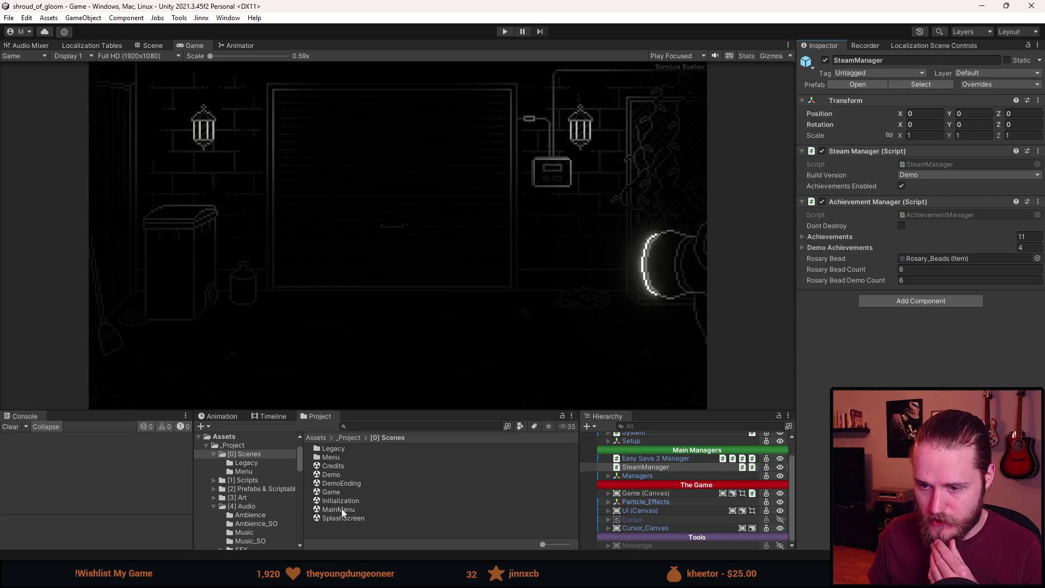
Reopen the MainMenu scene and select the door light shape's lower-right corner.
double_click(338, 509)
key(ctrl+z)
click(479, 340)
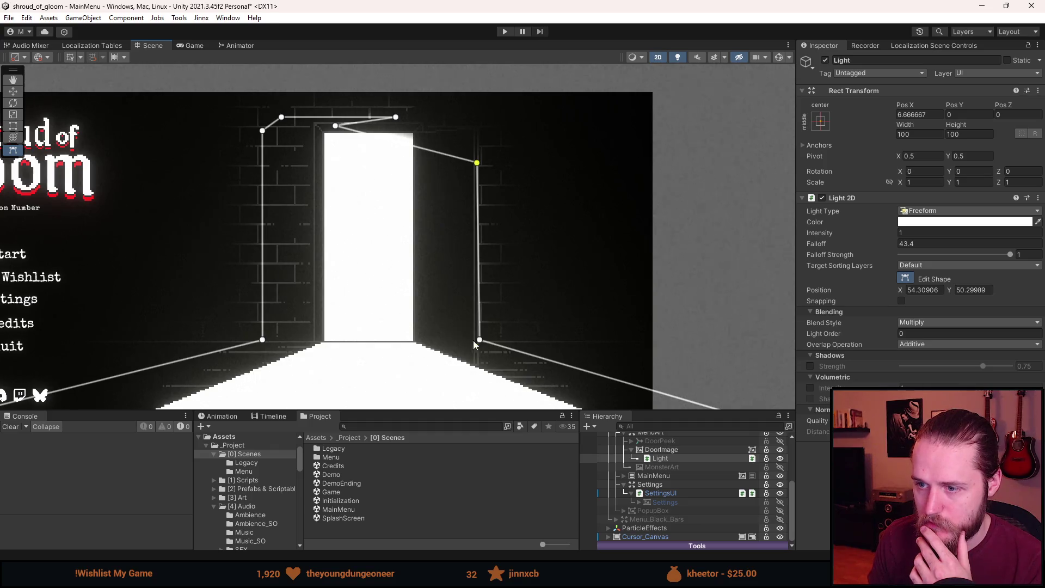
Drag the Light 2D's right corner vertices onto the door frame and shift its top vertex along the door top.
drag(478, 341, 443, 340)
drag(478, 164, 444, 136)
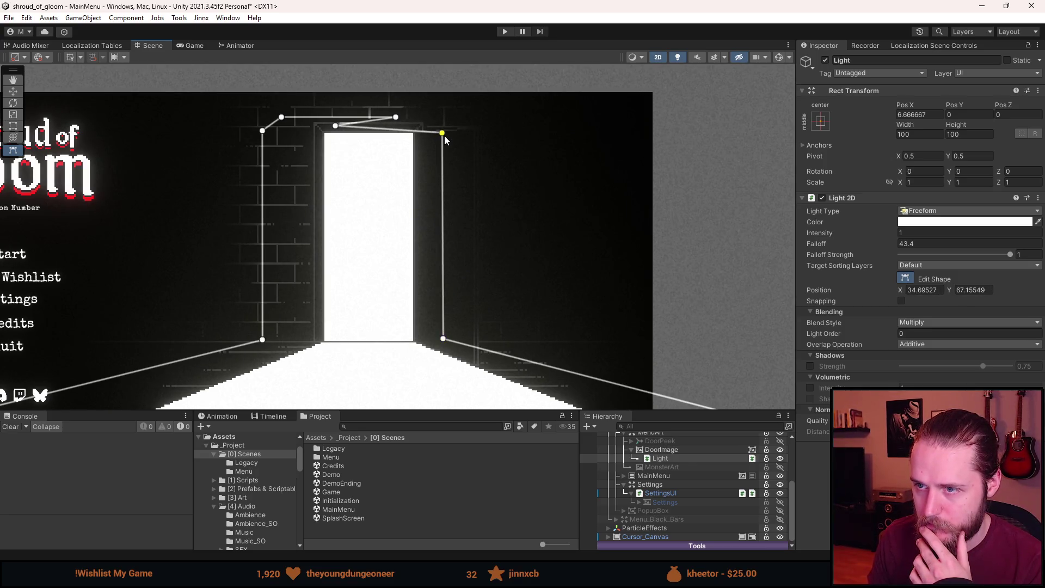
click(337, 126)
mouse_move(337, 126)
mouse_down()
mouse_move(415, 125)
mouse_move(407, 148)
mouse_up()
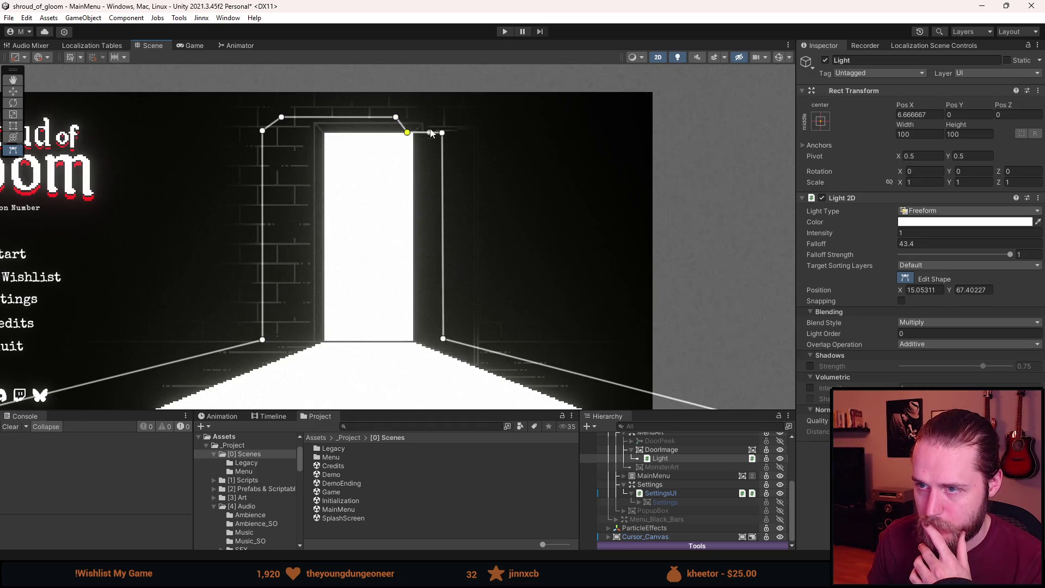
drag(444, 138, 444, 157)
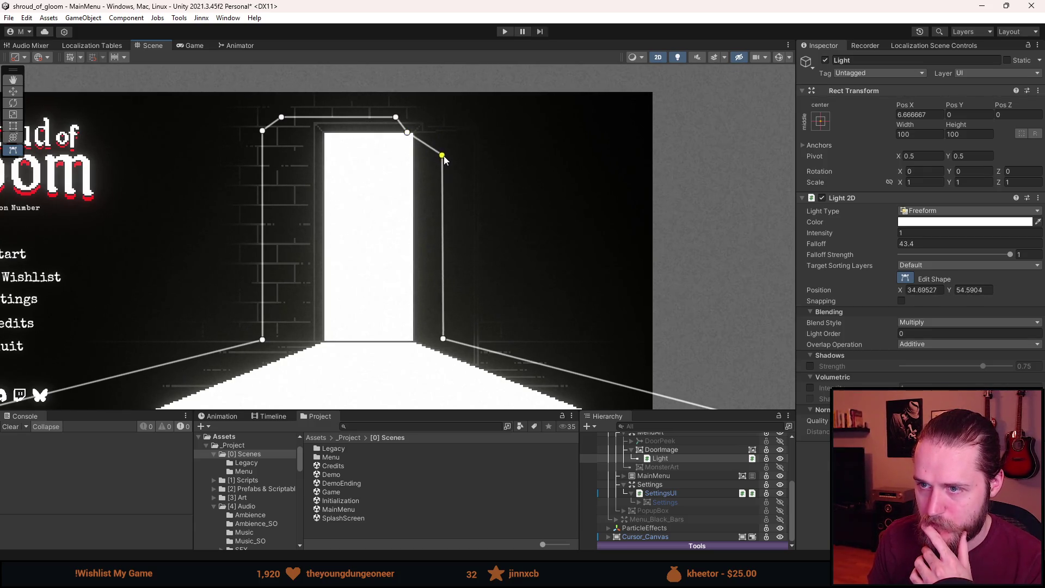
drag(449, 343, 452, 339)
drag(448, 158, 450, 158)
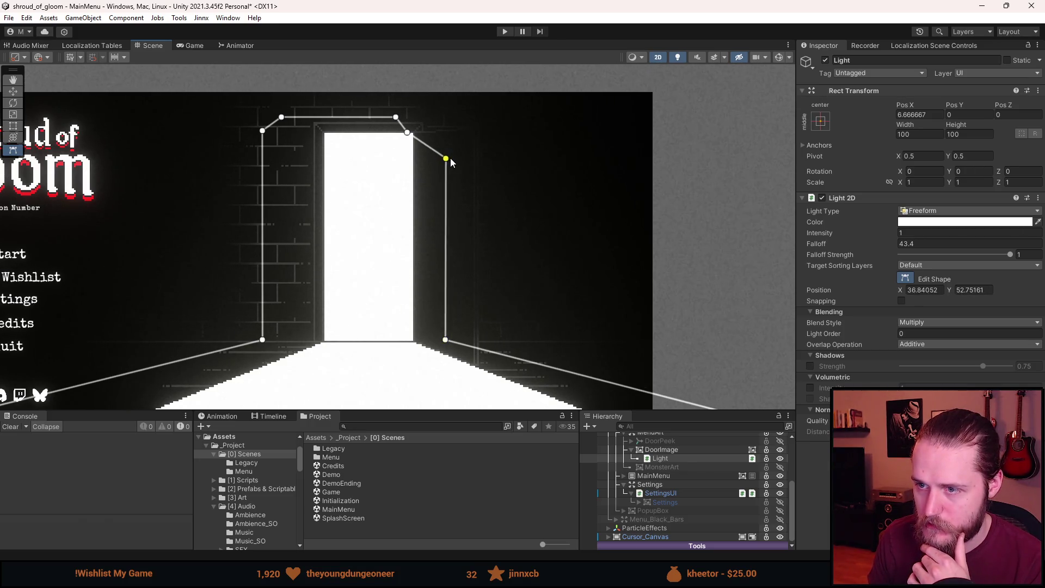
Deactivate DoorImage after comparing with DoorPeek's light, and make Menu_Black_Bars visible again.
click(631, 439)
click(678, 451)
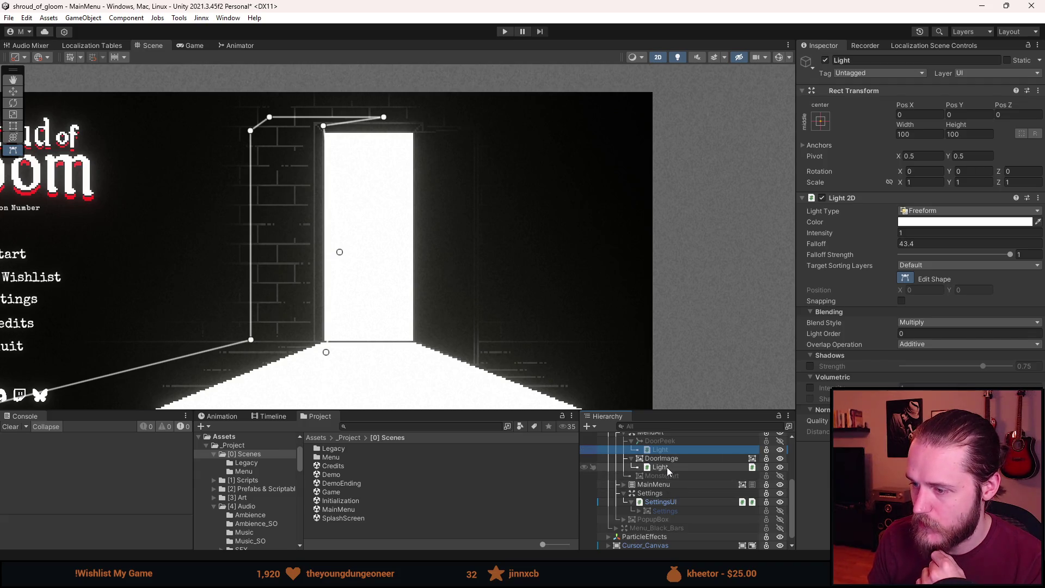
click(667, 466)
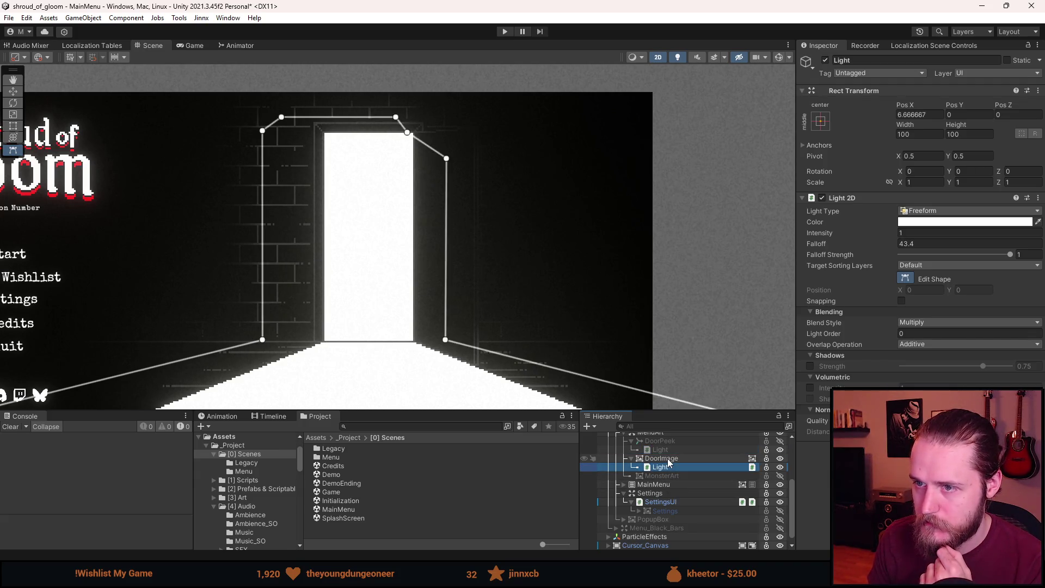
click(667, 459)
click(632, 458)
key(alt+shift+a)
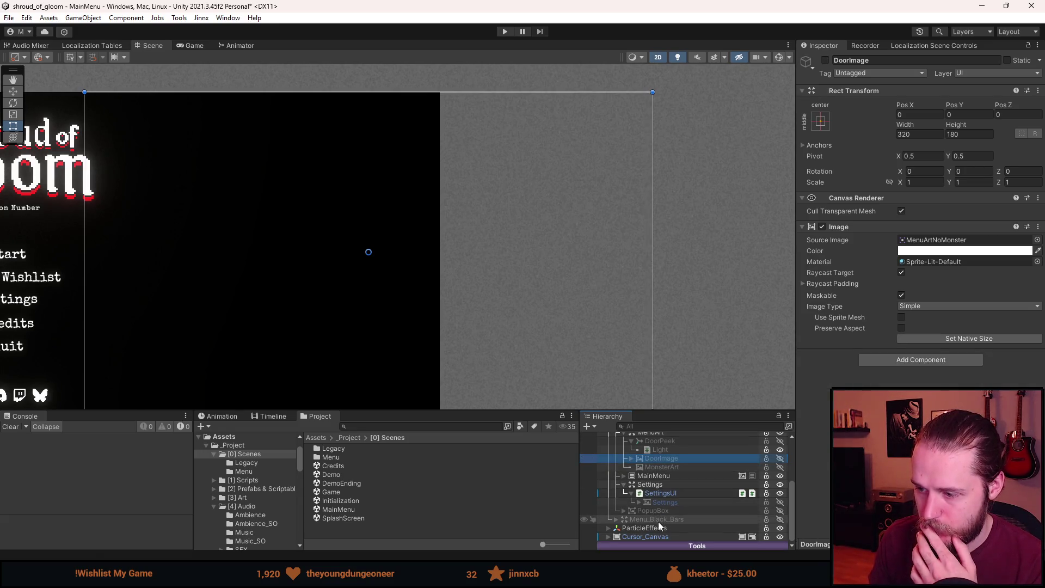
click(781, 519)
scroll(320, 287, down, 3)
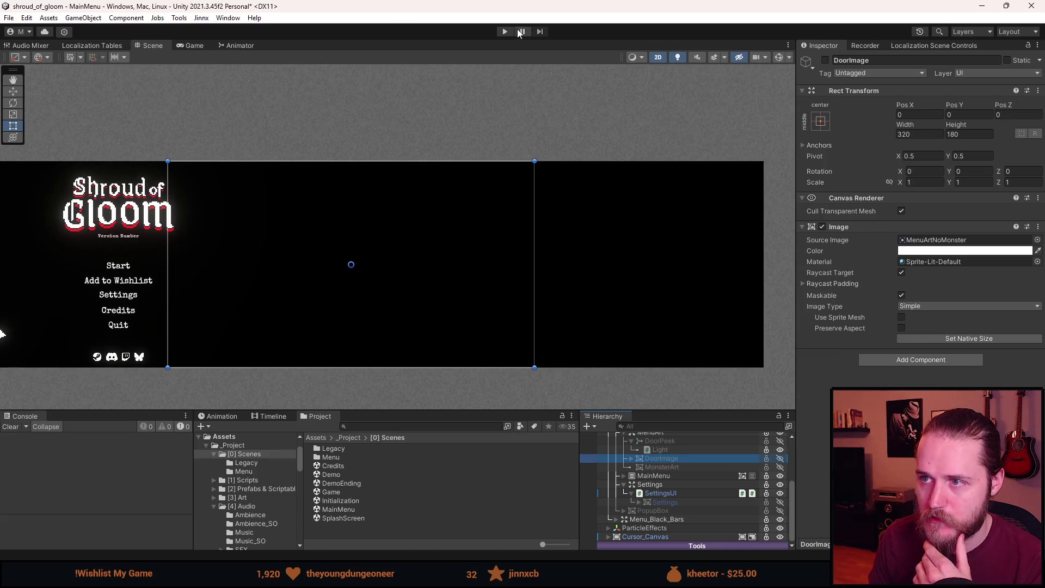
click(505, 31)
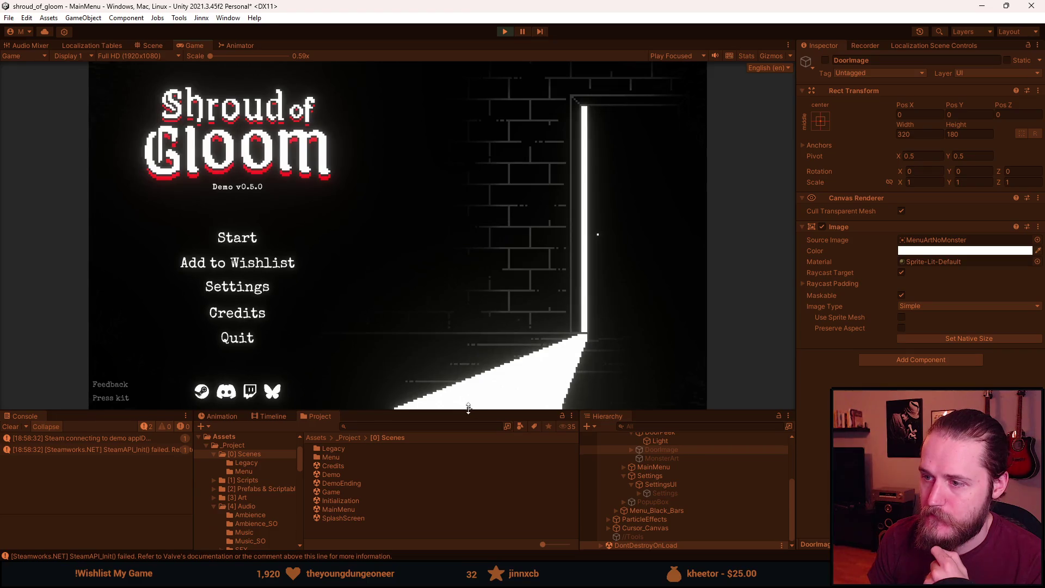
drag(468, 408, 468, 455)
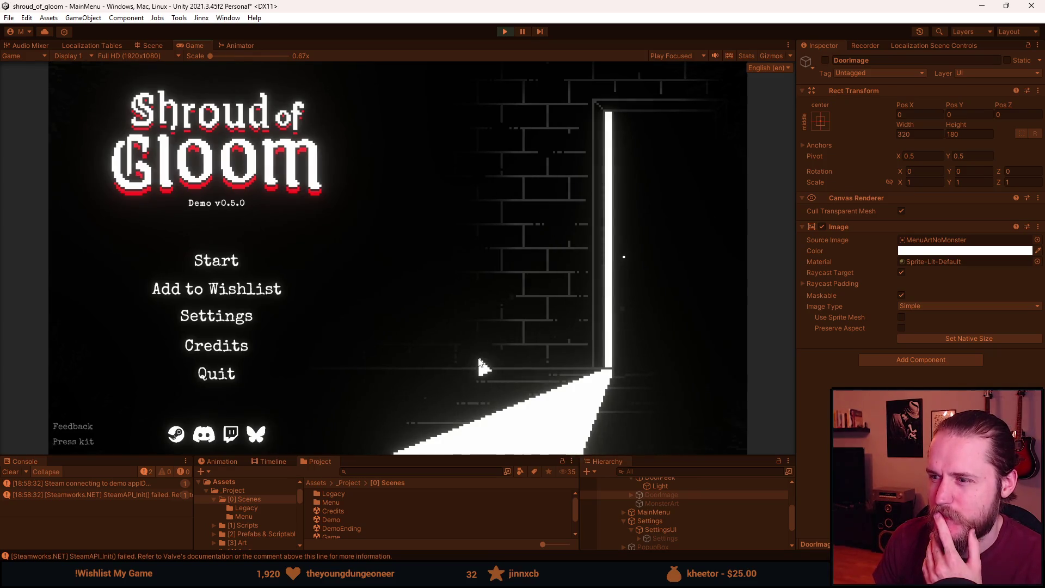
click(235, 323)
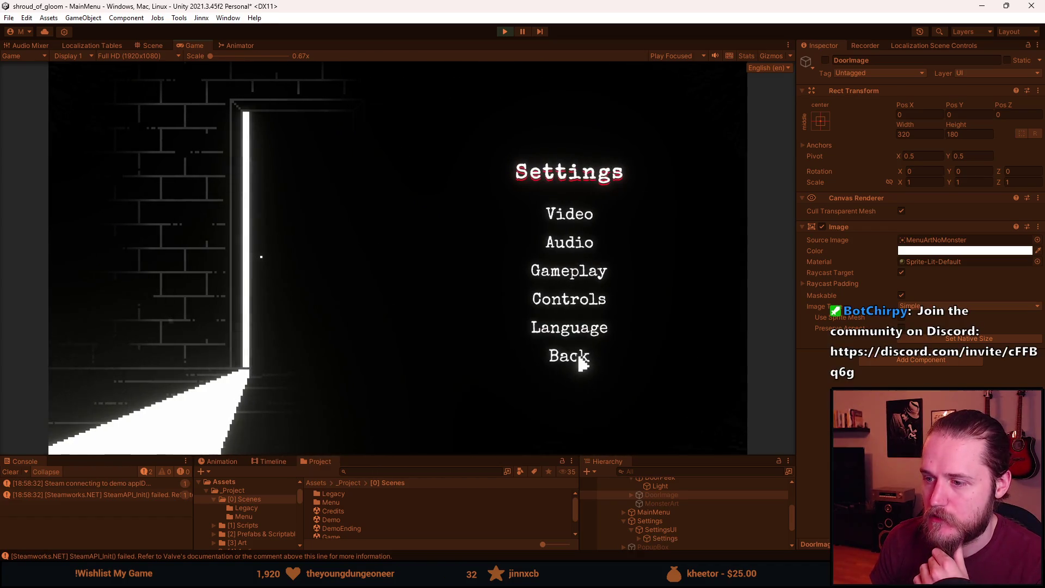
click(580, 363)
click(208, 265)
click(216, 275)
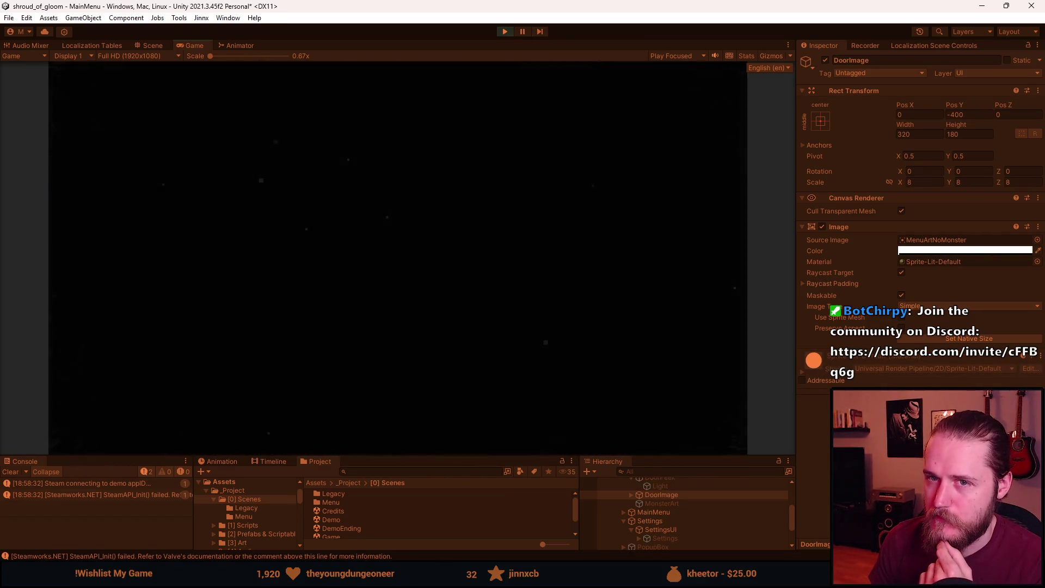
key(Escape)
click(396, 330)
click(400, 297)
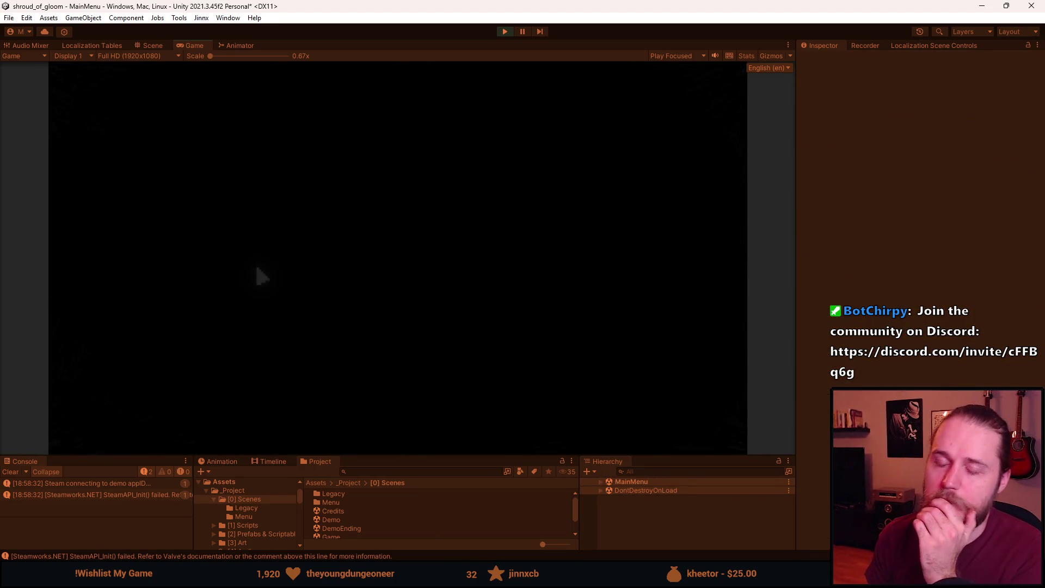
click(213, 265)
click(229, 277)
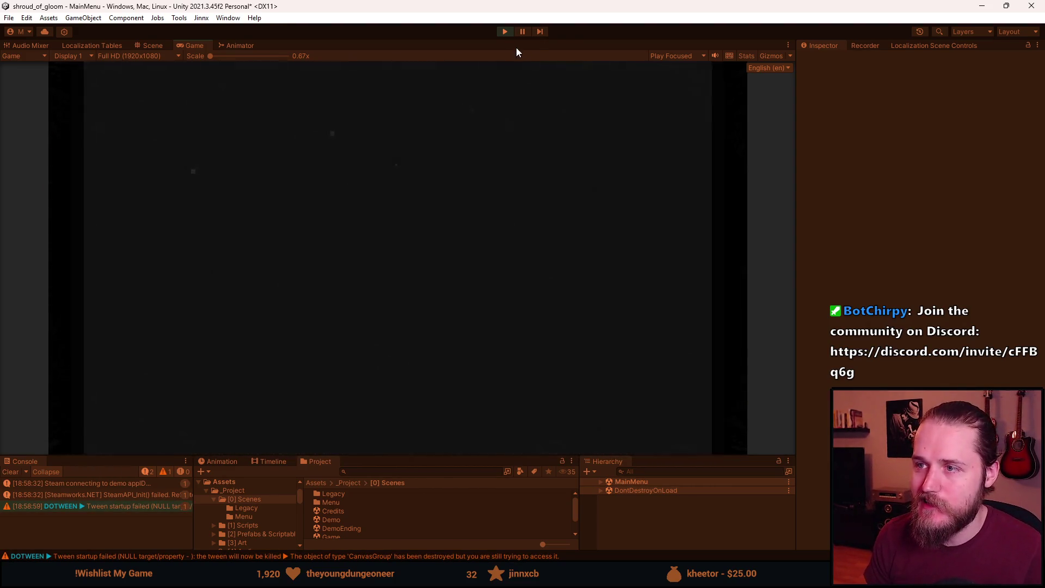
click(510, 34)
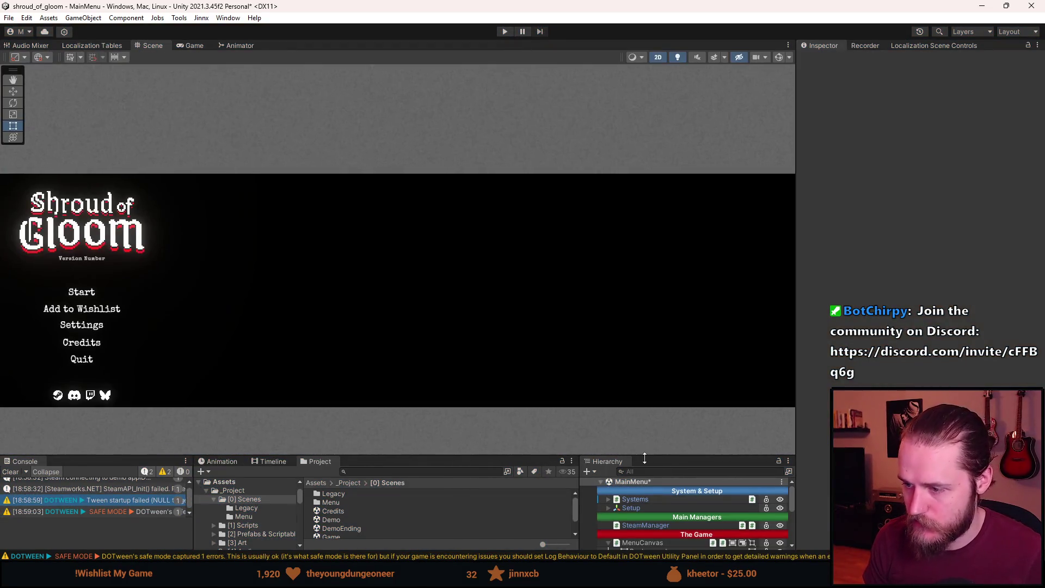
Reactivate DoorImage, select its light, and hide Menu_Black_Bars from the scene.
drag(644, 456, 643, 388)
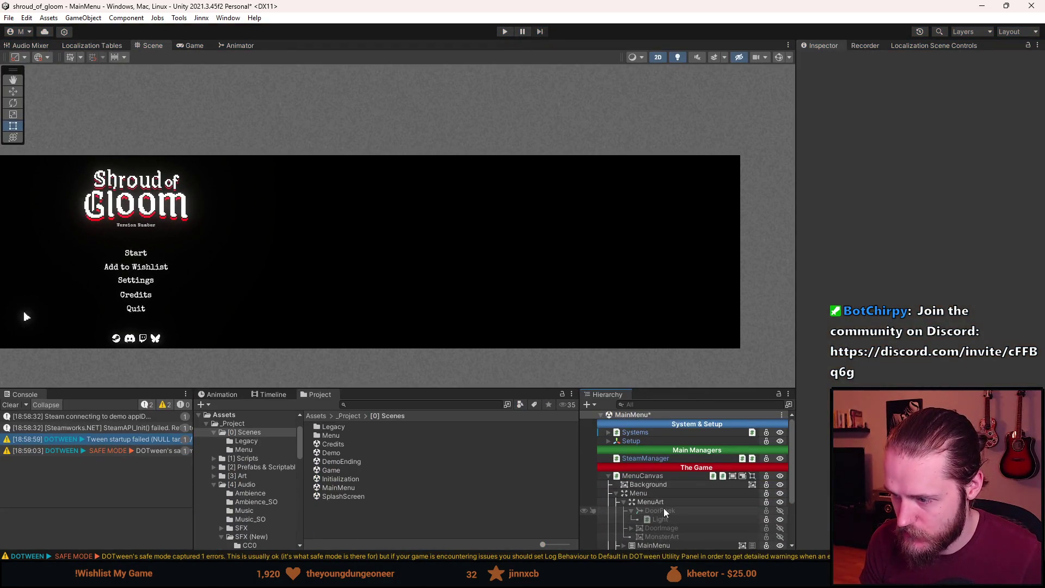
click(640, 528)
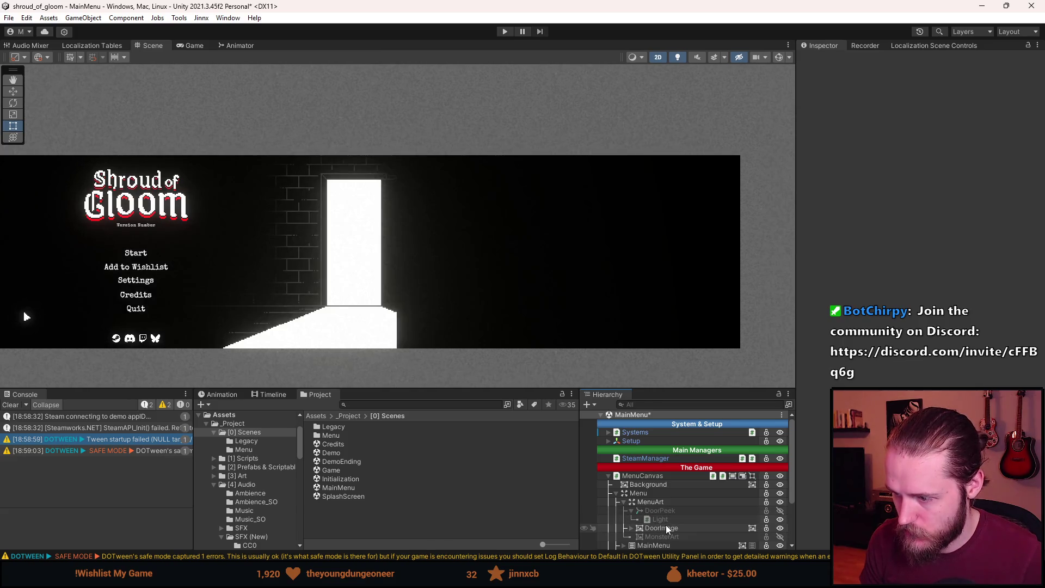
click(632, 529)
click(629, 528)
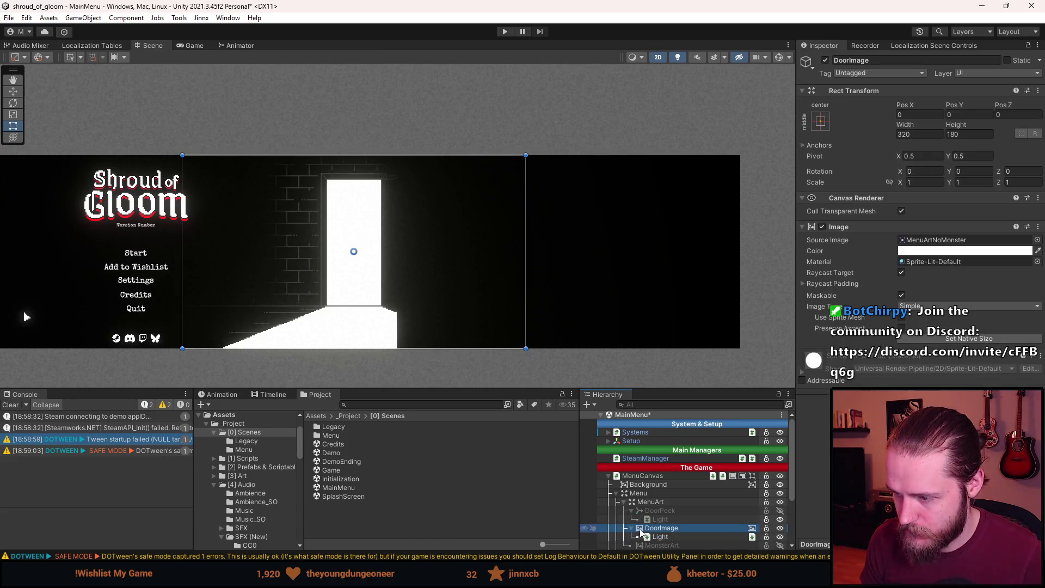
click(670, 538)
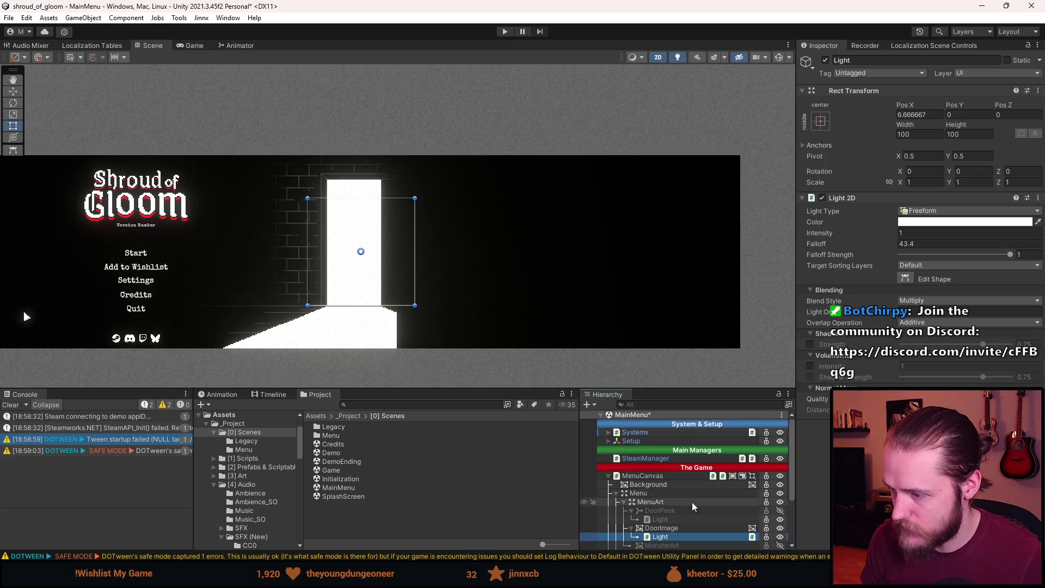
scroll(676, 490, down, 5)
click(677, 520)
key(alt+shift+a)
Reshape the freeform light so its right corner sits at the door frame's top-right.
click(661, 458)
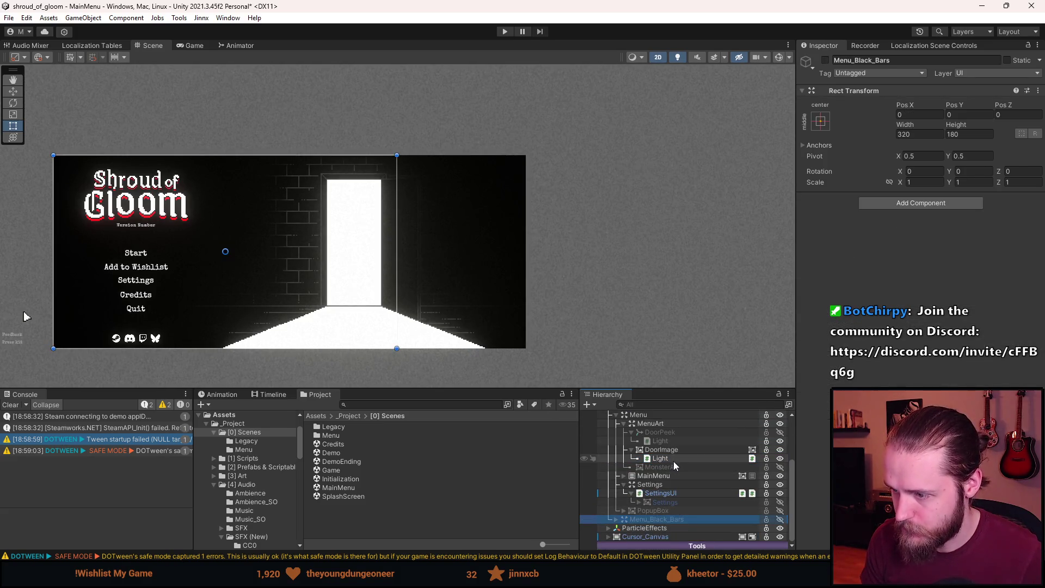
key(f)
click(905, 278)
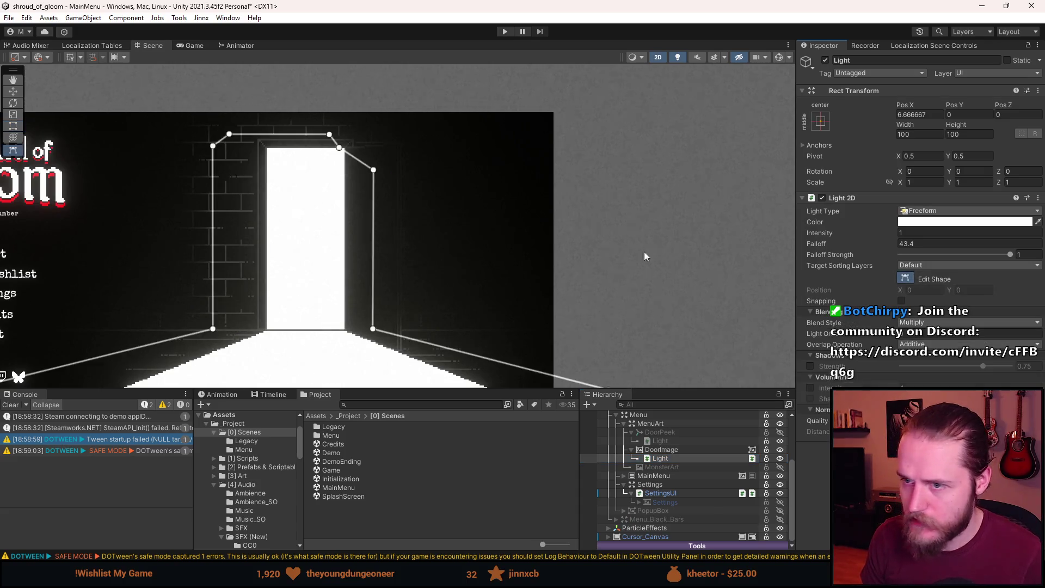
scroll(358, 155, up, 3)
drag(396, 268, 400, 187)
drag(403, 329, 420, 331)
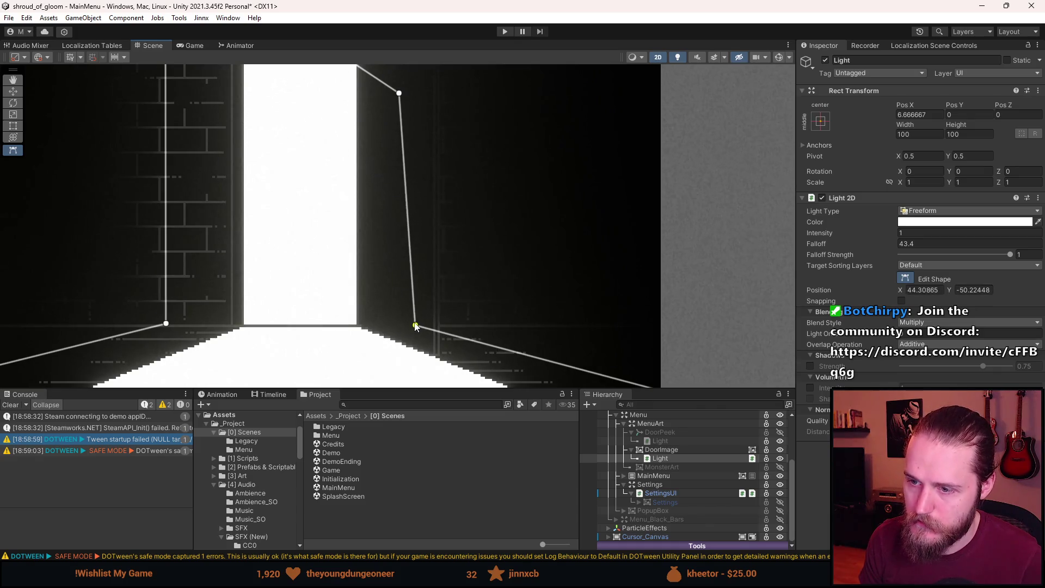
drag(409, 168, 424, 133)
scroll(426, 137, down, 2)
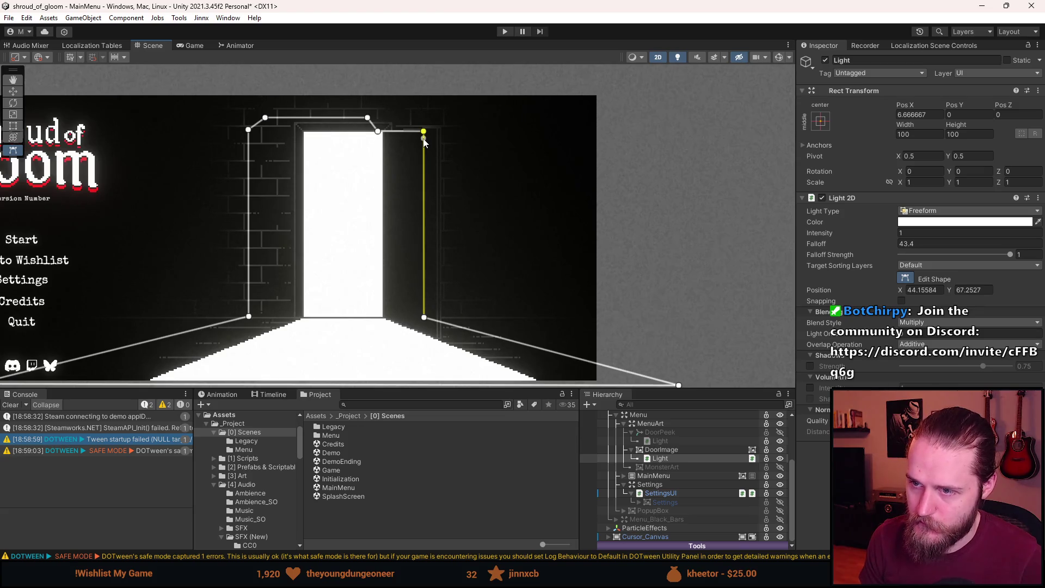
scroll(376, 135, up, 2)
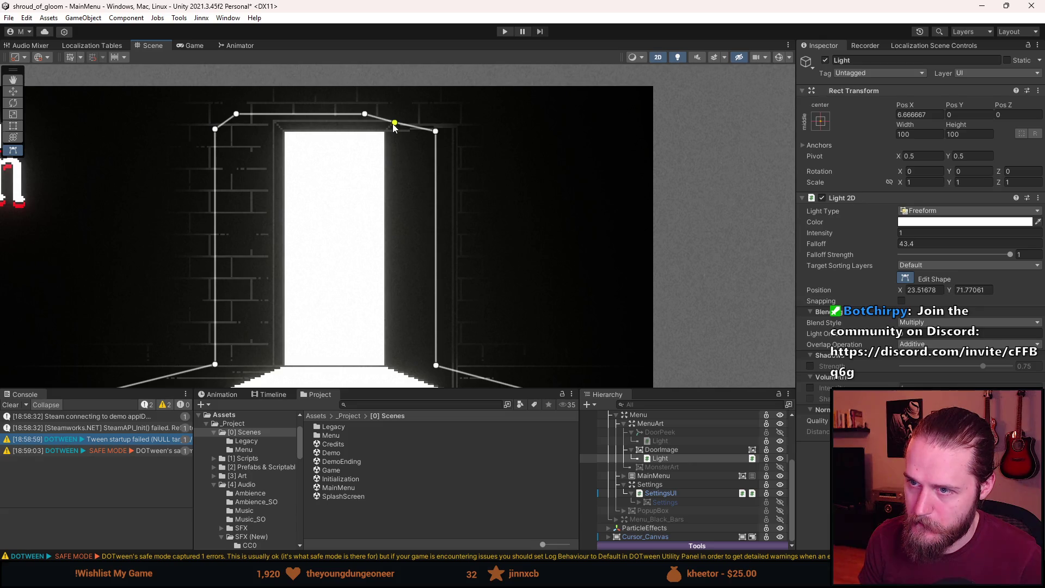
scroll(391, 234, down, 2)
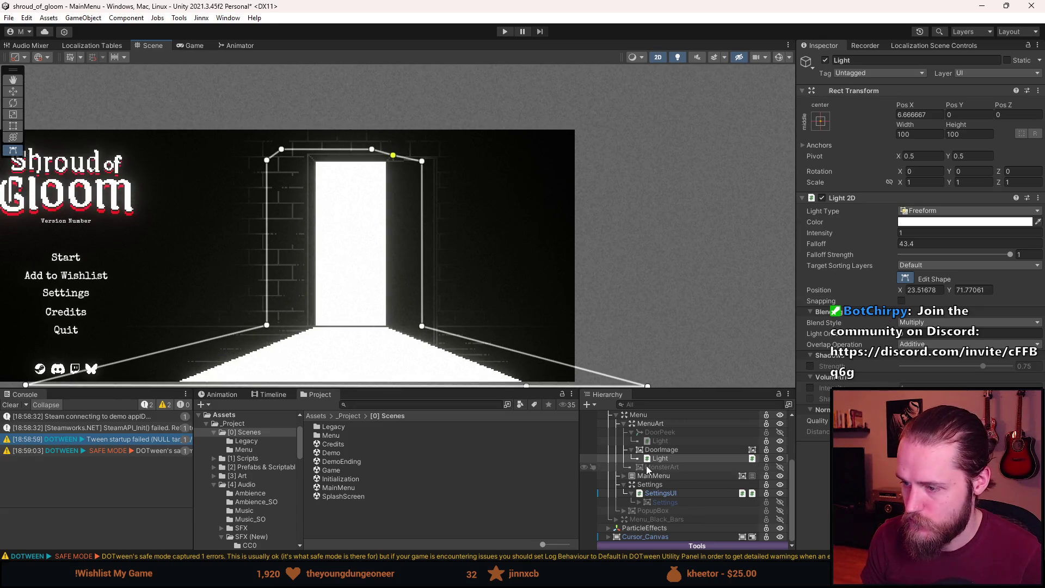
Hide DoorImage and start Play mode to test the lighting.
click(632, 450)
key(a)
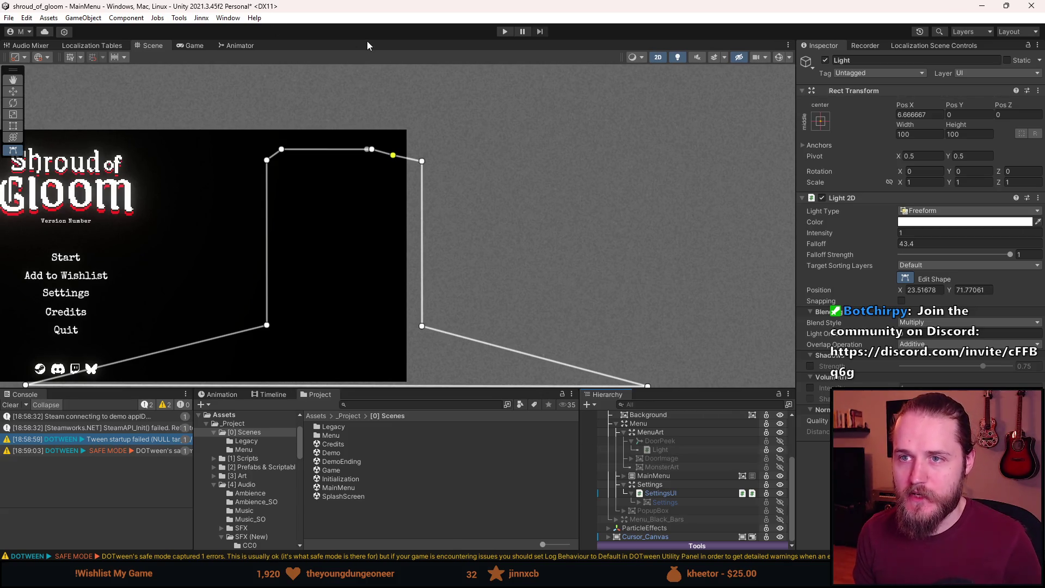
click(506, 31)
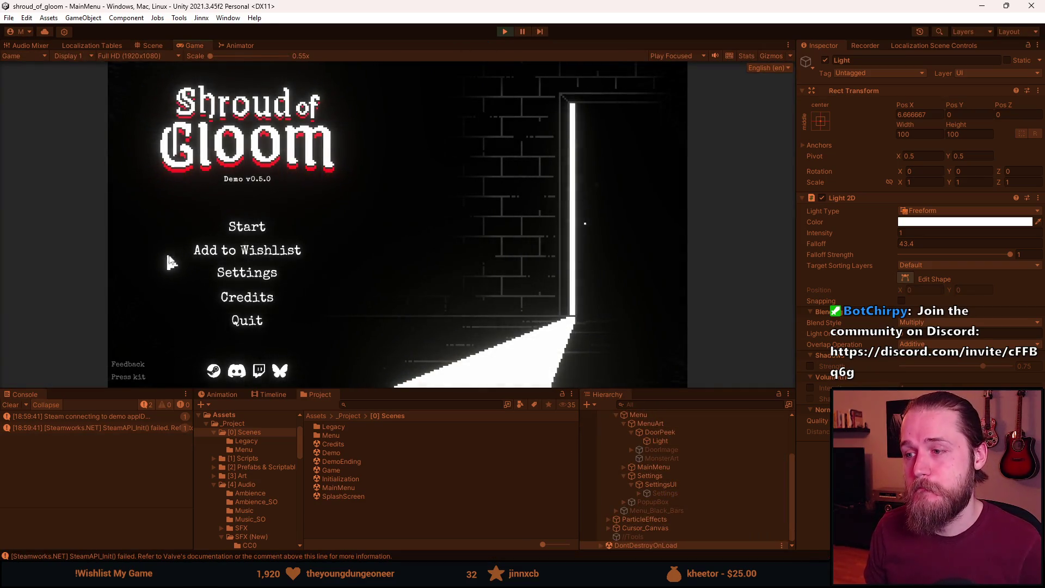
Enlarge the Game view, visit Settings and back, then start the game from Slot 1.
drag(450, 387, 450, 496)
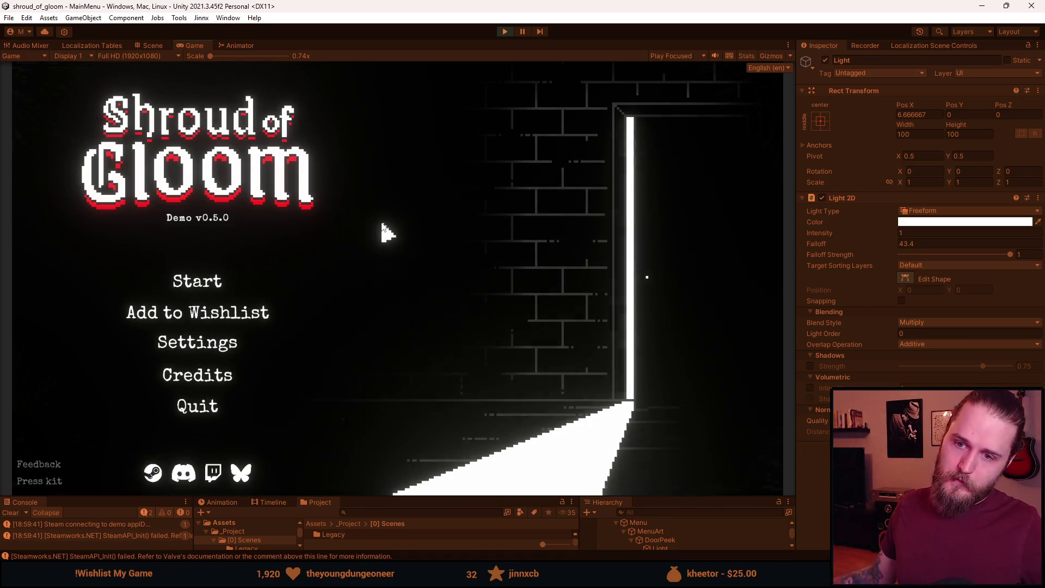
click(238, 357)
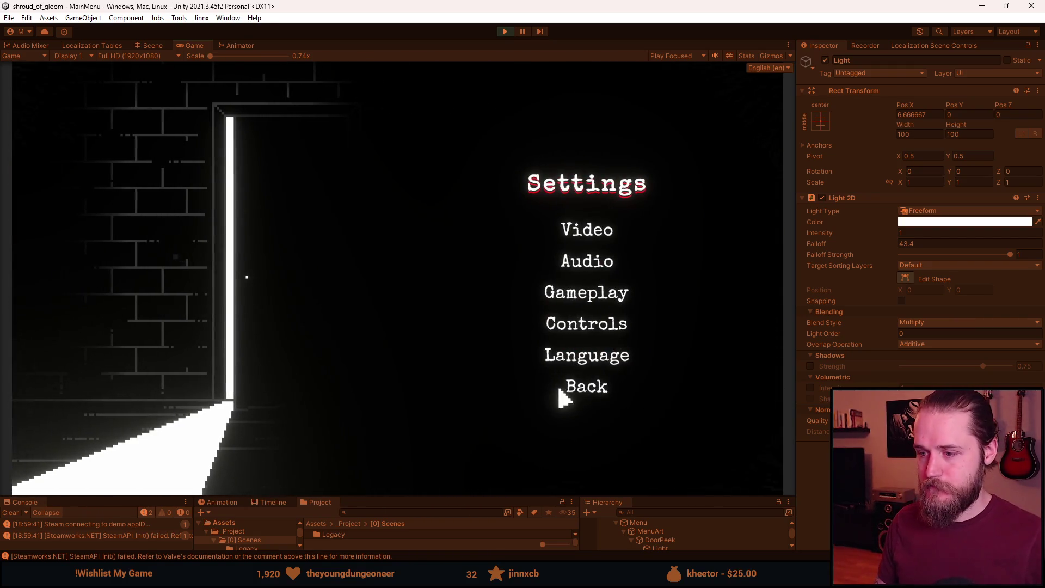
click(581, 387)
click(204, 282)
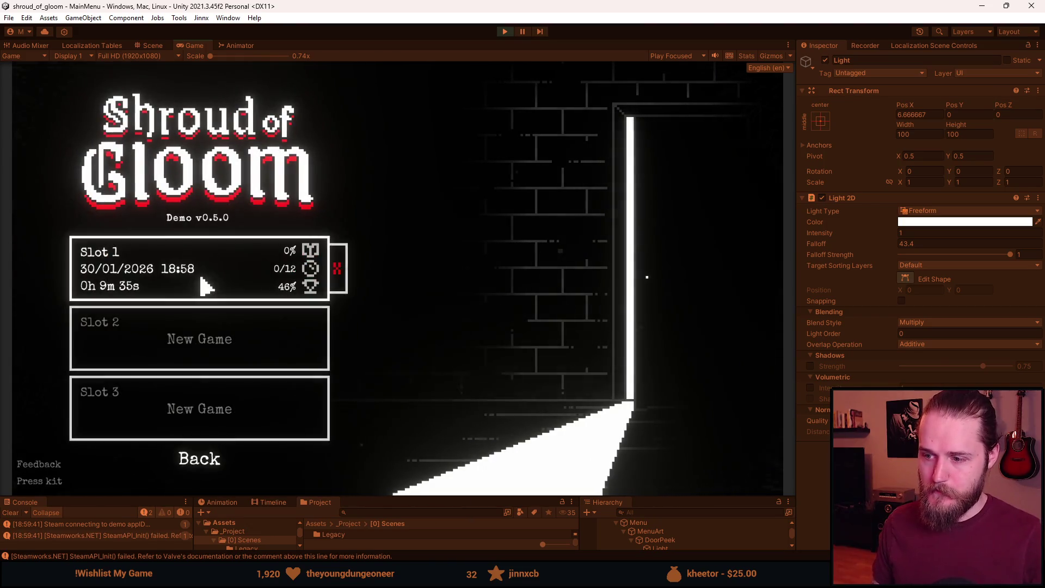
click(203, 282)
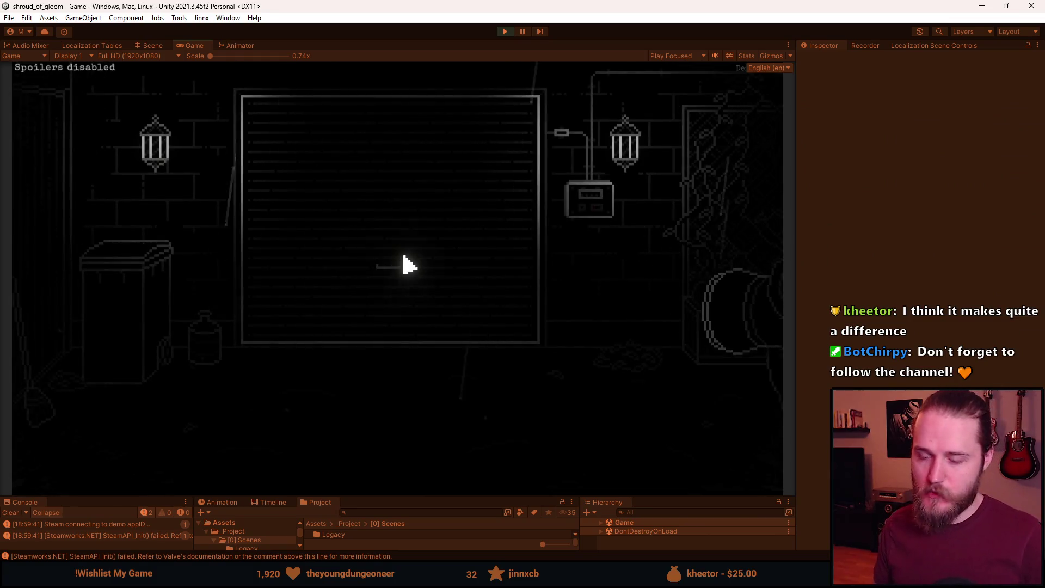
Pause the running game and quit back to the main menu.
key(Escape)
click(409, 357)
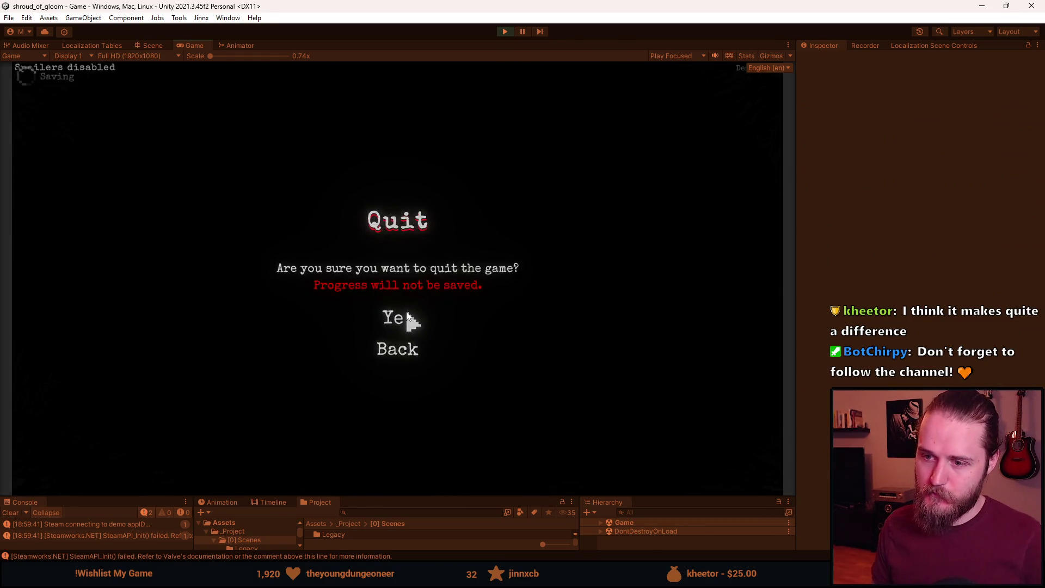
click(407, 314)
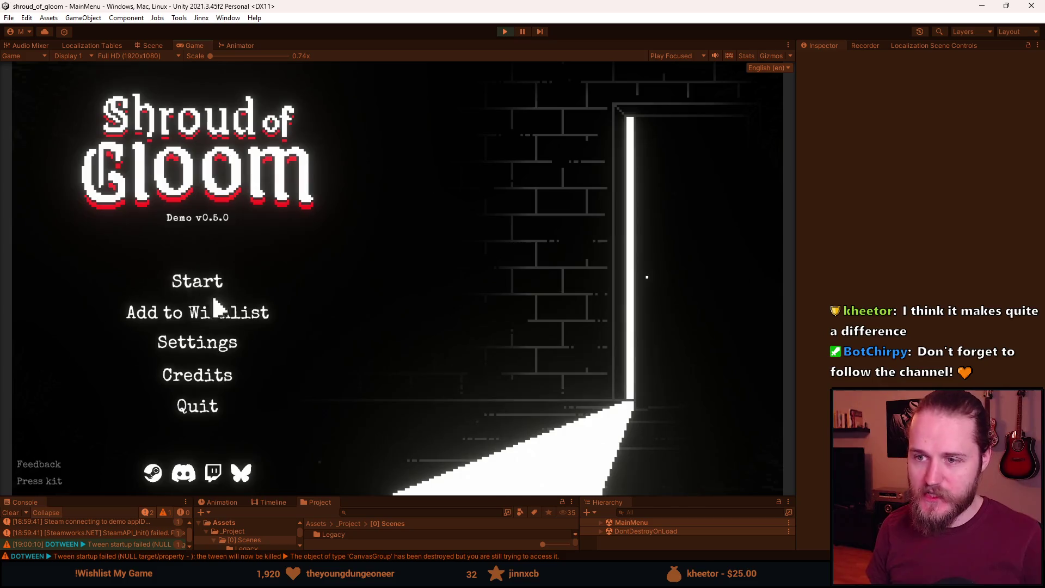
Open Settings and return twice, start Slot 1, then stop Play mode.
click(205, 348)
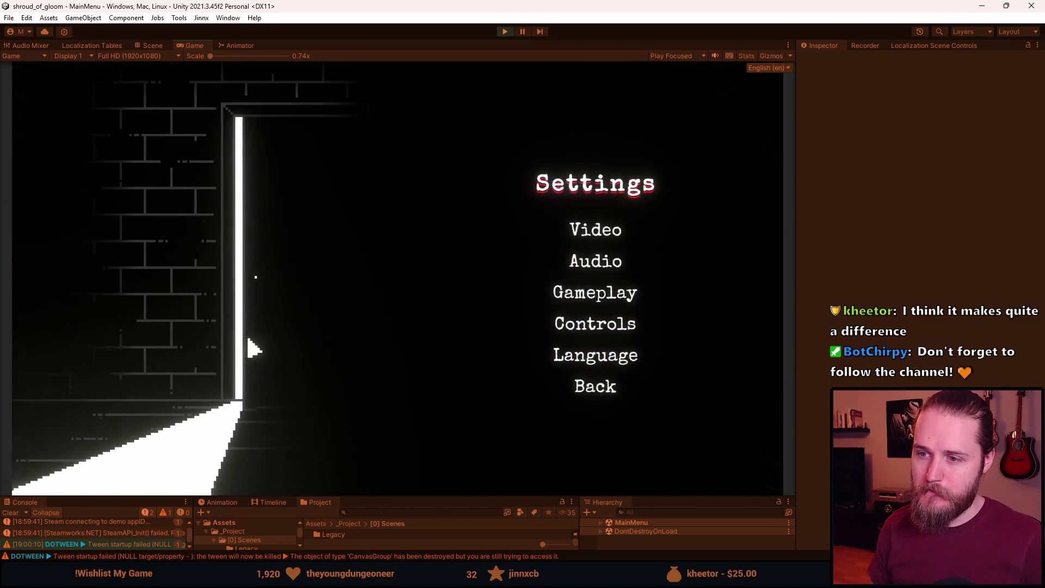
click(599, 390)
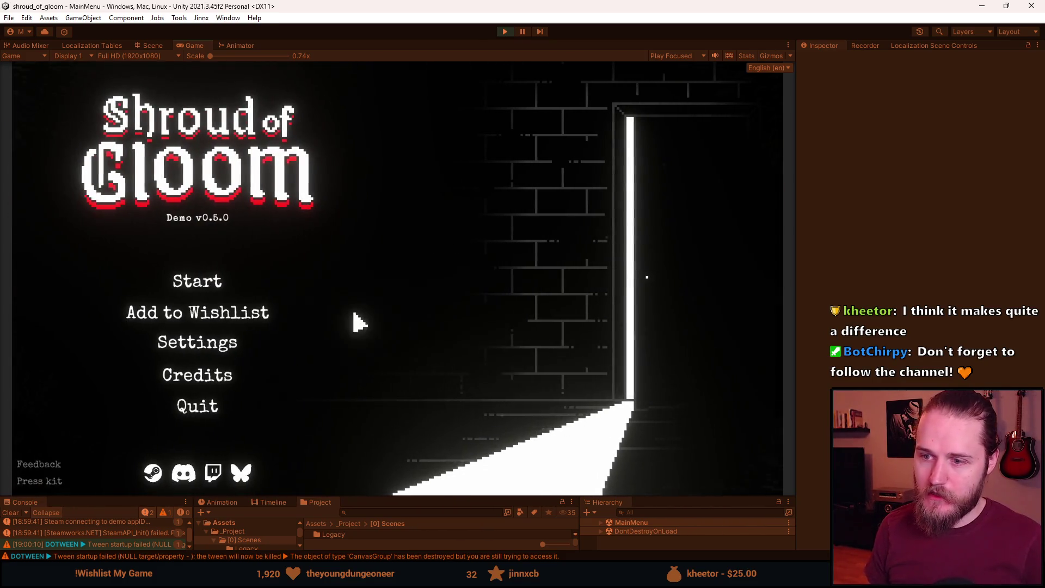
click(224, 349)
click(604, 388)
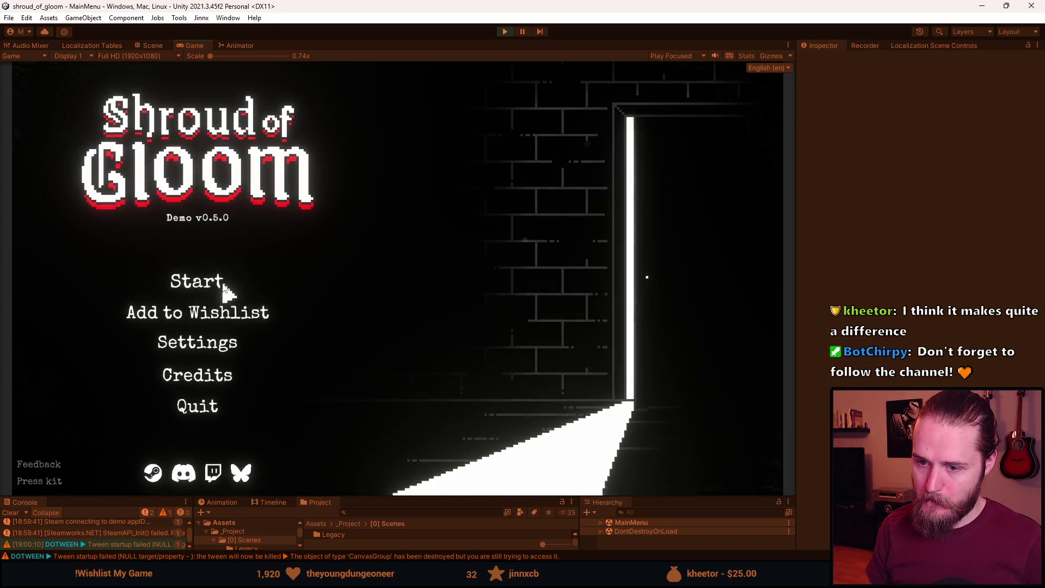
click(201, 290)
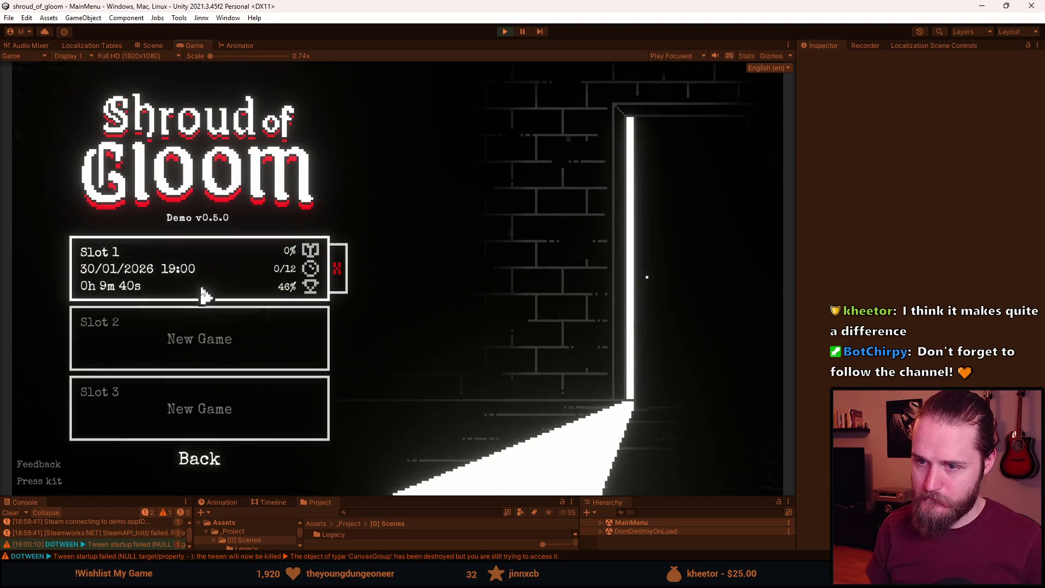
click(200, 288)
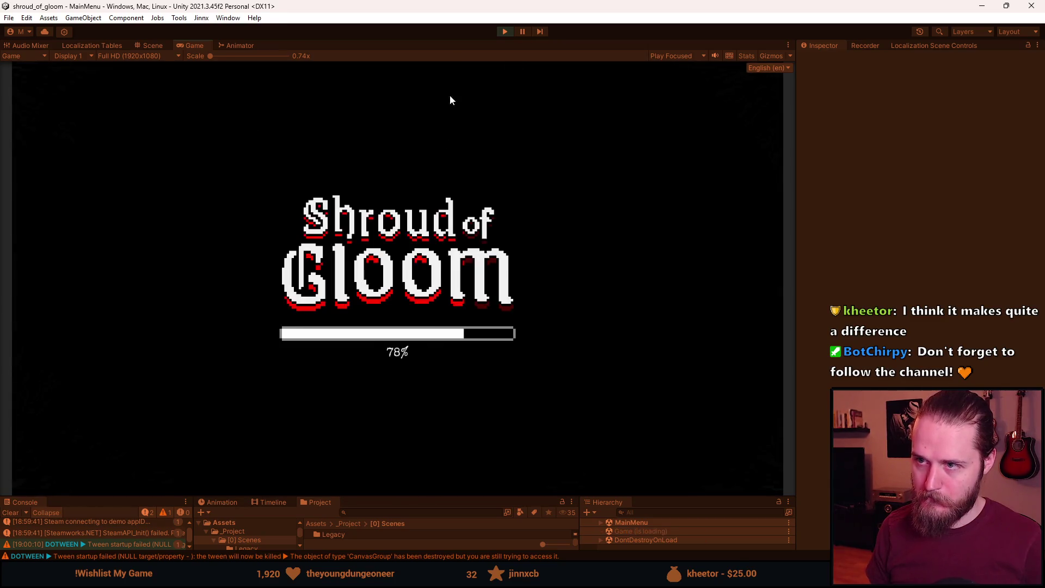
click(506, 31)
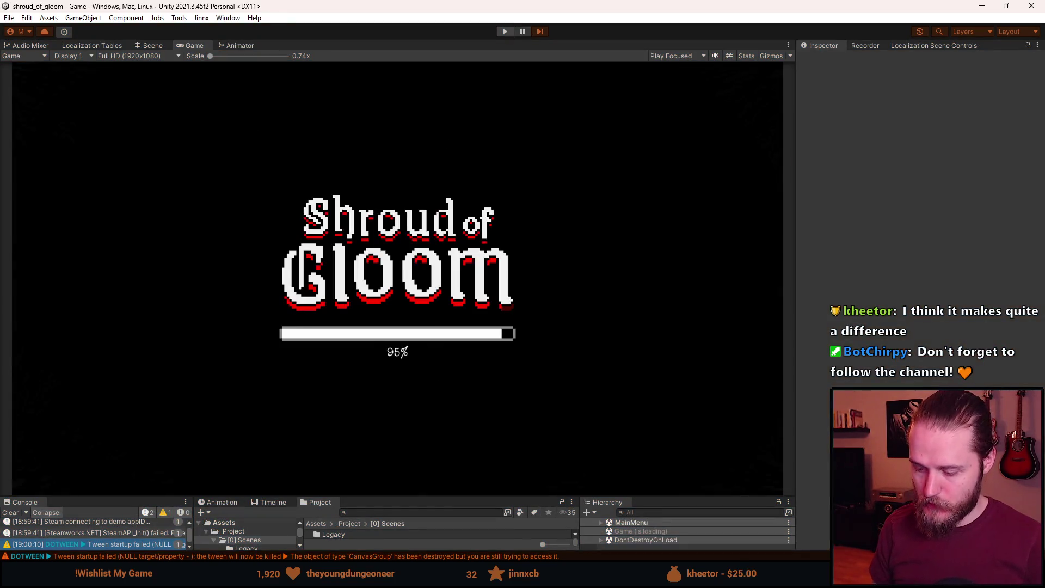
Switch to Aseprite and zoom into the door, sampling the dark grey #242424.
key(alt+Tab)
scroll(379, 162, up, 3)
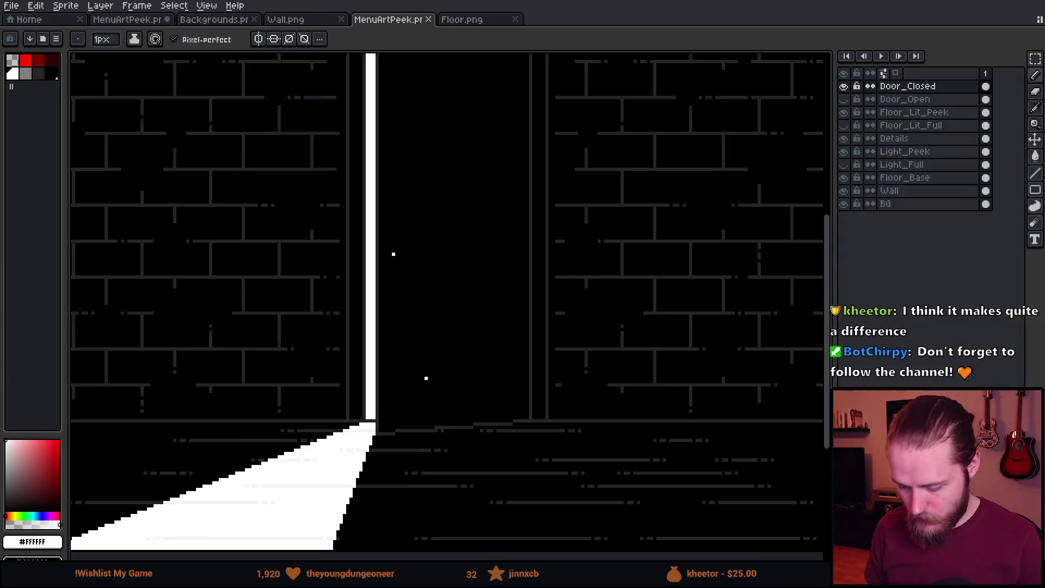
scroll(288, 515, up, 2)
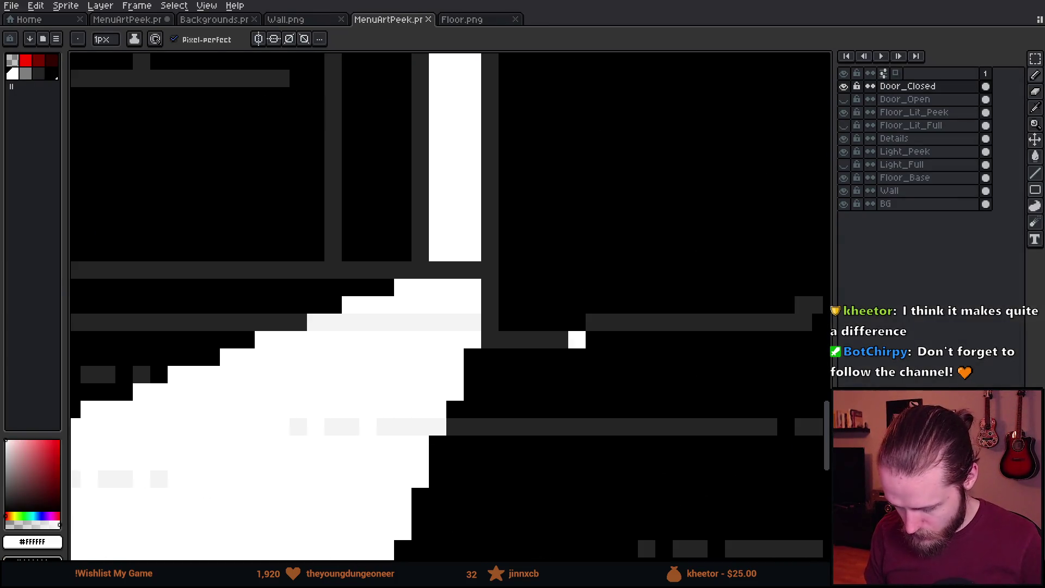
alt+click(562, 334)
scroll(573, 202, down, 3)
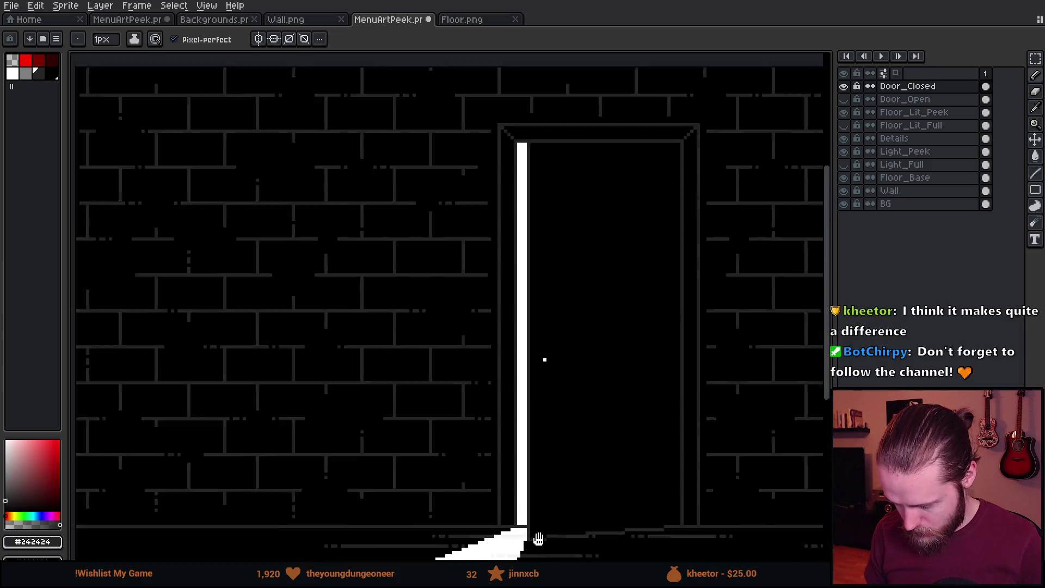
scroll(464, 107, up, 3)
shift+click(451, 66)
scroll(451, 66, down, 3)
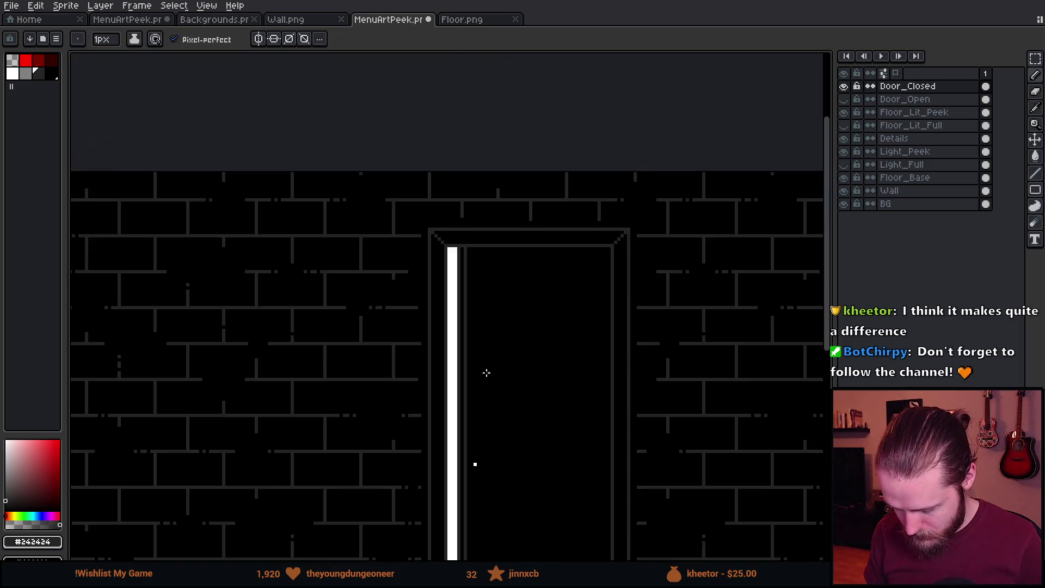
scroll(467, 233, up, 5)
Move the stray white pixel one cell right, repainting its old spot black.
alt+click(455, 244)
click(478, 245)
alt+click(466, 264)
click(455, 252)
scroll(466, 284, down, 3)
scroll(520, 381, down, 3)
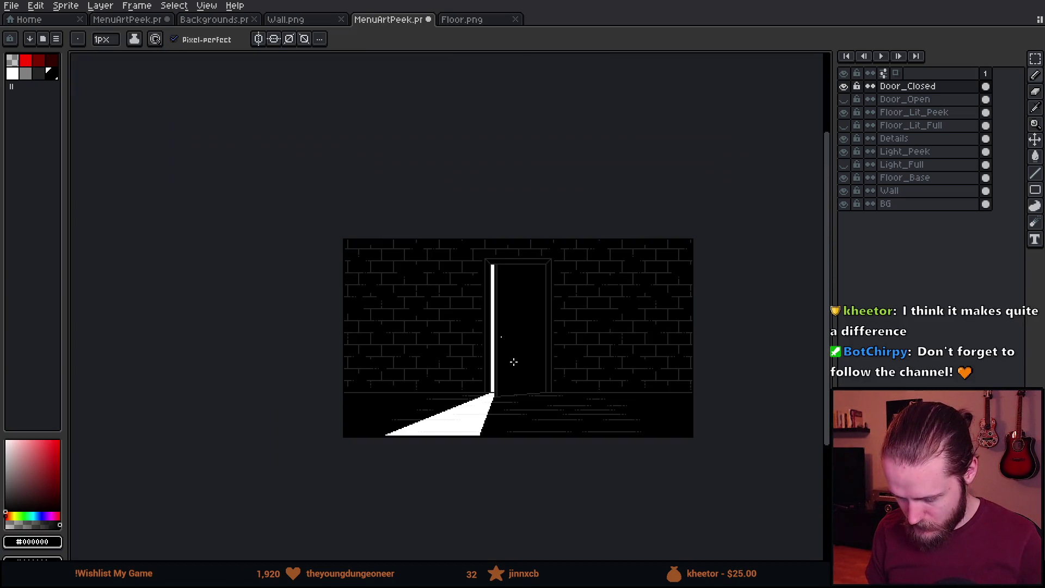
scroll(512, 362, up, 2)
scroll(497, 457, up, 2)
key(e)
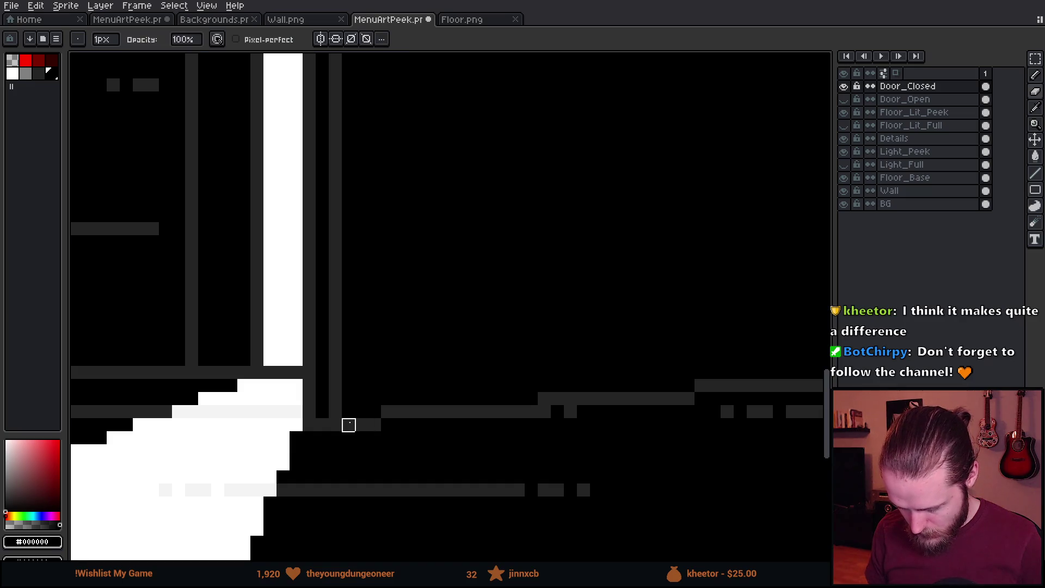